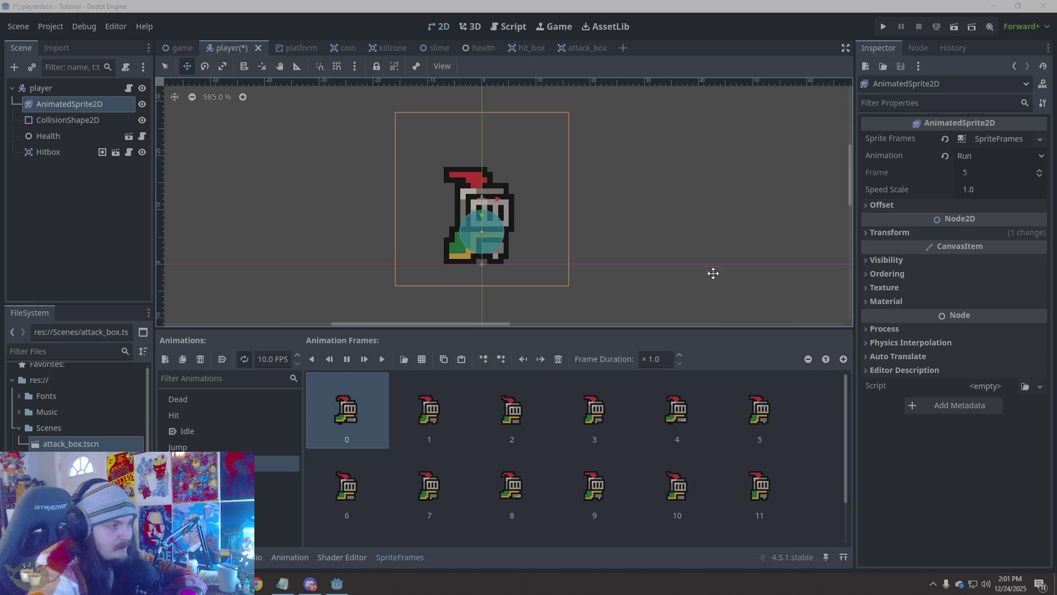
Preview the Hit animation, save the player scene, and launch the game
{"action": "left_click", "coordinate": [217, 420]}
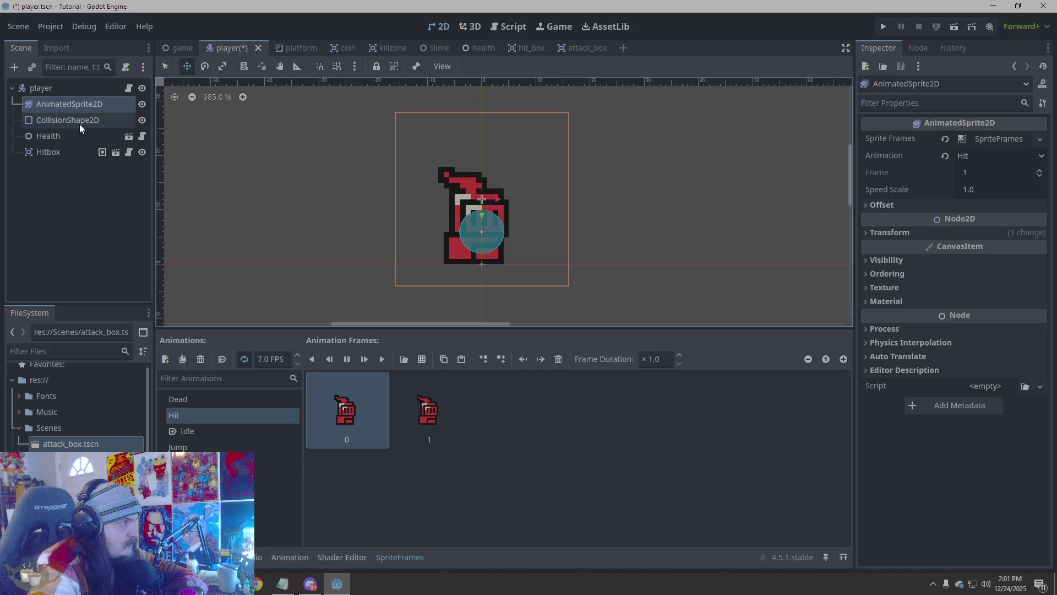
{"action": "left_click", "coordinate": [67, 154]}
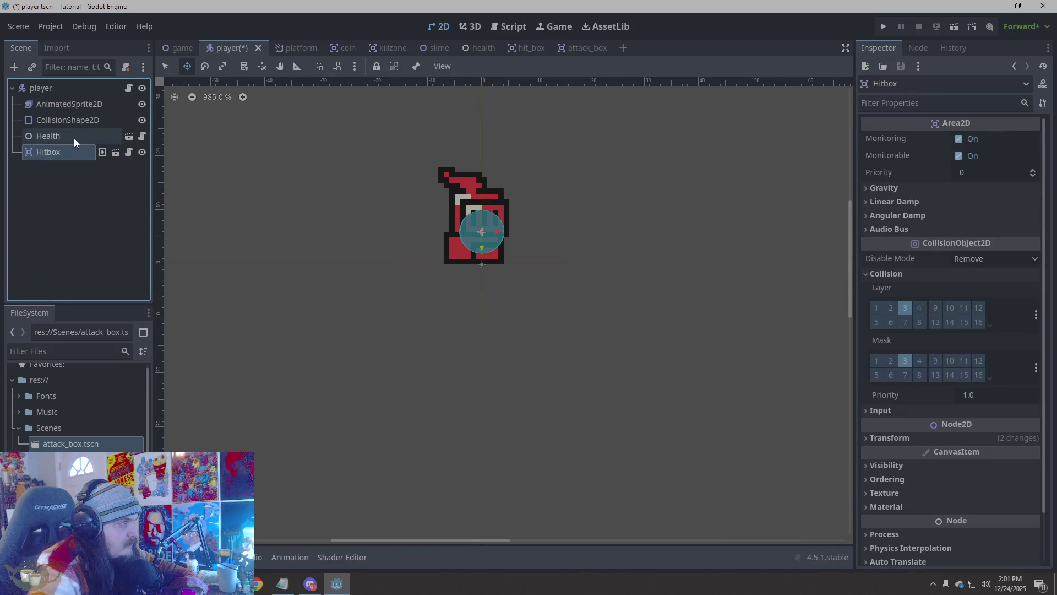
{"action": "key", "text": "ctrl+s"}
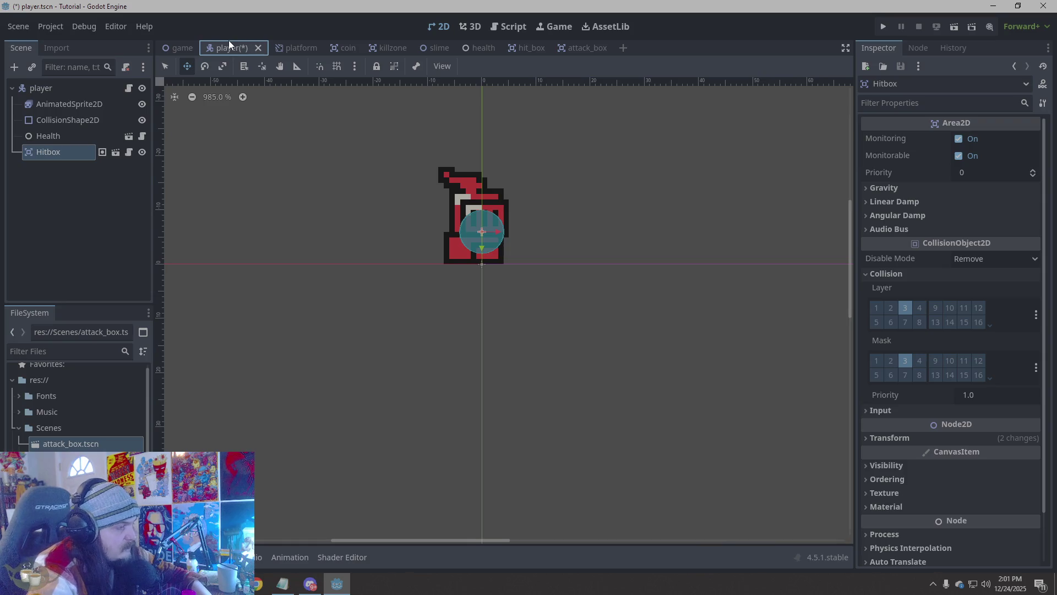
{"action": "left_click", "coordinate": [883, 26]}
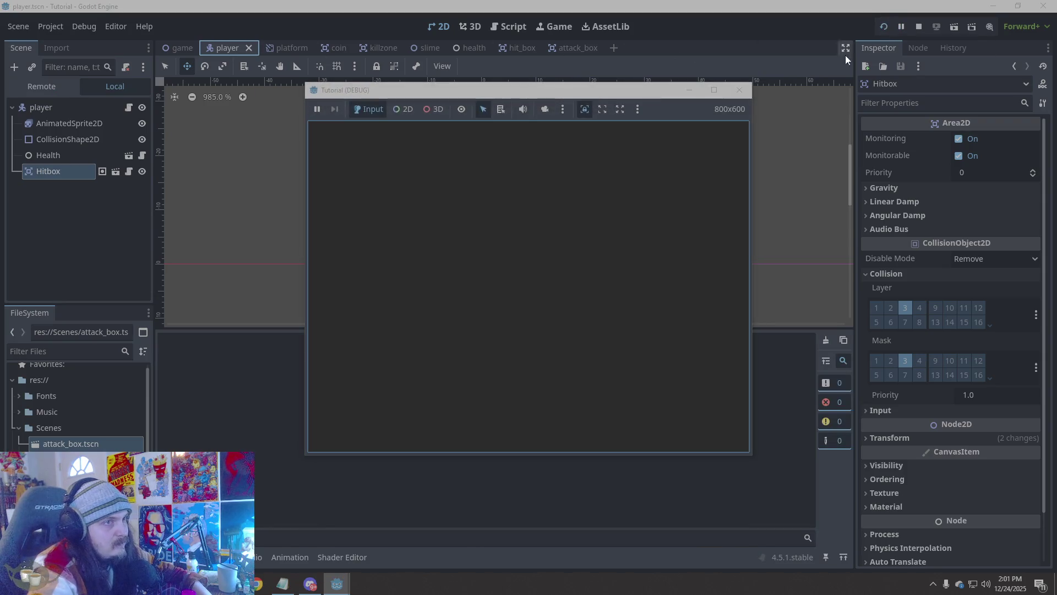
Walk and jump the knight into the slime, then close the game window
{"action": "key", "text": "Left"}
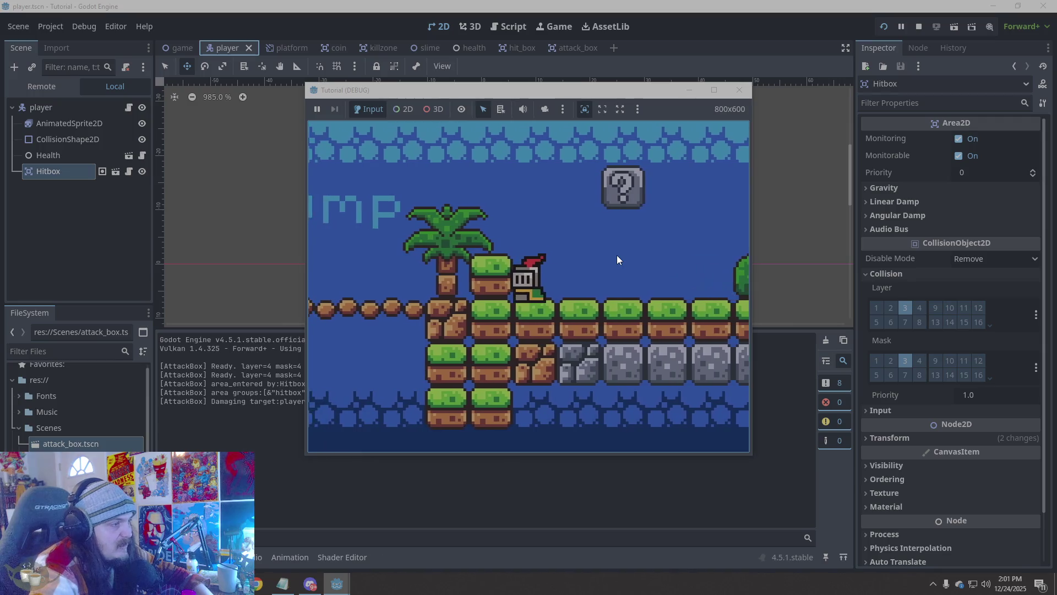
{"action": "key", "text": "Right"}
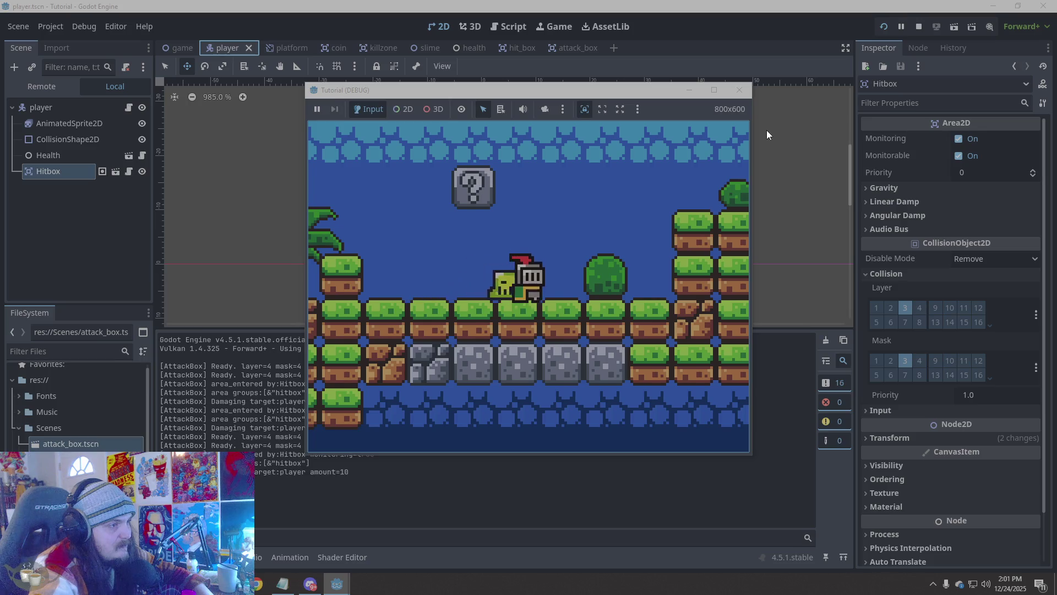
{"action": "key", "text": "space"}
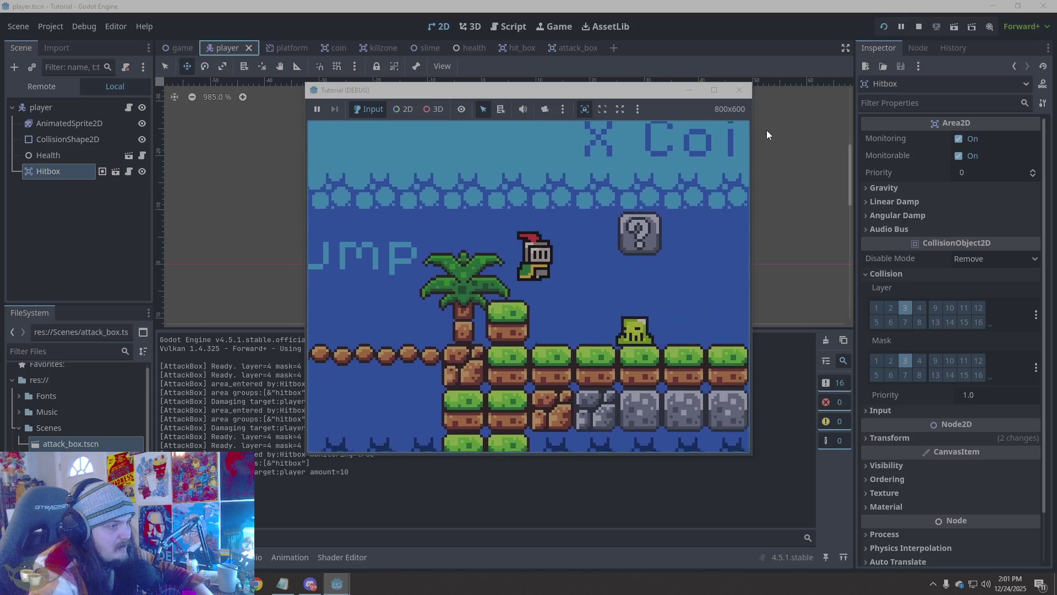
{"action": "key", "text": "Right"}
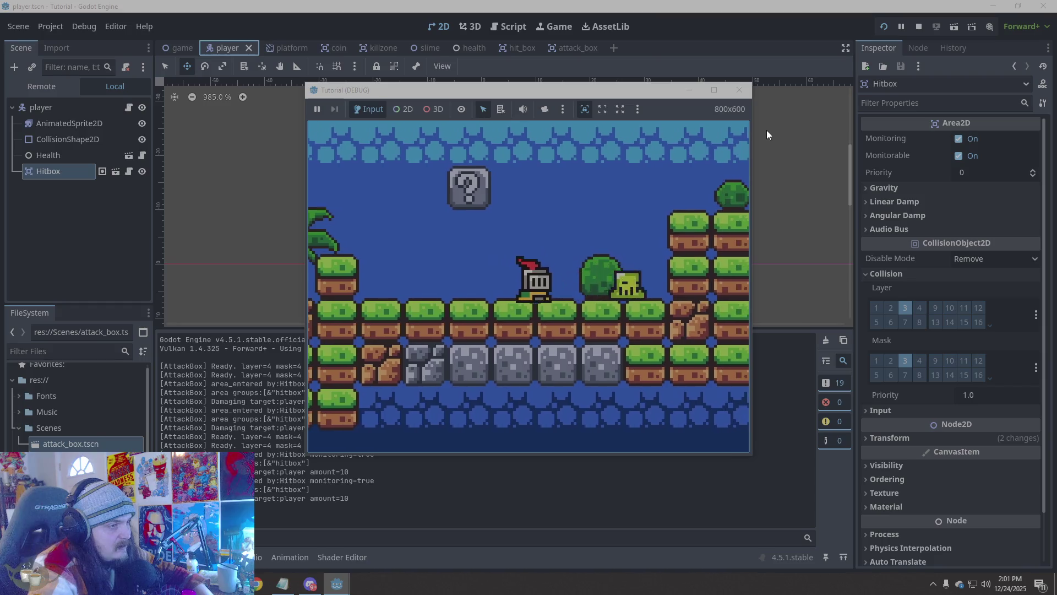
{"action": "left_click", "coordinate": [739, 89]}
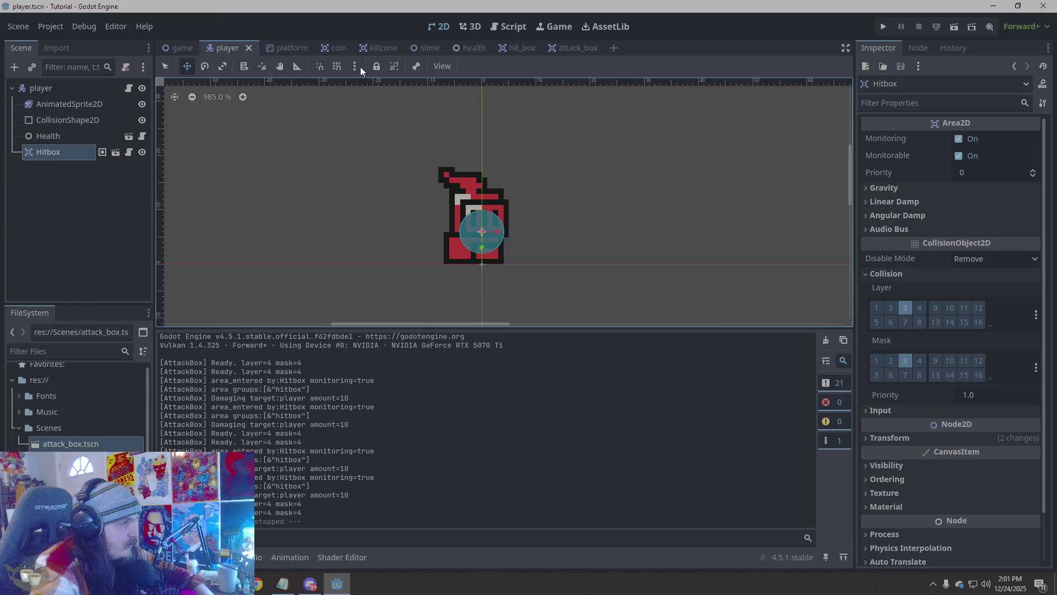
{"action": "left_click", "coordinate": [69, 104]}
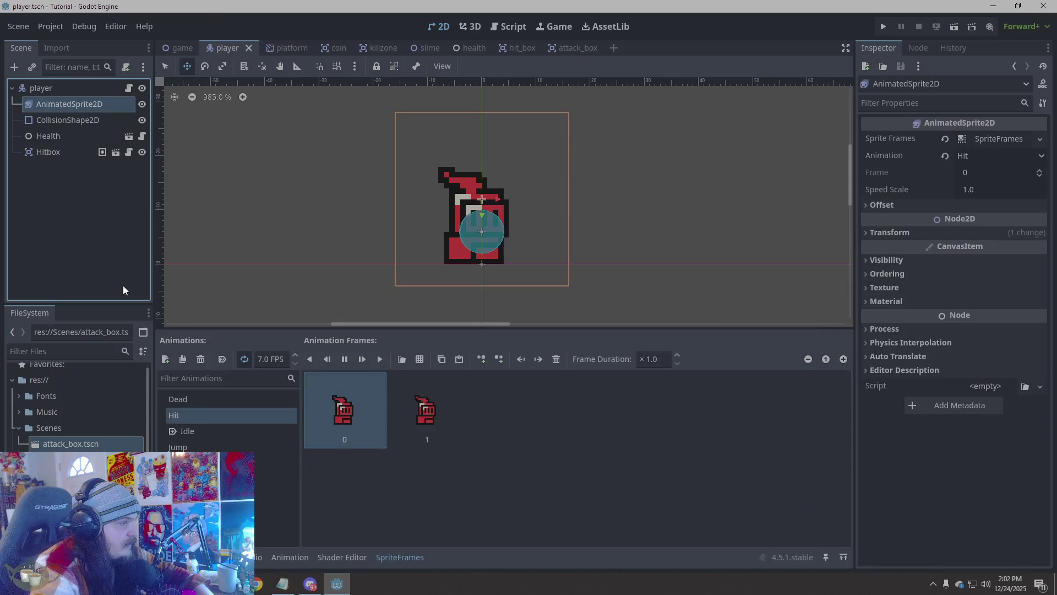
Add the red hurt frame from knight.png to the start of the Dead animation
{"action": "left_click", "coordinate": [215, 400]}
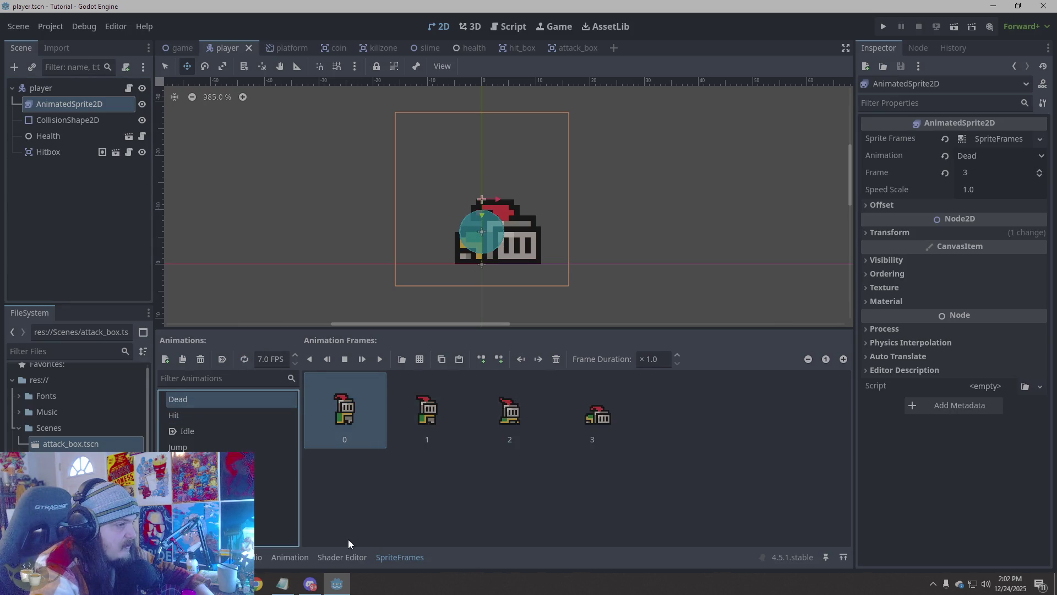
{"action": "left_click", "coordinate": [420, 359]}
{"action": "left_click", "coordinate": [392, 205]}
{"action": "double_click", "coordinate": [492, 180]}
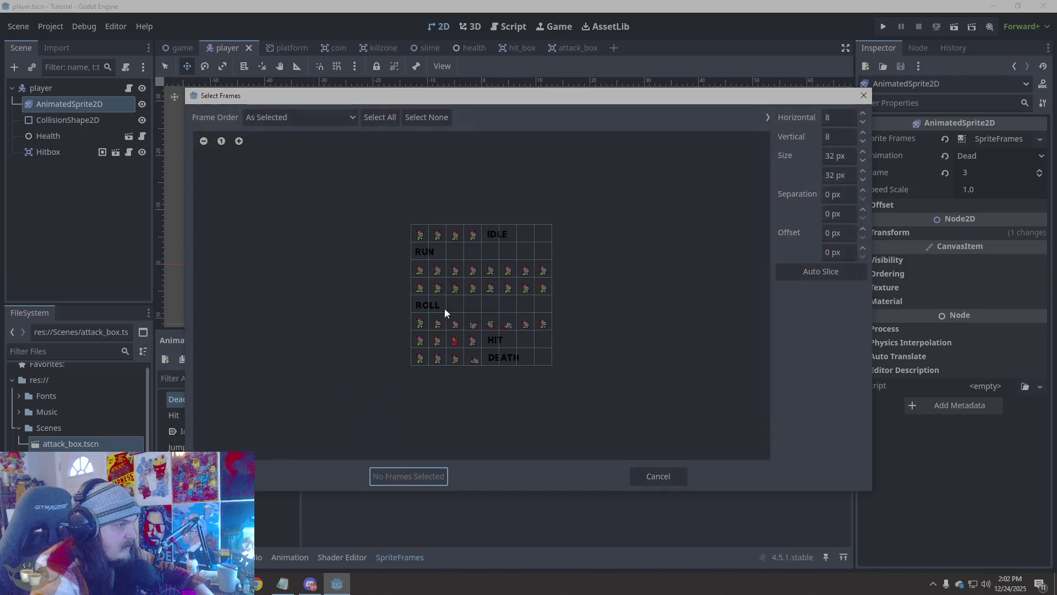
{"action": "left_click", "coordinate": [430, 475]}
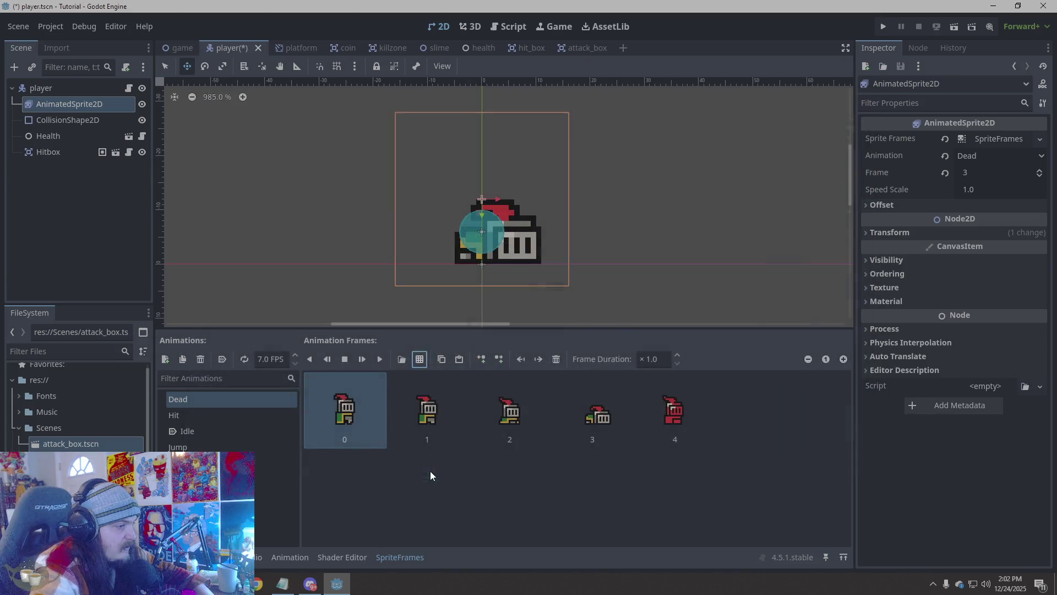
{"action": "left_click_drag", "start_coordinate": [671, 410], "coordinate": [329, 422]}
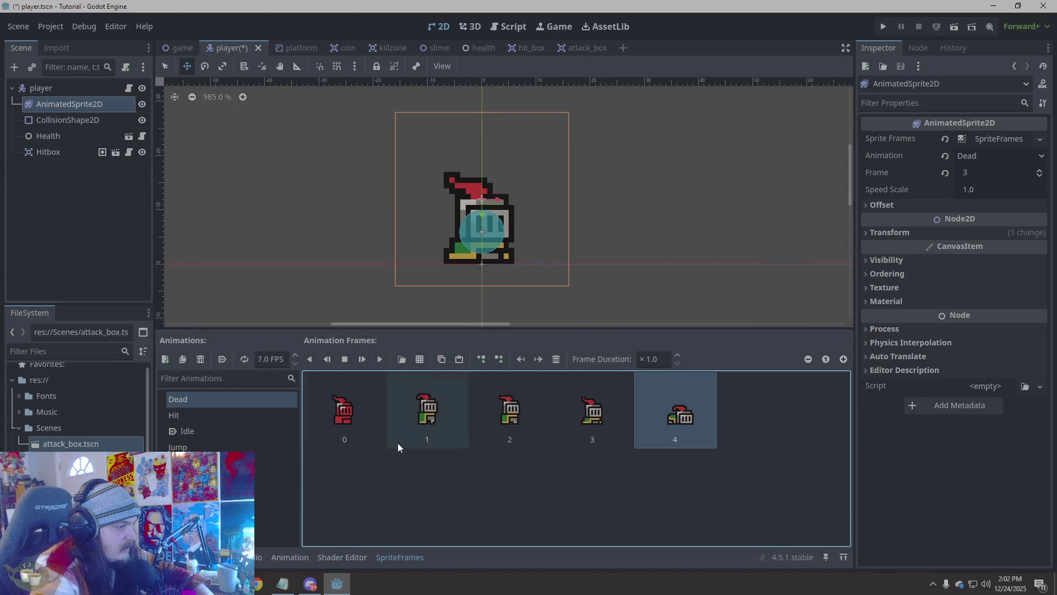
Duplicate the red frame into slot 1 of Dead, then save and run the game
{"action": "left_click", "coordinate": [352, 444]}
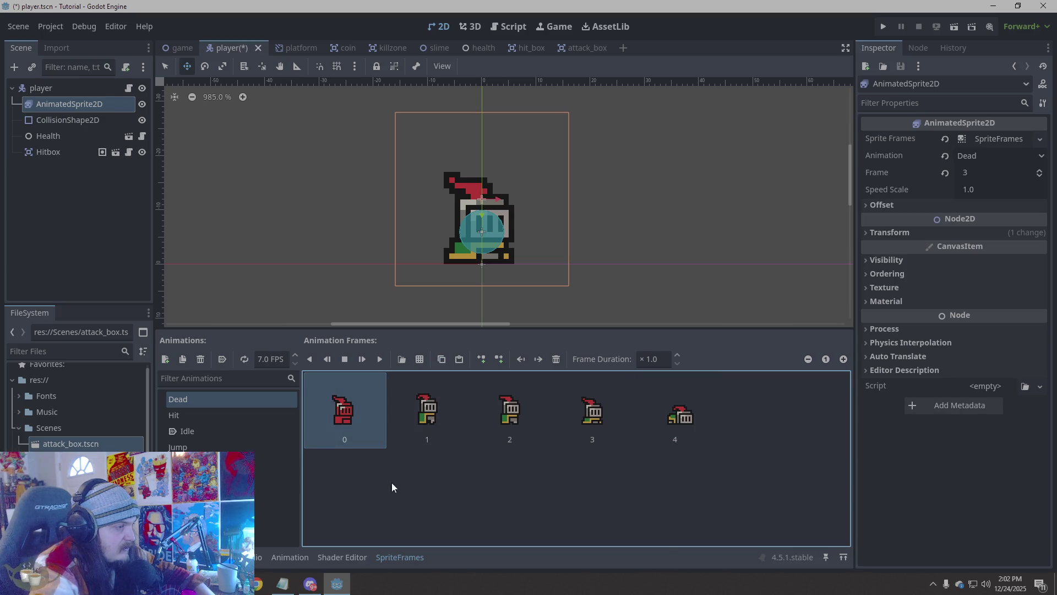
{"action": "left_click", "coordinate": [459, 359]}
{"action": "mouse_move", "coordinate": [757, 410]}
{"action": "left_mouse_down"}
{"action": "mouse_move", "coordinate": [639, 432]}
{"action": "mouse_move", "coordinate": [413, 434]}
{"action": "left_mouse_up"}
{"action": "left_click", "coordinate": [41, 88]}
{"action": "left_click", "coordinate": [884, 27]}
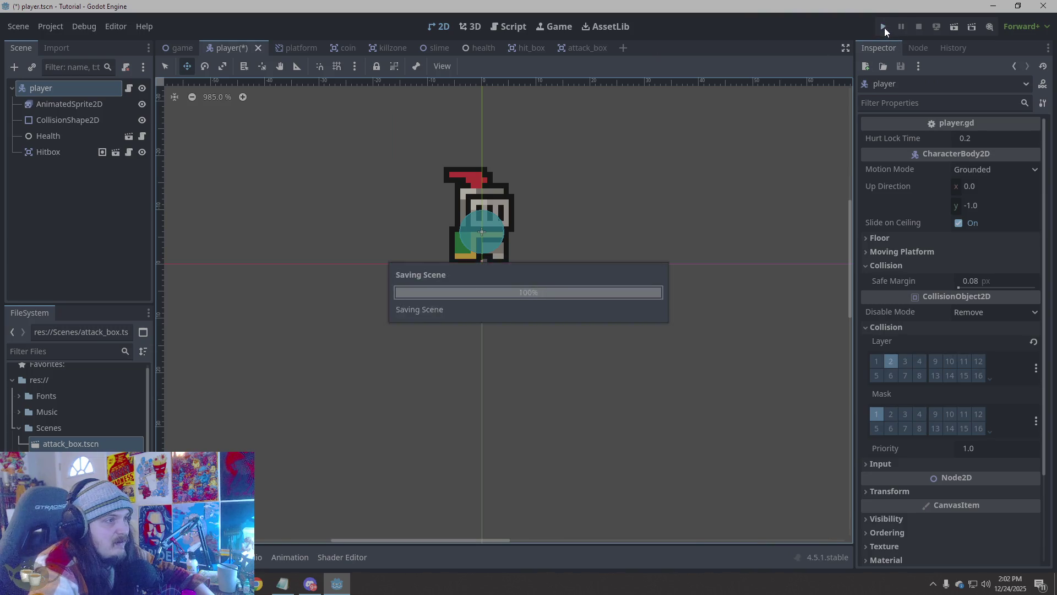
Walk the knight left and right into the slime to see the red hit flash, then stop the game
{"action": "key", "text": "Left"}
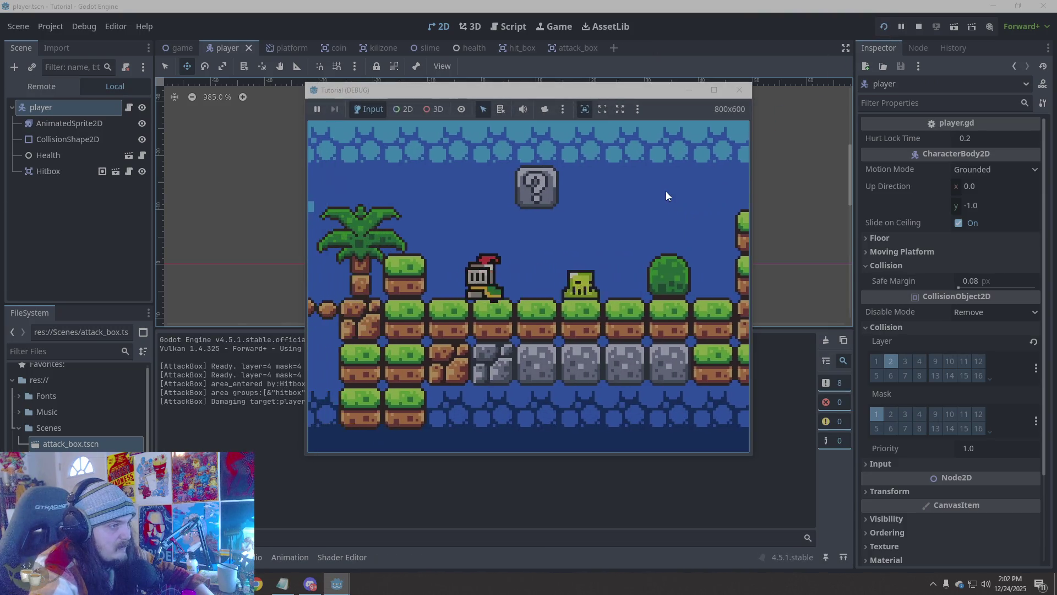
{"action": "key", "text": "Right"}
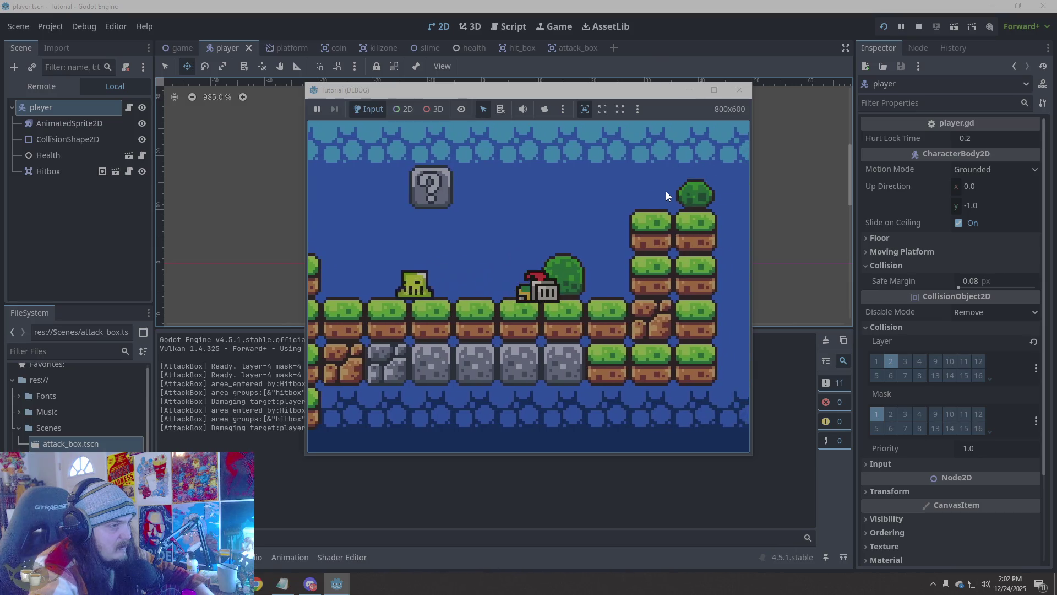
{"action": "key", "text": "Left"}
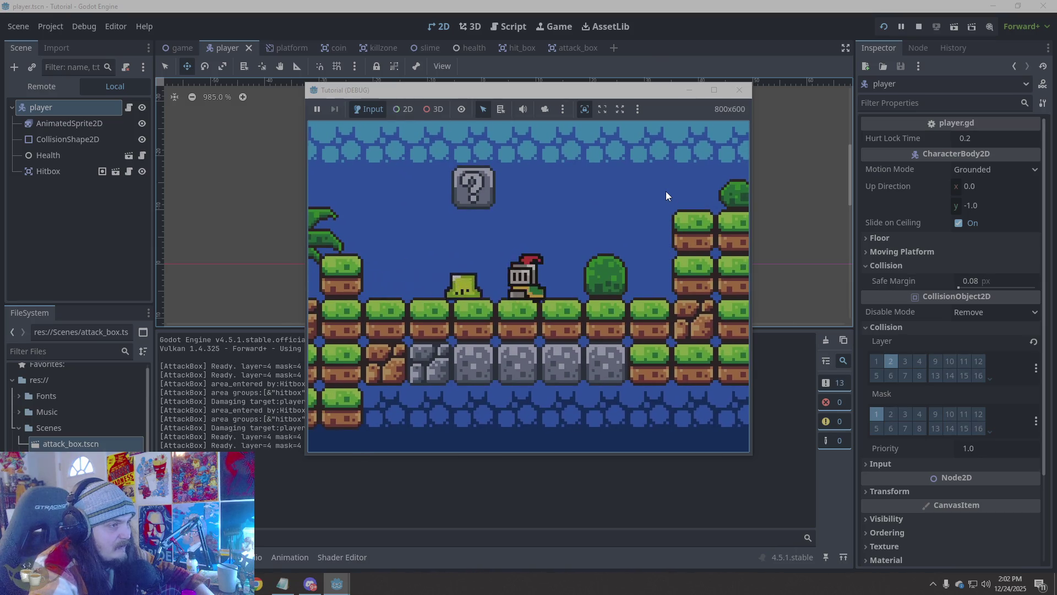
{"action": "key", "text": "Right"}
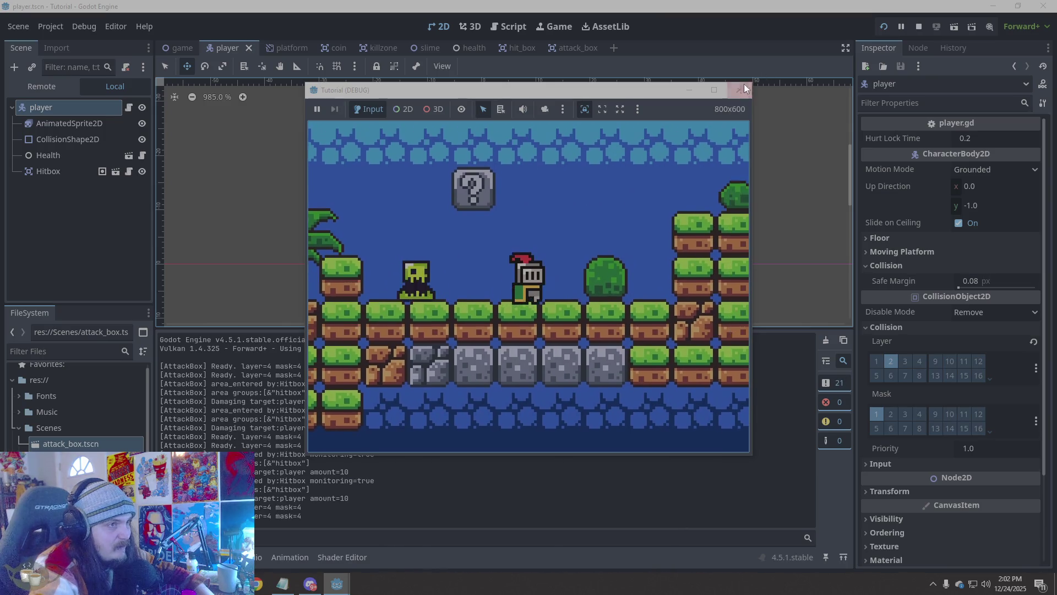
{"action": "left_click", "coordinate": [743, 90]}
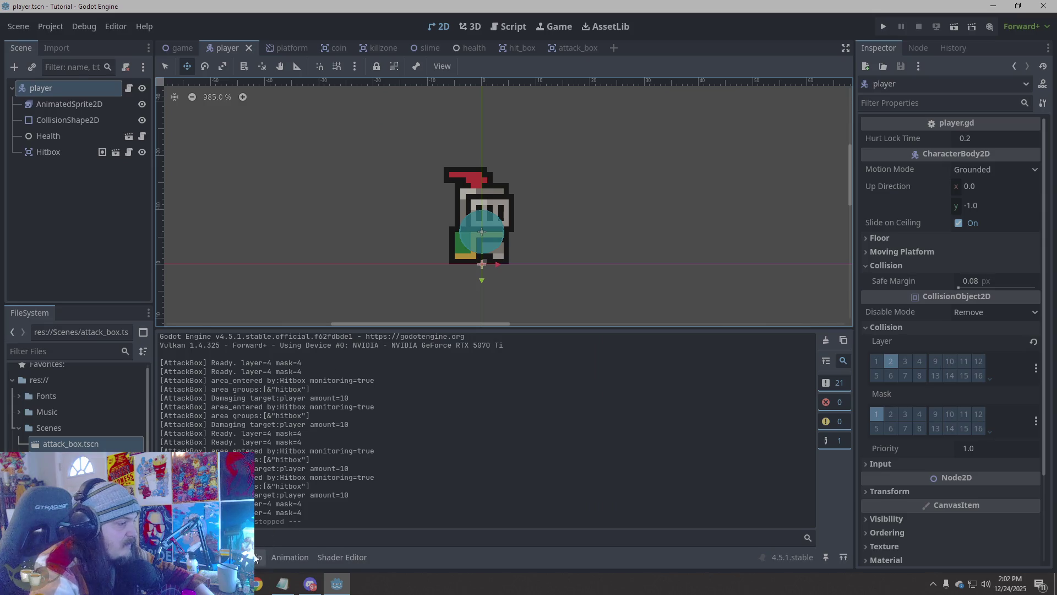
{"action": "left_click", "coordinate": [69, 104]}
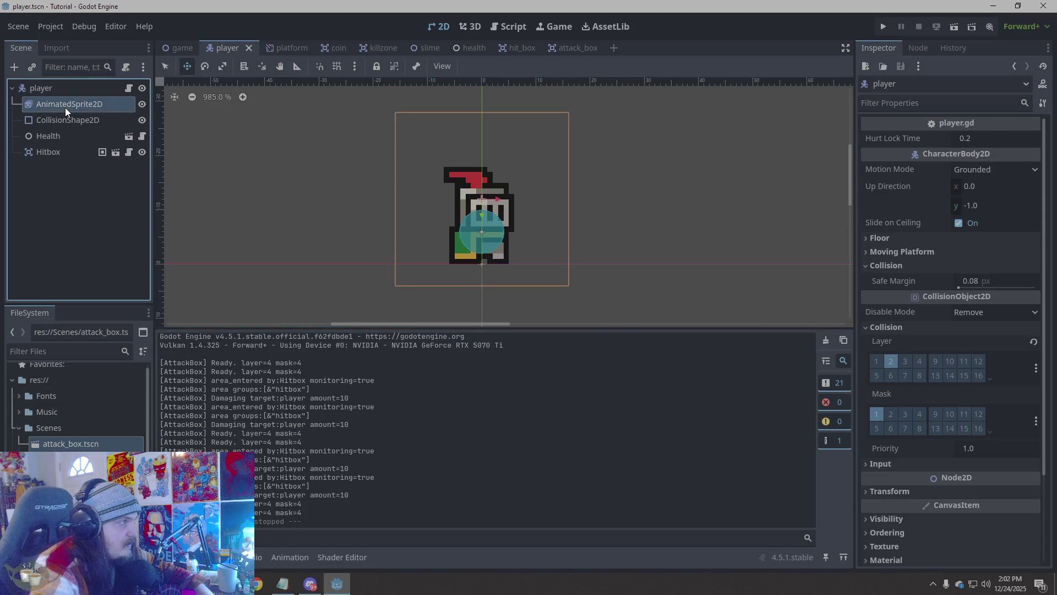
Delete two extra frames from the Dead animation, leaving four, and relaunch the game
{"action": "left_click", "coordinate": [580, 411]}
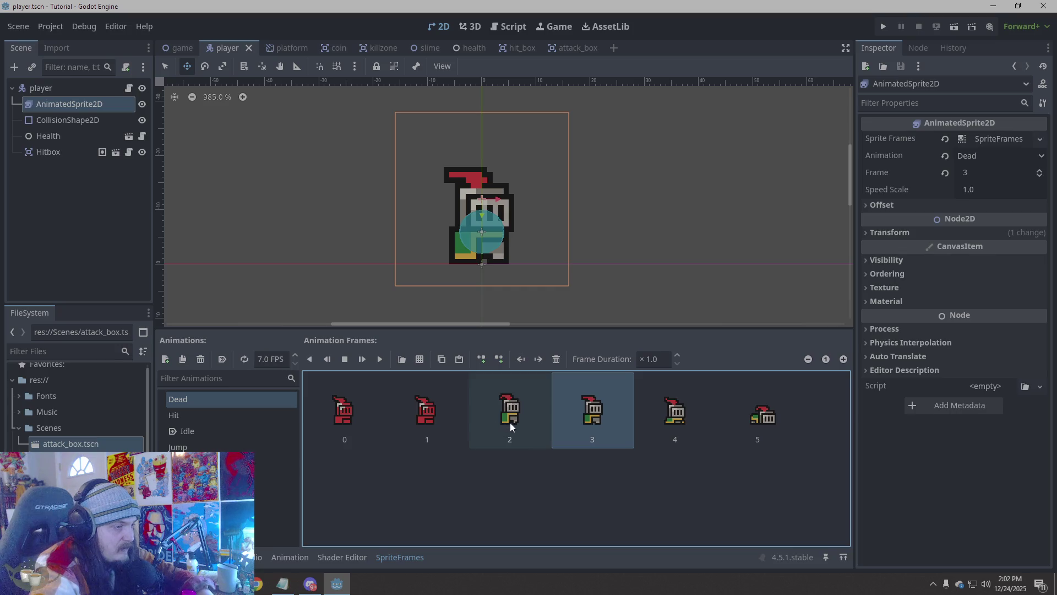
{"action": "left_click", "coordinate": [510, 422]}
{"action": "key", "text": "Delete"}
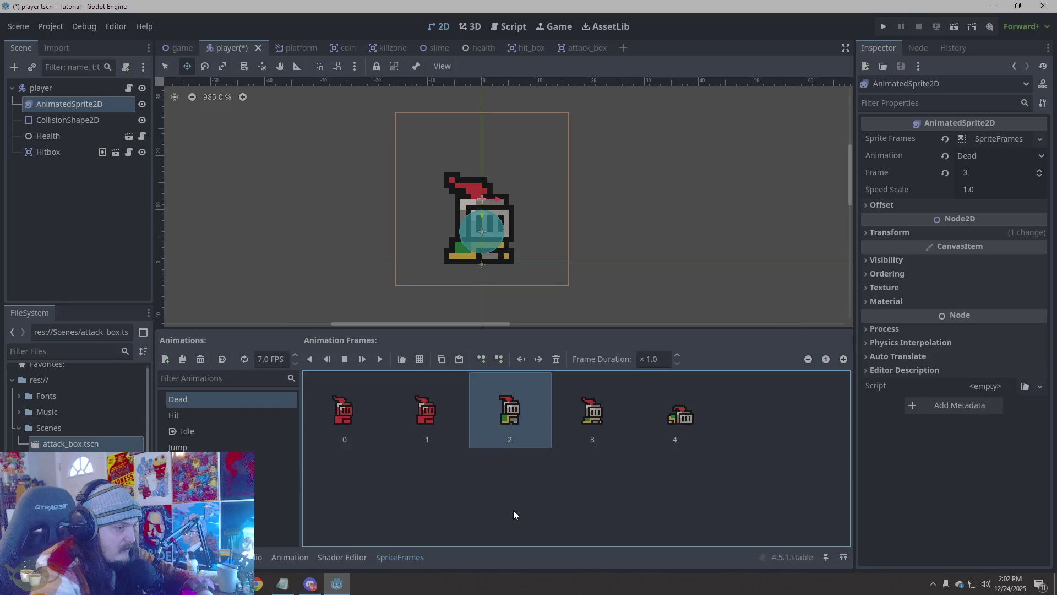
{"action": "key", "text": "Delete"}
{"action": "left_click", "coordinate": [884, 26]}
Walk the knight back and forth in the running game
{"action": "key", "text": "Left"}
{"action": "key", "text": "Right"}
{"action": "key", "text": "Left"}
{"action": "key", "text": "Right"}
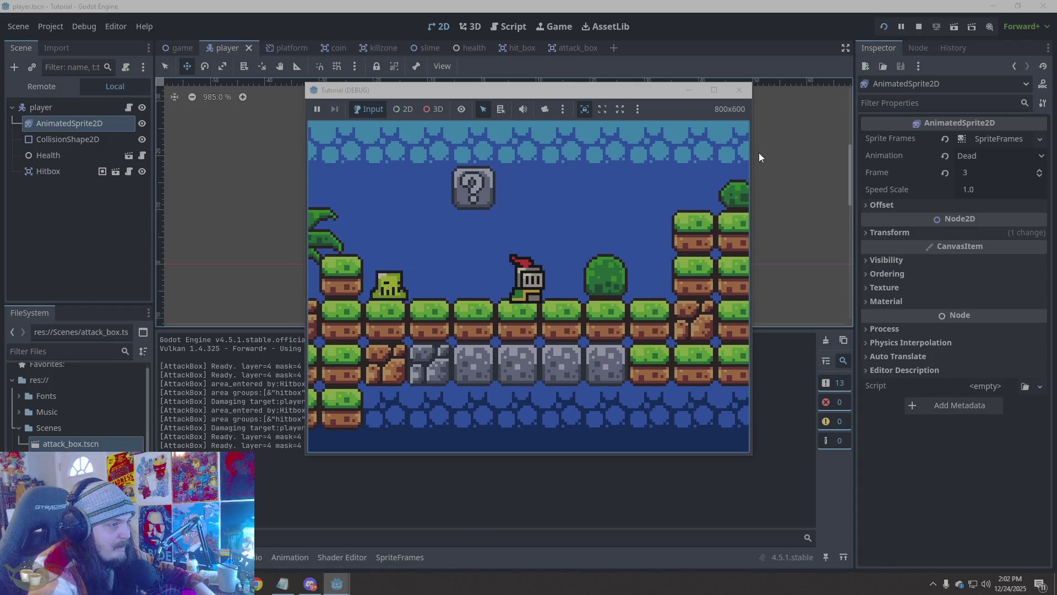
Walk the knight into the slime until he dies and 'You Died' is logged, then return to the editor
{"action": "key", "text": "Left"}
{"action": "key", "text": "Right"}
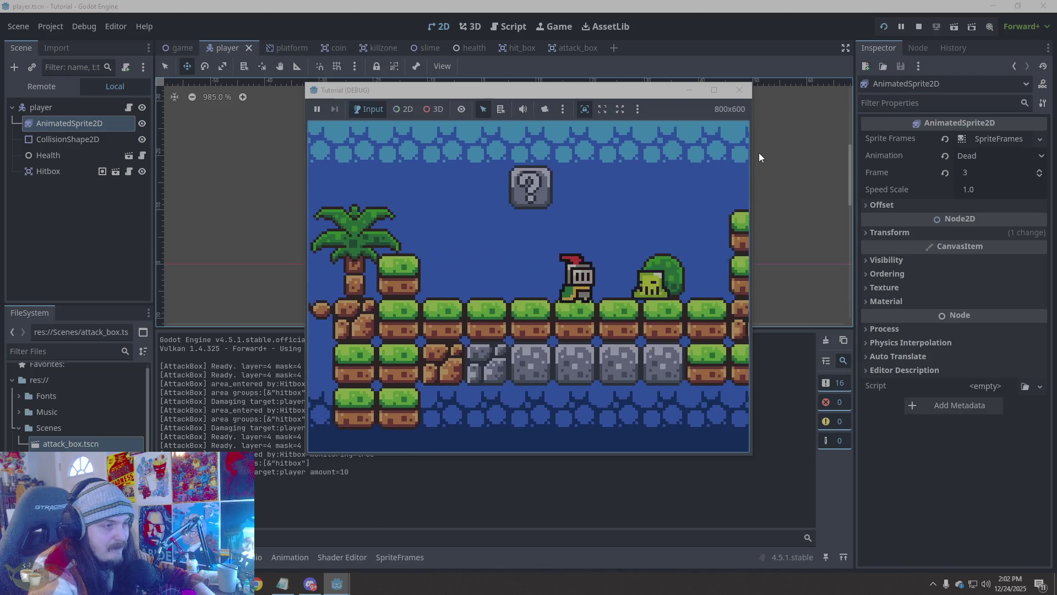
{"action": "key", "text": "Right"}
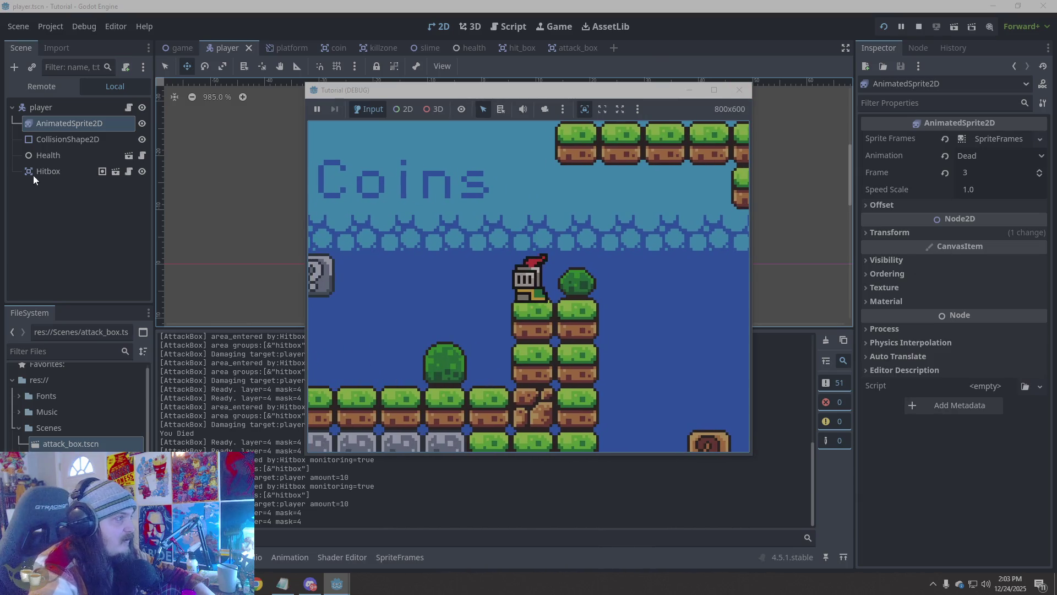
{"action": "left_click", "coordinate": [55, 174]}
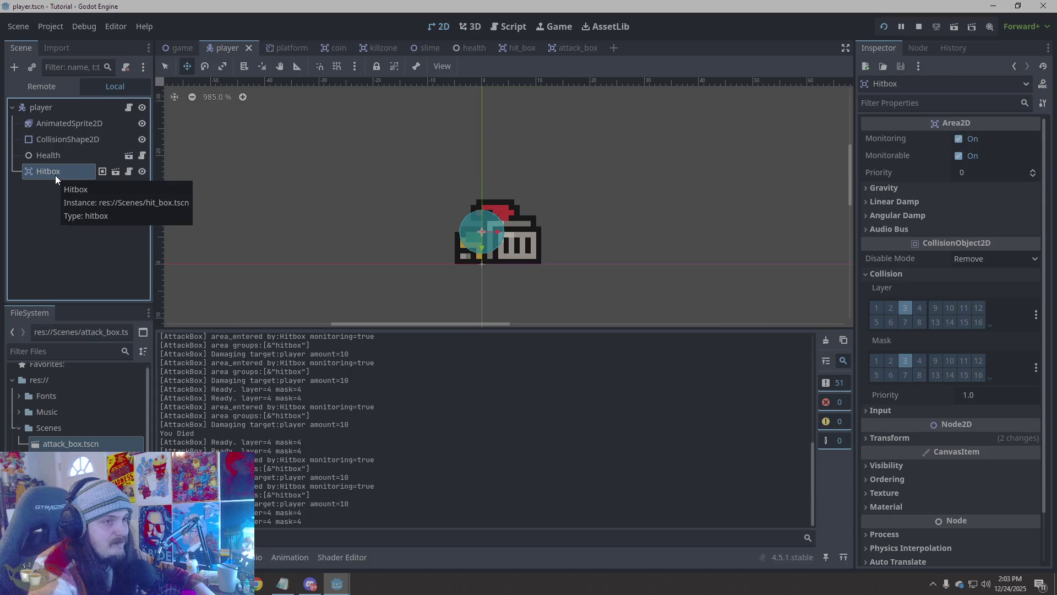
Stop the game, set the slime AttackBox Knockback to 500, save, and playtest it
{"action": "left_click", "coordinate": [917, 28]}
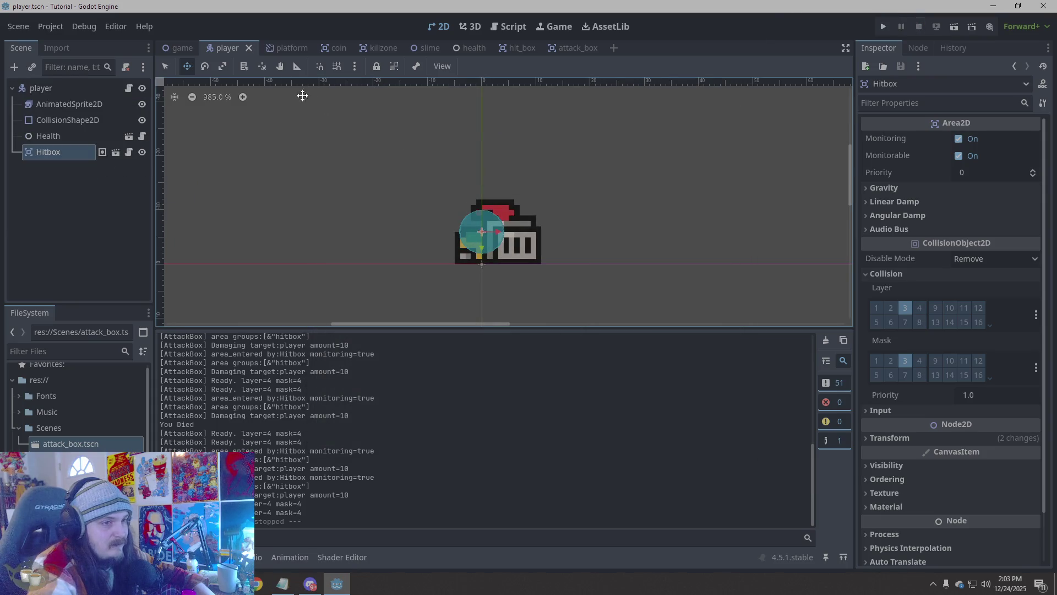
{"action": "left_click", "coordinate": [419, 47]}
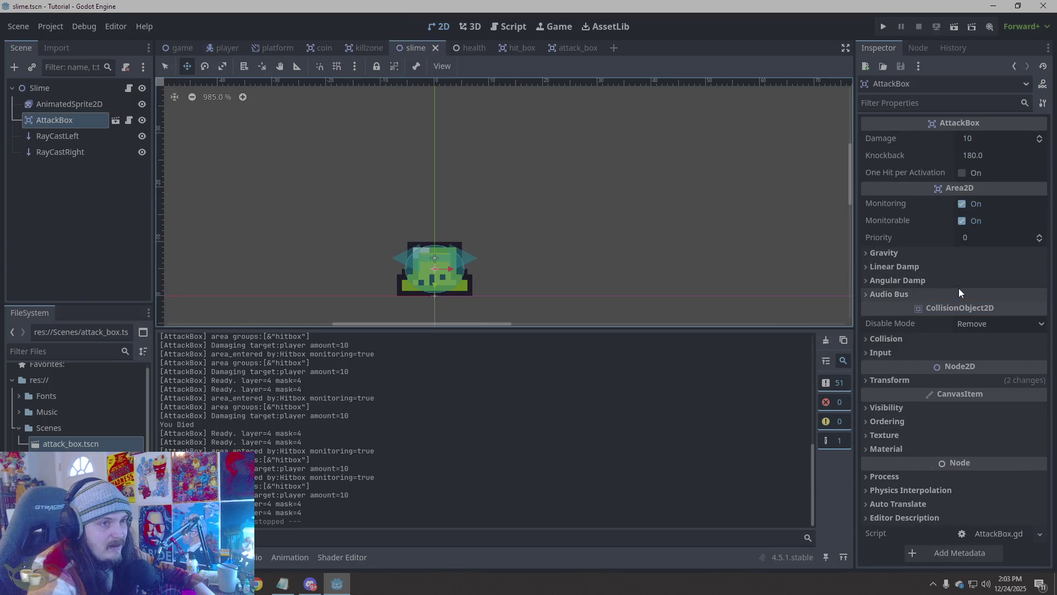
{"action": "left_click", "coordinate": [981, 156]}
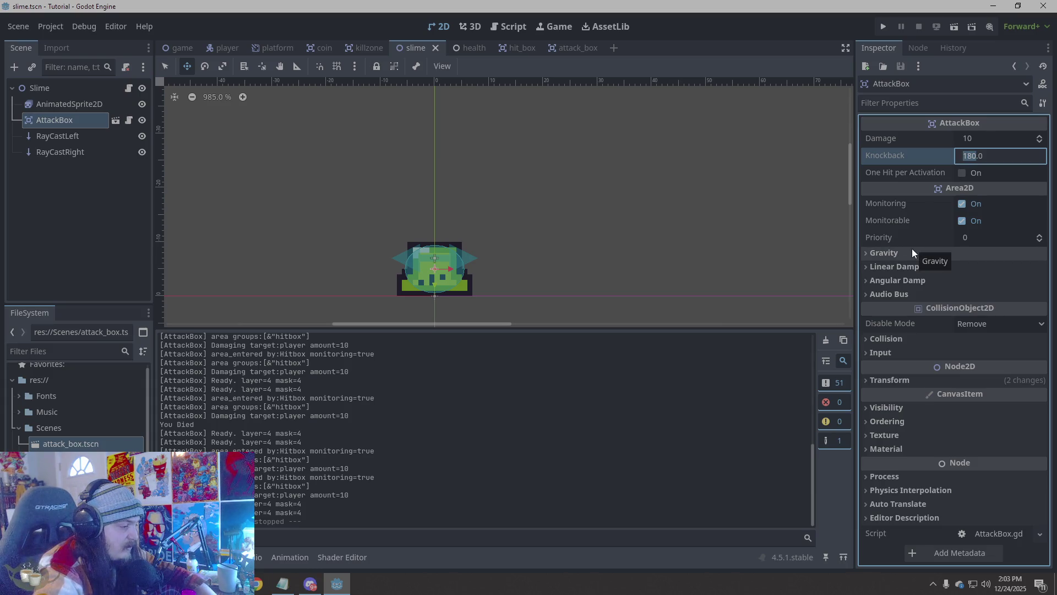
{"action": "type", "text": "5"}
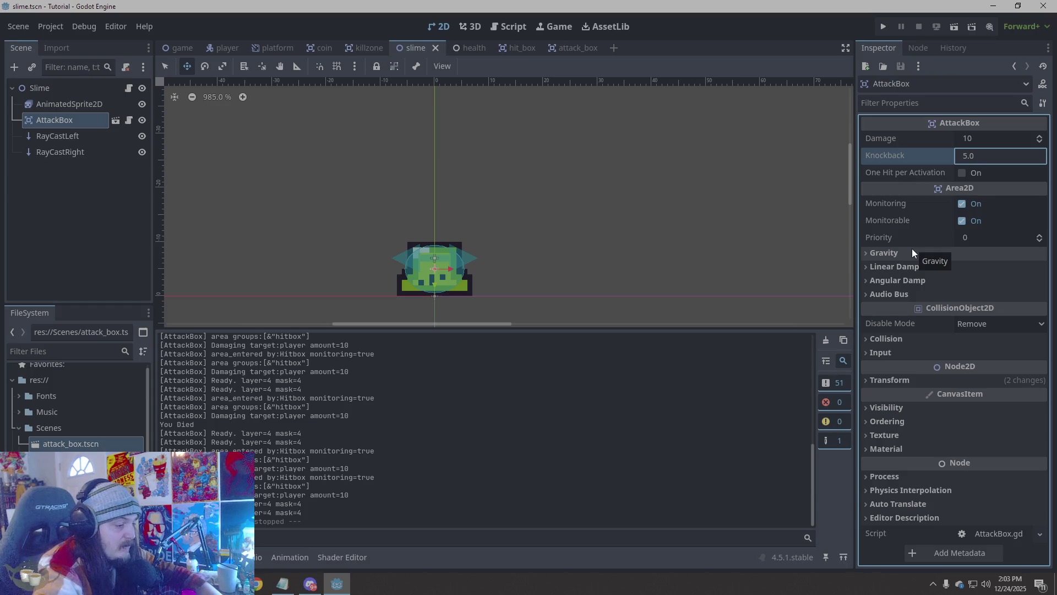
{"action": "type", "text": "00"}
{"action": "key", "text": "Return"}
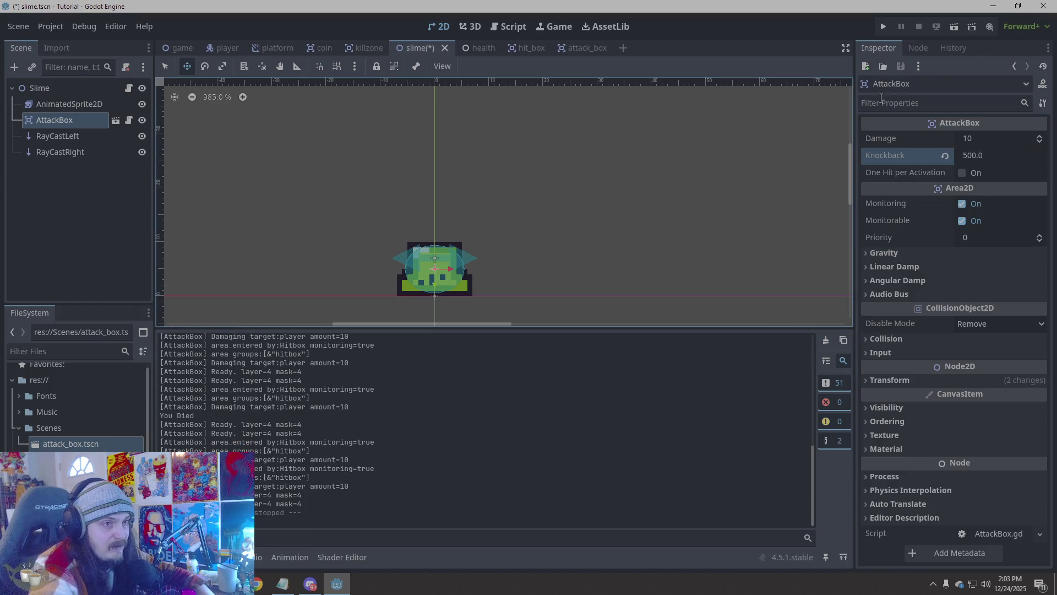
{"action": "key", "text": "ctrl+s"}
{"action": "left_click", "coordinate": [884, 20]}
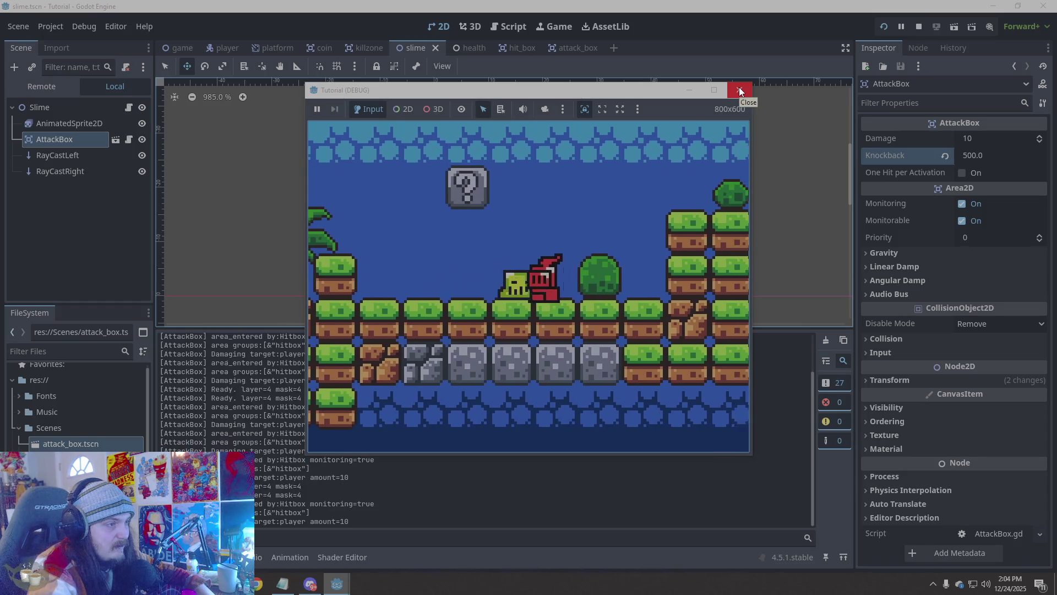
{"action": "left_click", "coordinate": [739, 89]}
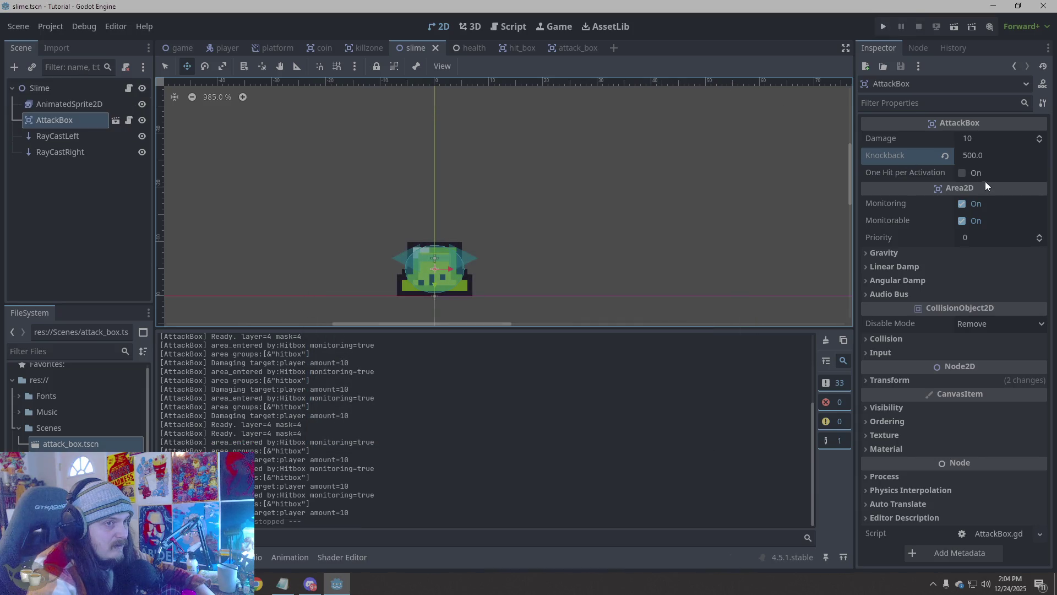
Set the AttackBox Knockback to 1000, save, and playtest it briefly
{"action": "left_click", "coordinate": [965, 154]}
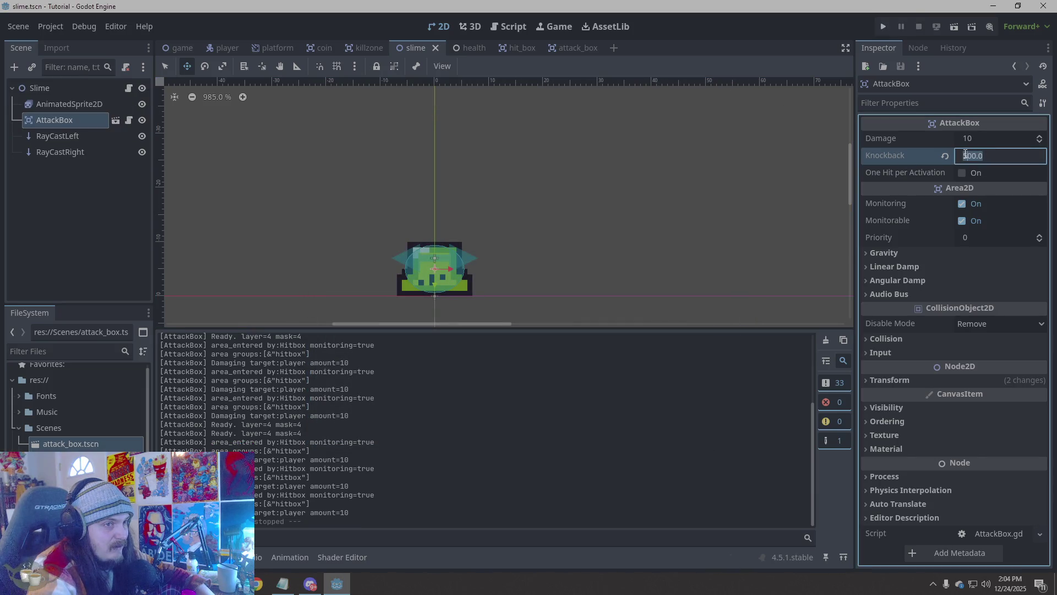
{"action": "type", "text": "0"}
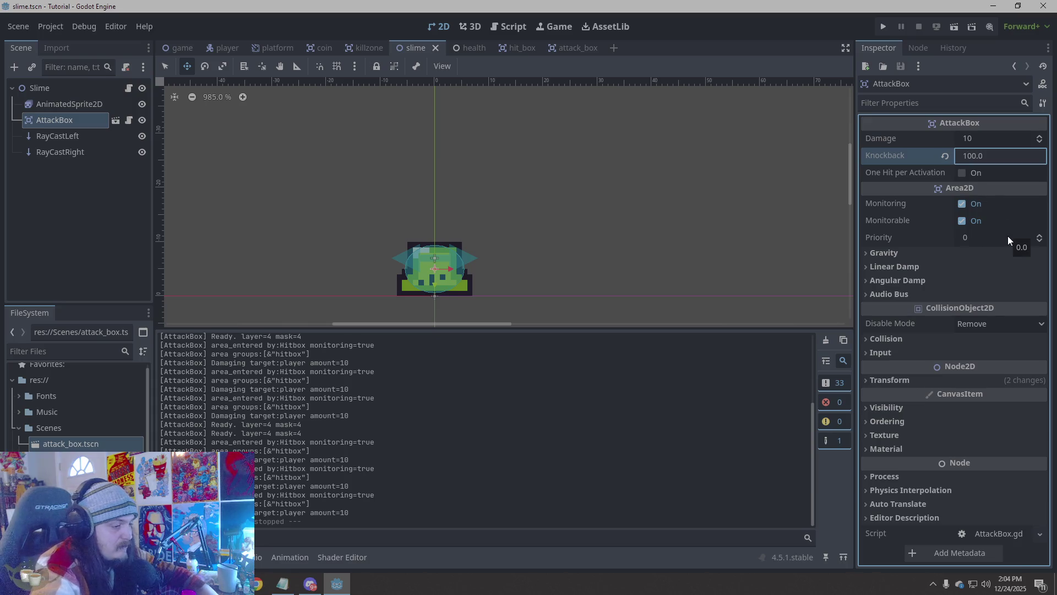
{"action": "left_click", "coordinate": [697, 257]}
{"action": "key", "text": "ctrl+s"}
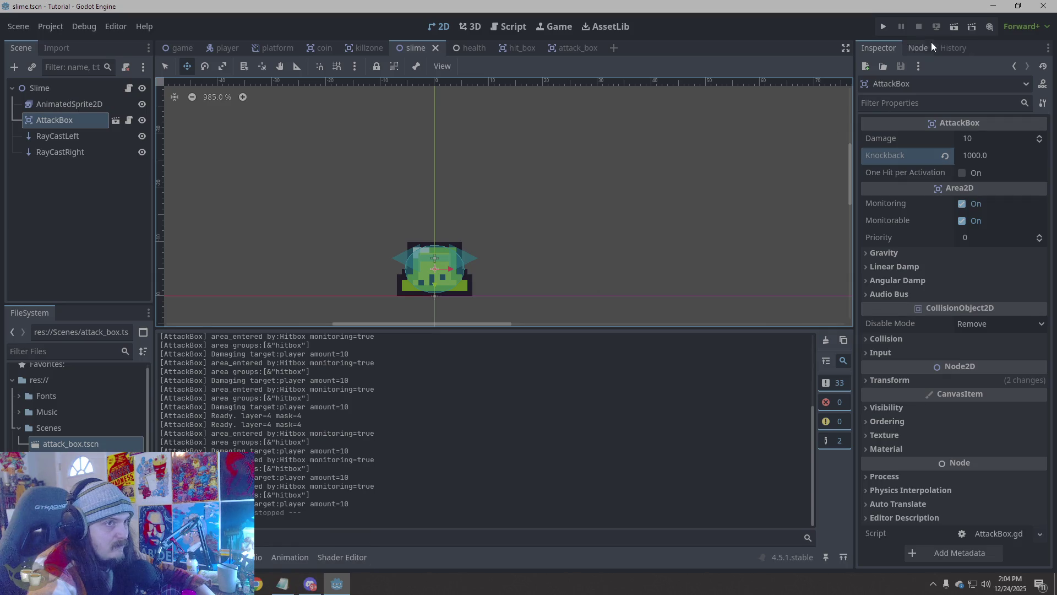
{"action": "left_click", "coordinate": [881, 28]}
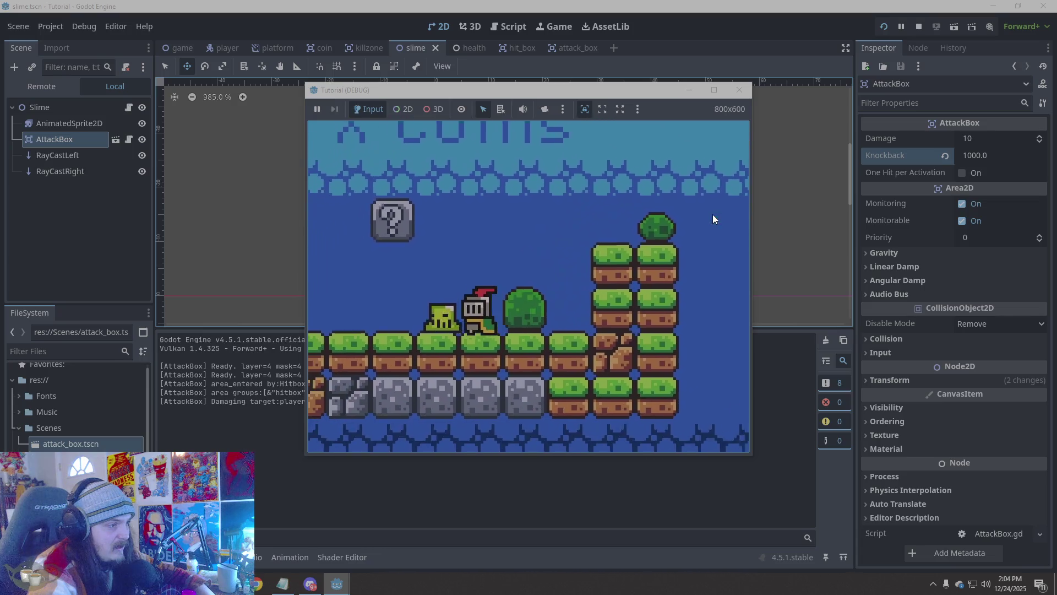
{"action": "left_click", "coordinate": [750, 90]}
Change the AttackBox Knockback to 750 and start another playtest
{"action": "left_click", "coordinate": [971, 155]}
{"action": "left_click_drag", "start_coordinate": [971, 155], "coordinate": [965, 155]}
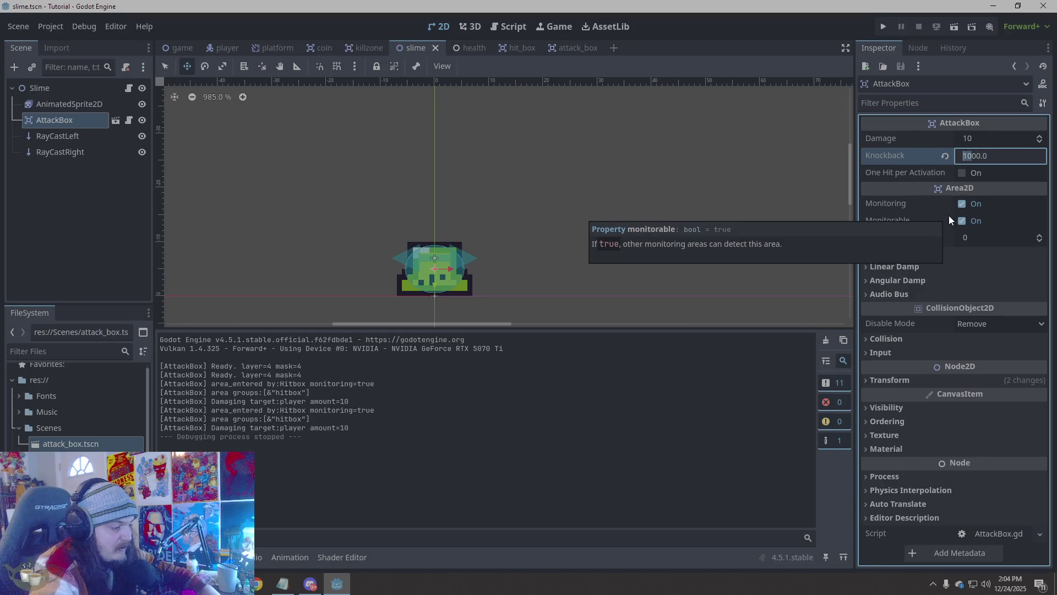
{"action": "type", "text": "7"}
{"action": "key", "text": "Delete"}
{"action": "type", "text": "5"}
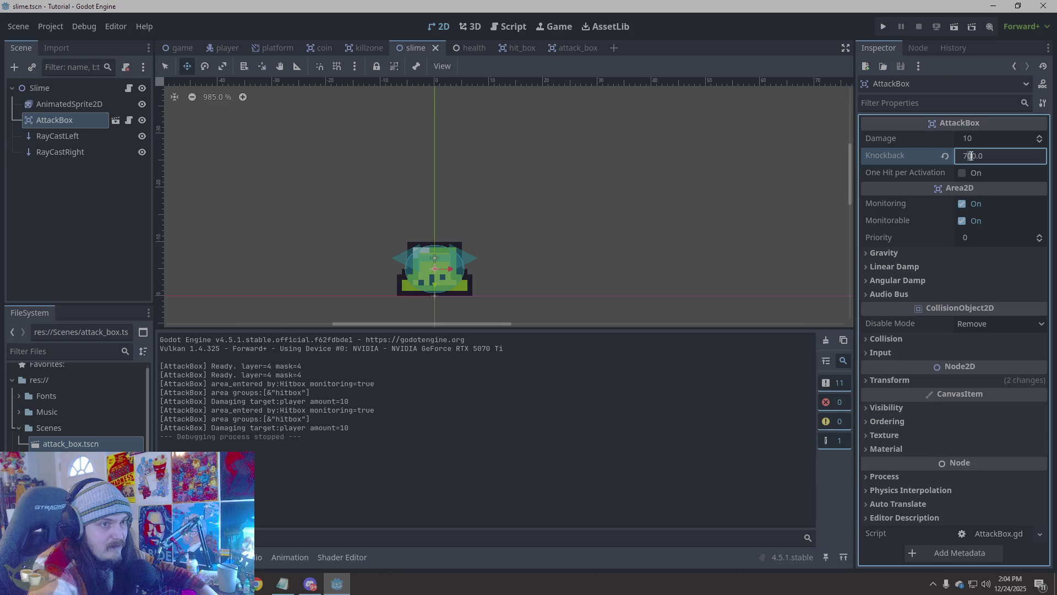
{"action": "key", "text": "Return"}
{"action": "left_click", "coordinate": [883, 30]}
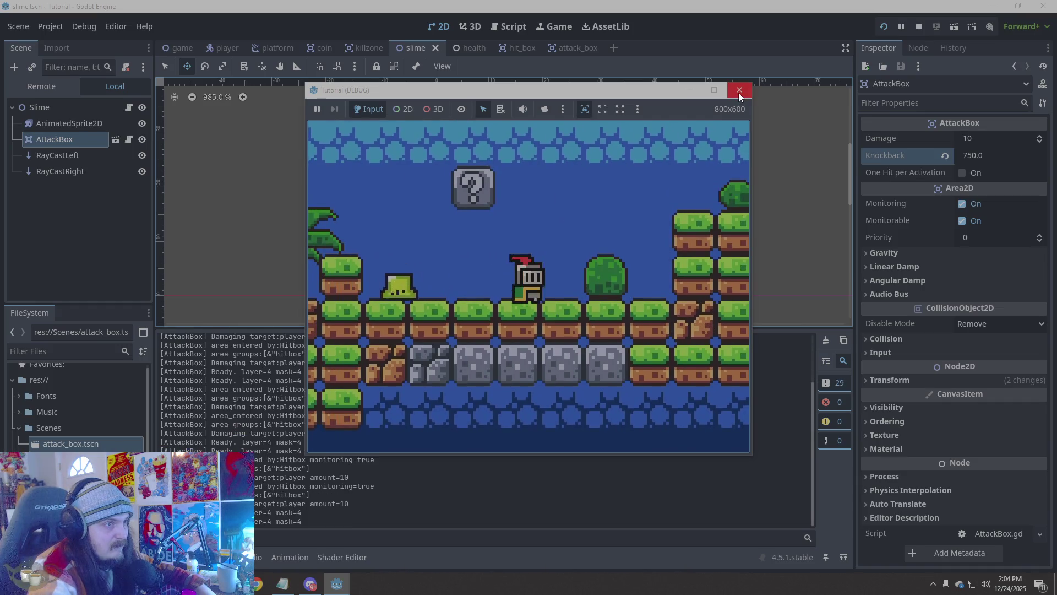
Close the Tutorial (DEBUG) window to end the 750-knockback playtest
{"action": "left_click", "coordinate": [739, 90]}
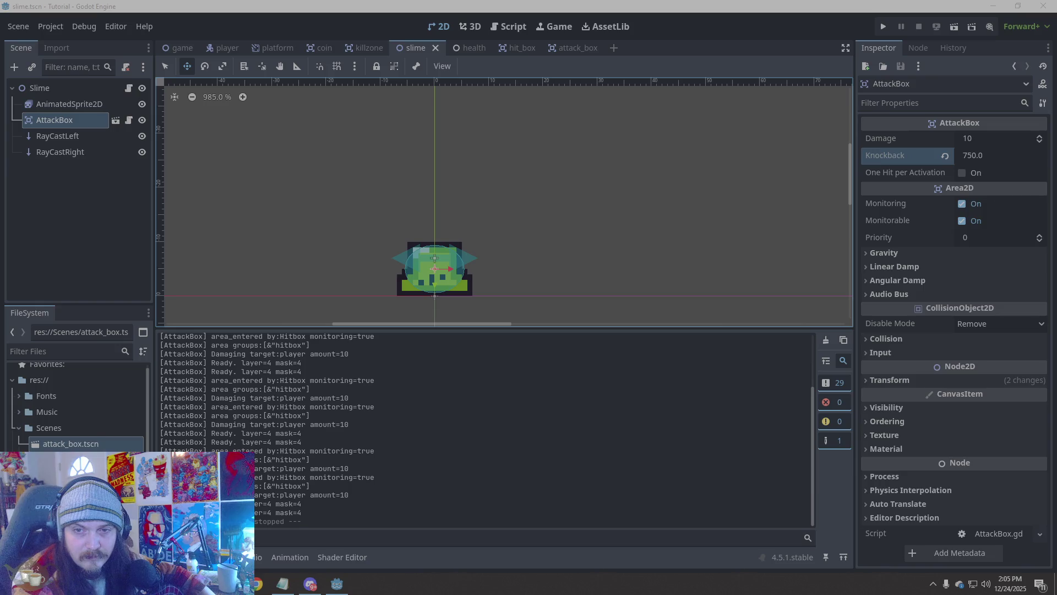
Open player.gd from the player scene in the Script workspace
{"action": "left_click", "coordinate": [222, 49]}
{"action": "left_click", "coordinate": [509, 29]}
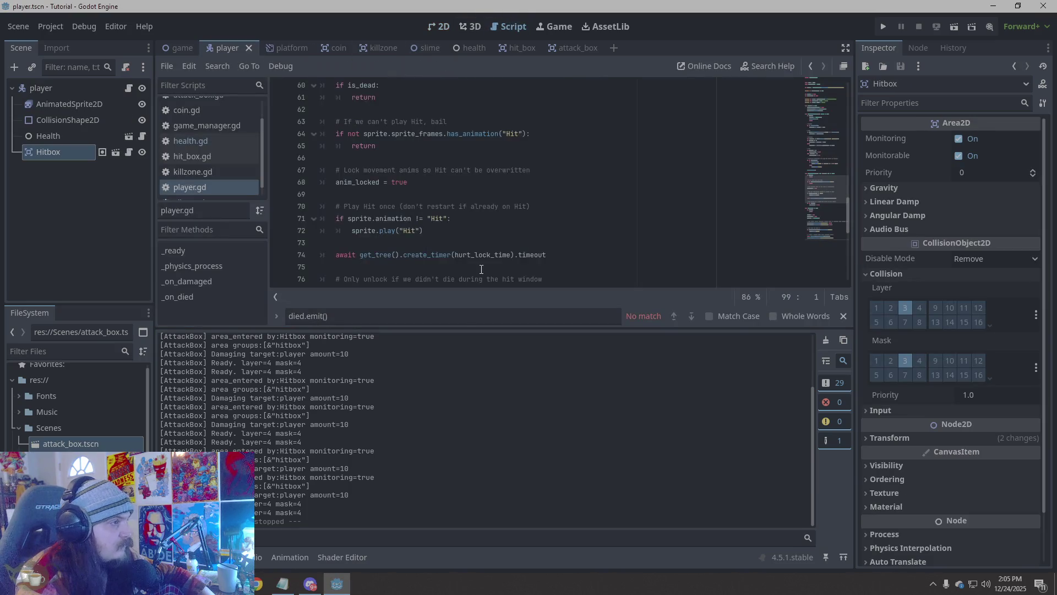
{"action": "scroll", "coordinate": [484, 257], "scroll_direction": "up", "scroll_amount": 15}
{"action": "scroll", "coordinate": [483, 256], "scroll_direction": "down", "scroll_amount": 20}
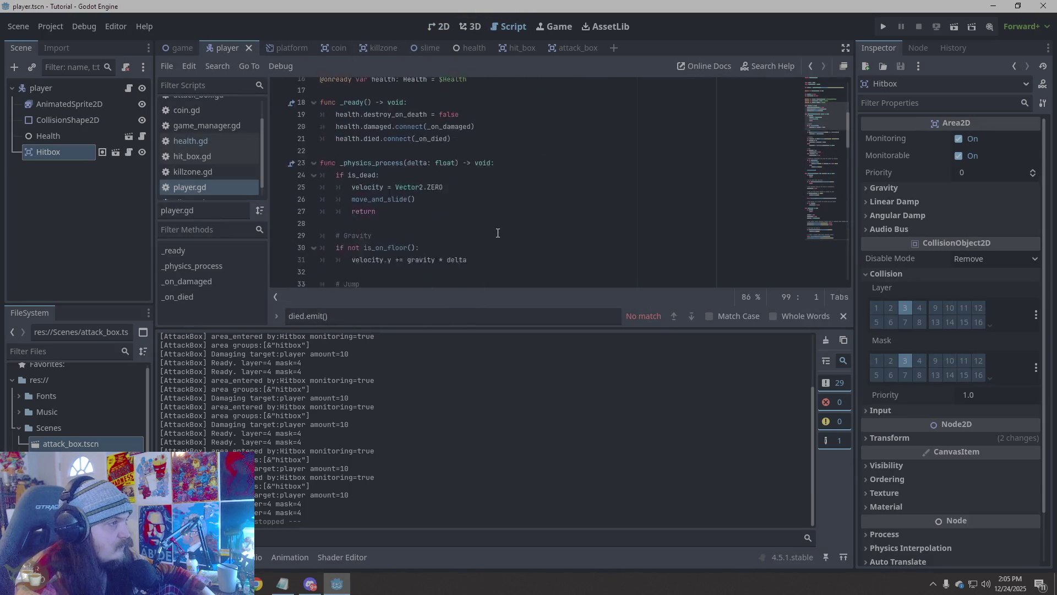
{"action": "scroll", "coordinate": [500, 232], "scroll_direction": "up", "scroll_amount": 5}
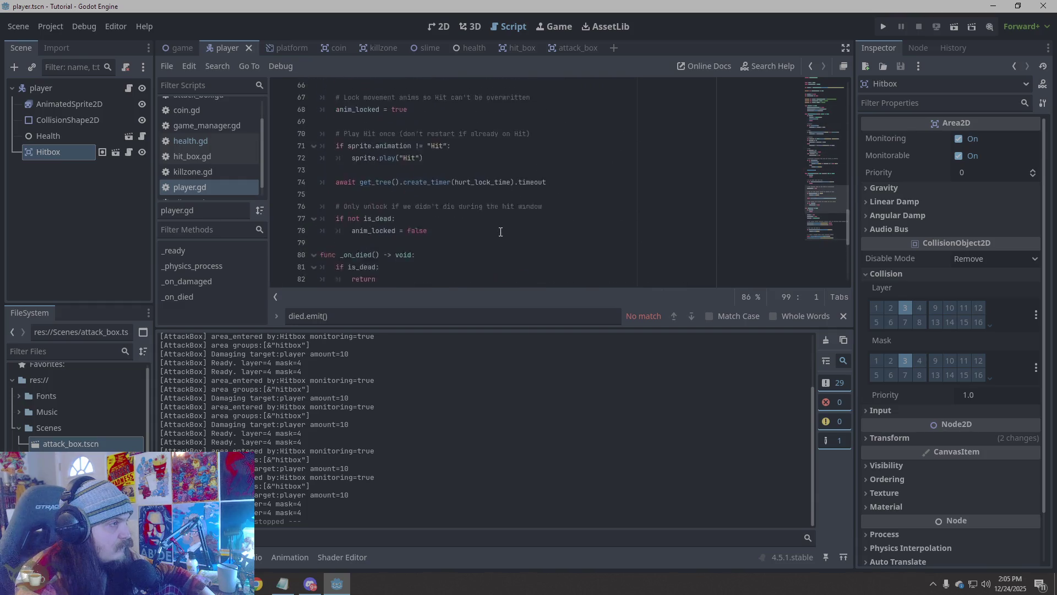
{"action": "scroll", "coordinate": [500, 232], "scroll_direction": "up", "scroll_amount": 4}
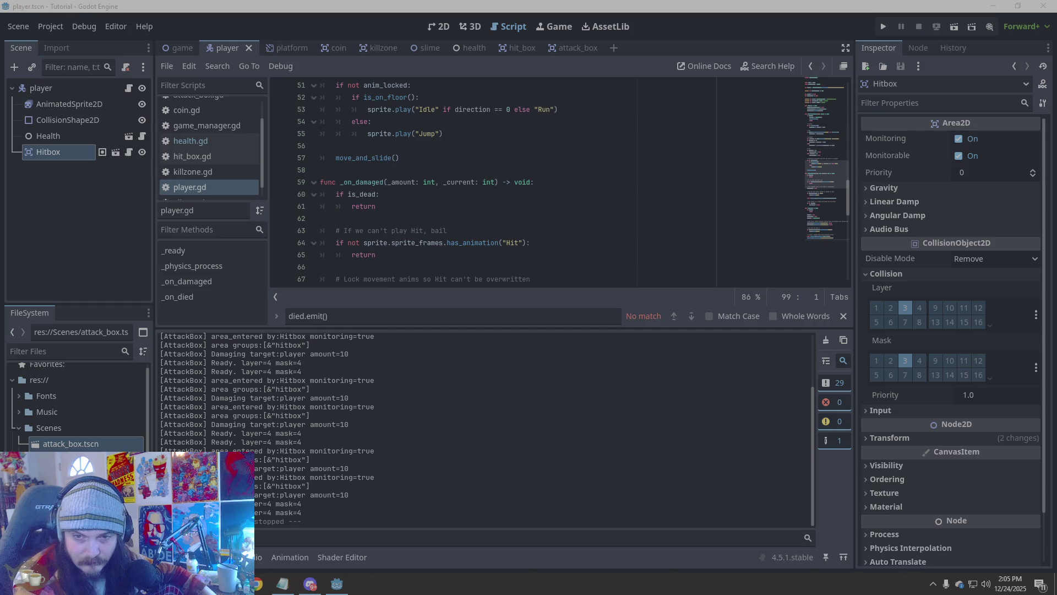
Search player.gd for "if is_dead:", finding 3 matches
{"action": "left_click", "coordinate": [482, 317]}
{"action": "type", "text": "if is_dead:# No player controlvelocity.x = 0"}
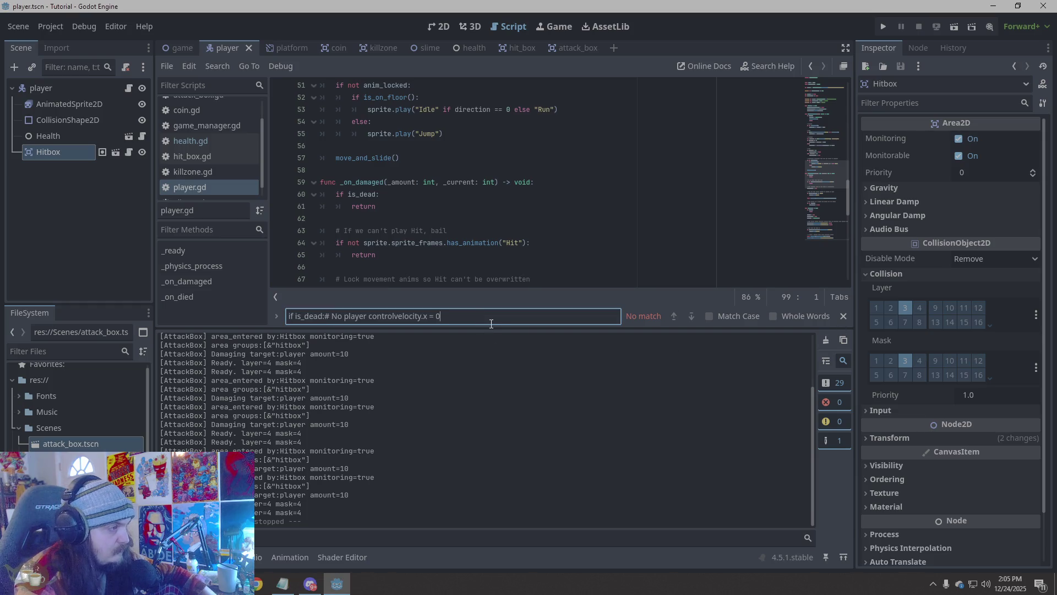
{"action": "mouse_move", "coordinate": [440, 317]}
{"action": "left_mouse_down"}
{"action": "mouse_move", "coordinate": [308, 316]}
{"action": "mouse_move", "coordinate": [328, 317]}
{"action": "left_mouse_up"}
{"action": "key", "text": "BackSpace"}
{"action": "key", "text": "BackSpace"}
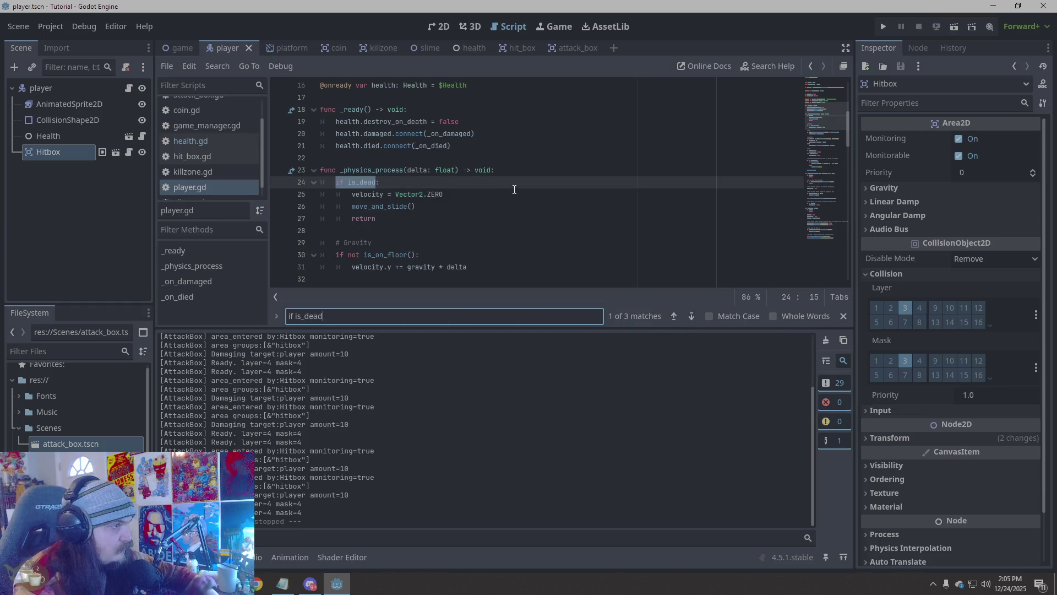
{"action": "left_click", "coordinate": [457, 194]}
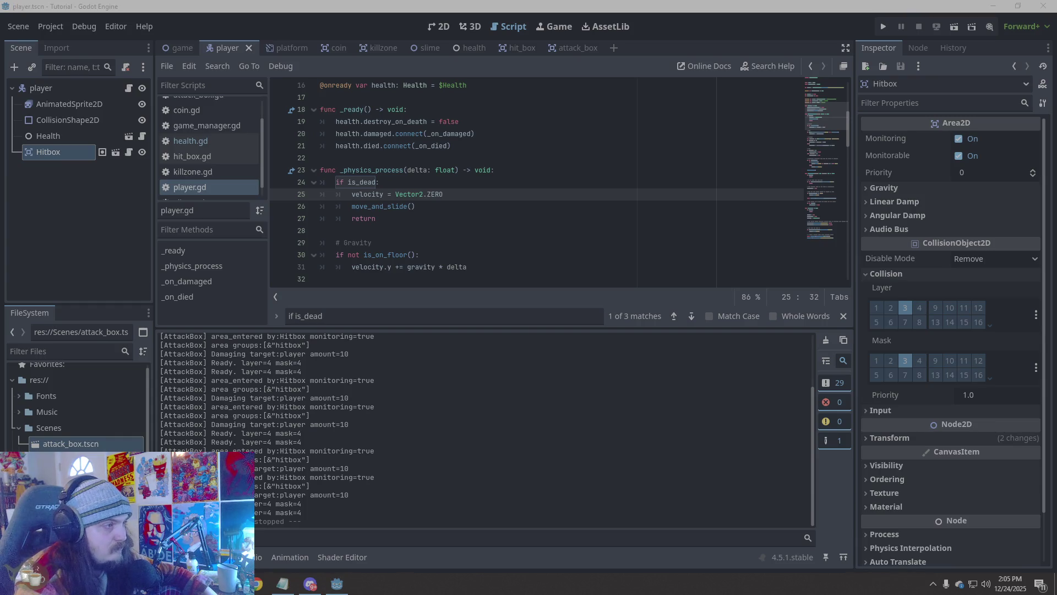
{"action": "left_click", "coordinate": [434, 230]}
{"action": "scroll", "coordinate": [434, 232], "scroll_direction": "down", "scroll_amount": 2}
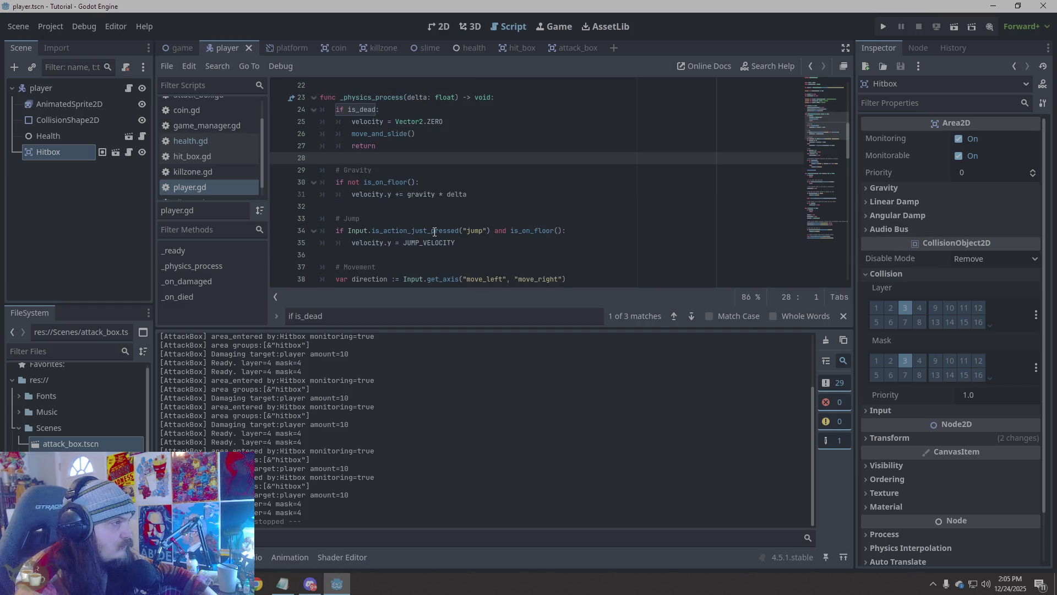
{"action": "scroll", "coordinate": [434, 232], "scroll_direction": "up", "scroll_amount": 1}
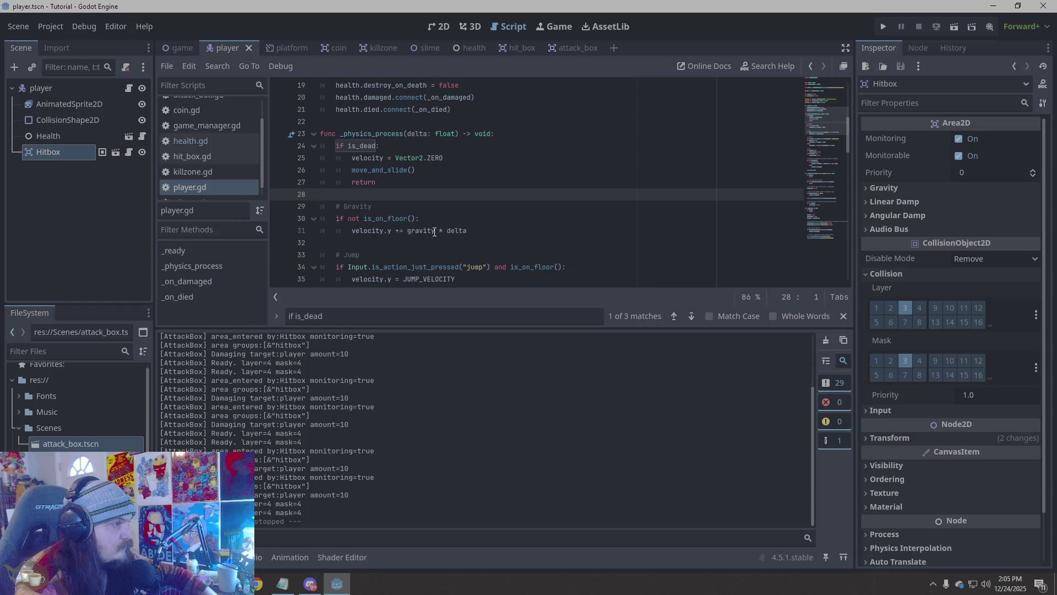
{"action": "scroll", "coordinate": [435, 231], "scroll_direction": "up", "scroll_amount": 1}
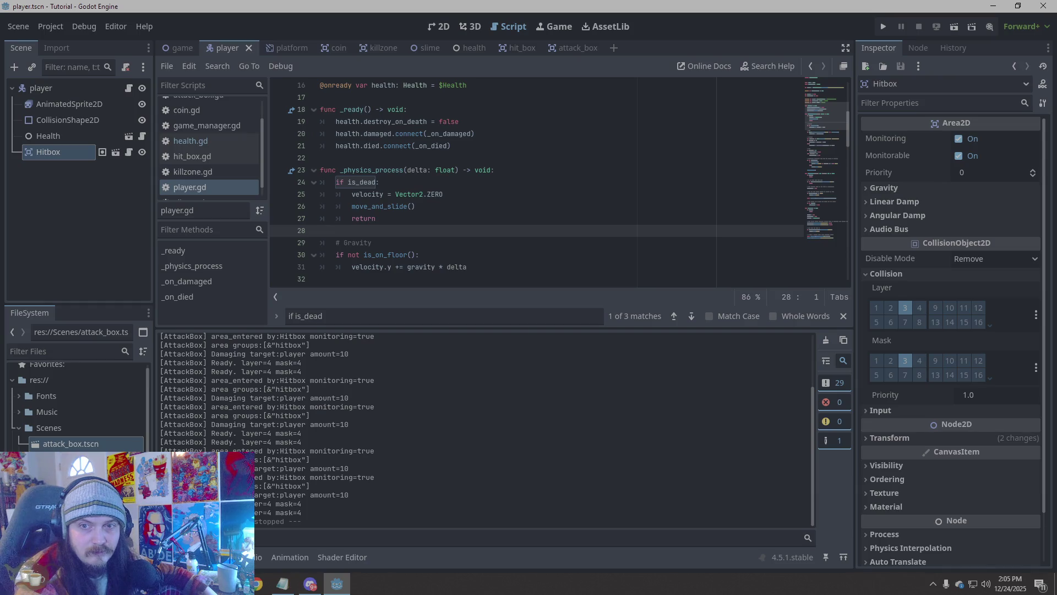
Step through the is_dead matches and select the is_dead block on lines 24–27
{"action": "left_click", "coordinate": [337, 182]}
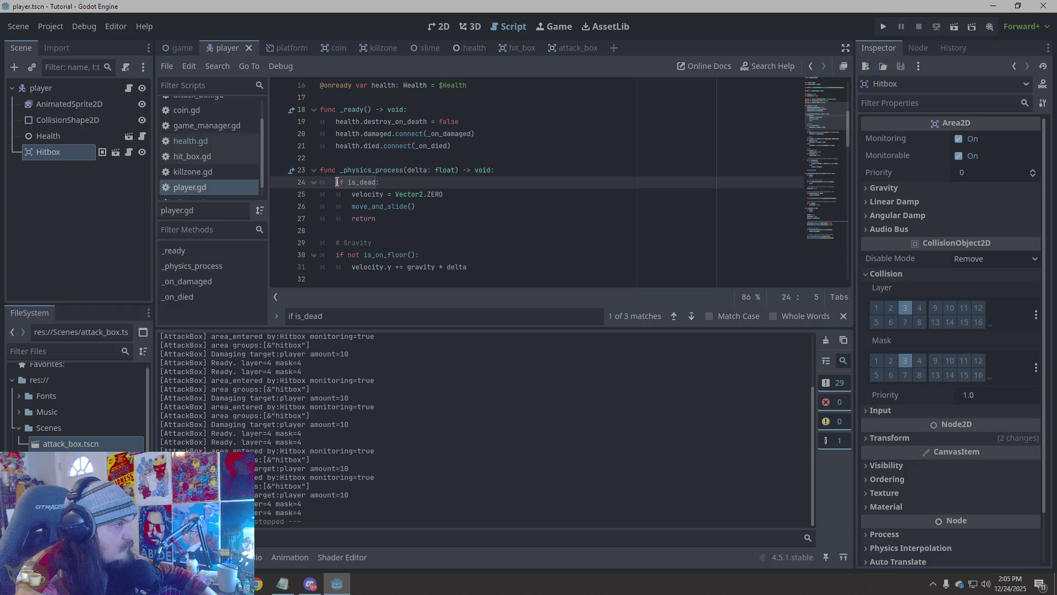
{"action": "left_click", "coordinate": [691, 310]}
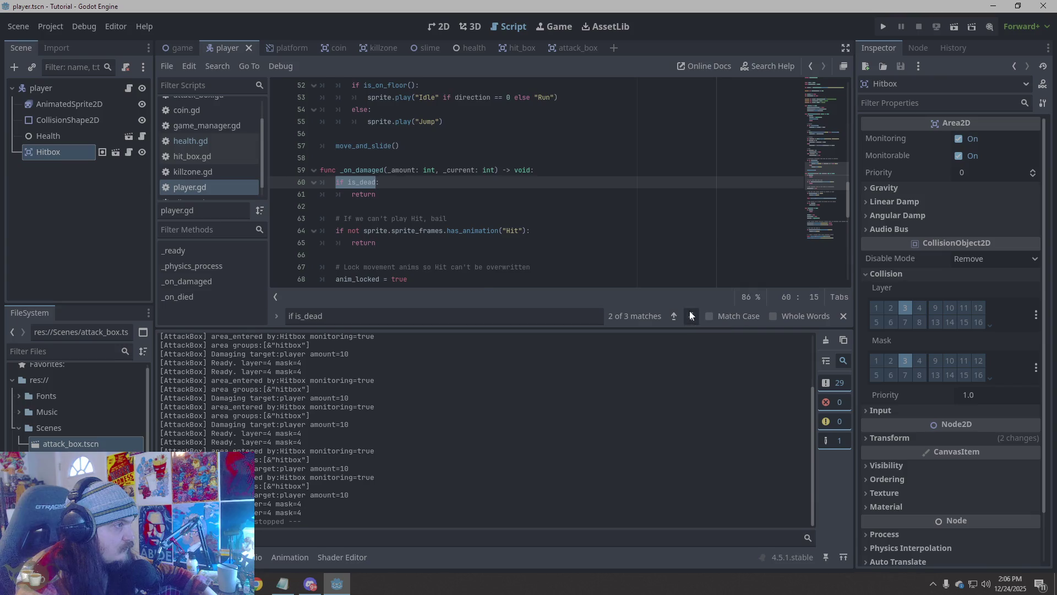
{"action": "left_click", "coordinate": [690, 313]}
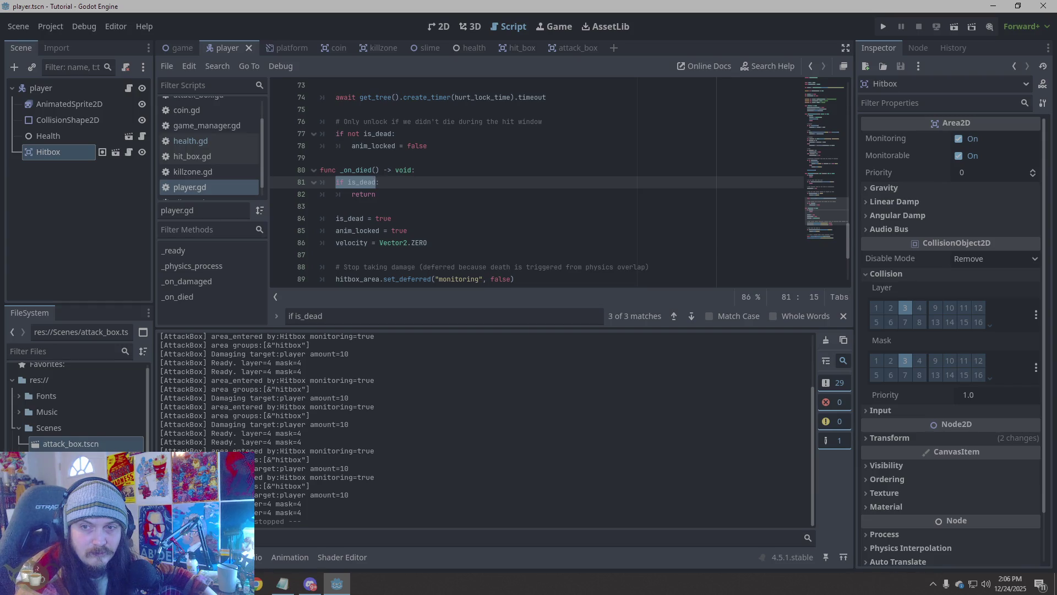
{"action": "left_click", "coordinate": [672, 317]}
{"action": "left_click", "coordinate": [673, 316]}
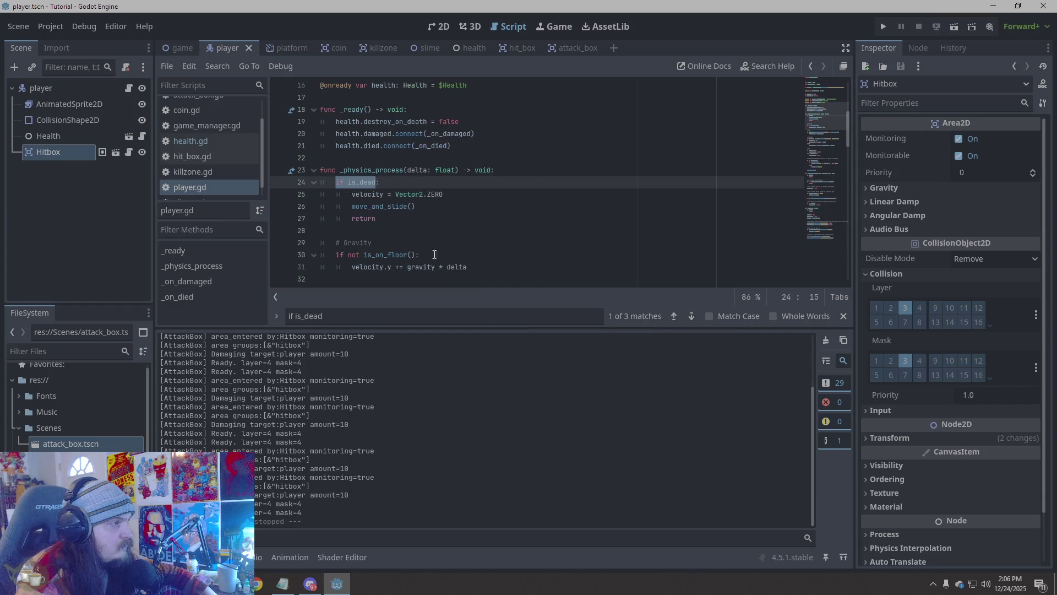
{"action": "mouse_move", "coordinate": [335, 182]}
{"action": "left_mouse_down"}
{"action": "mouse_move", "coordinate": [450, 228]}
{"action": "mouse_move", "coordinate": [450, 219]}
{"action": "left_mouse_up"}
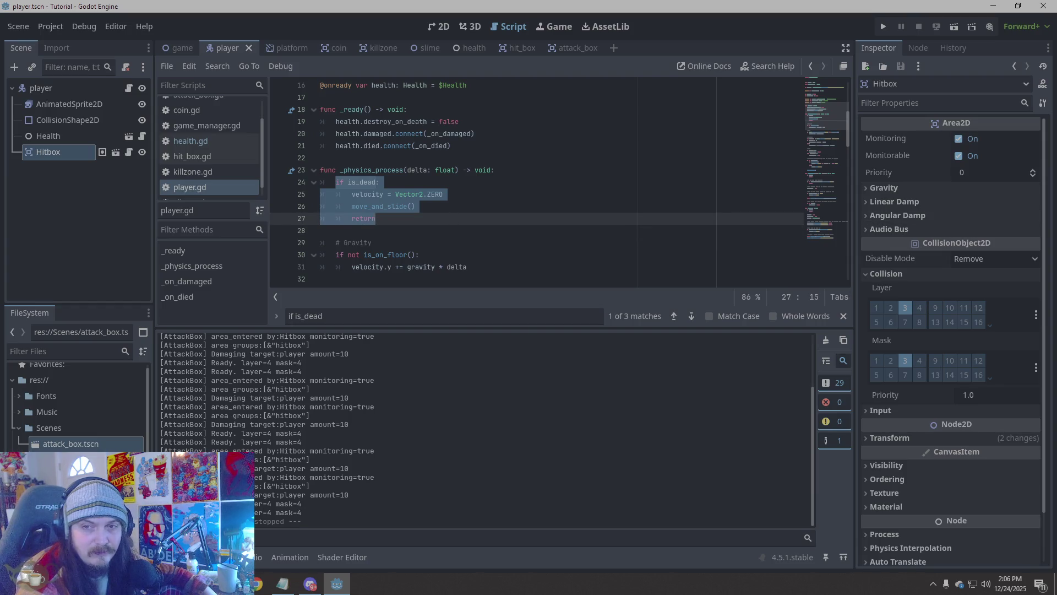
Paste the new is_dead block over the selection and indent velocity.x = 0 under the if
{"action": "scroll", "coordinate": [493, 179], "scroll_direction": "down", "scroll_amount": 3}
{"action": "scroll", "coordinate": [493, 179], "scroll_direction": "up", "scroll_amount": 3}
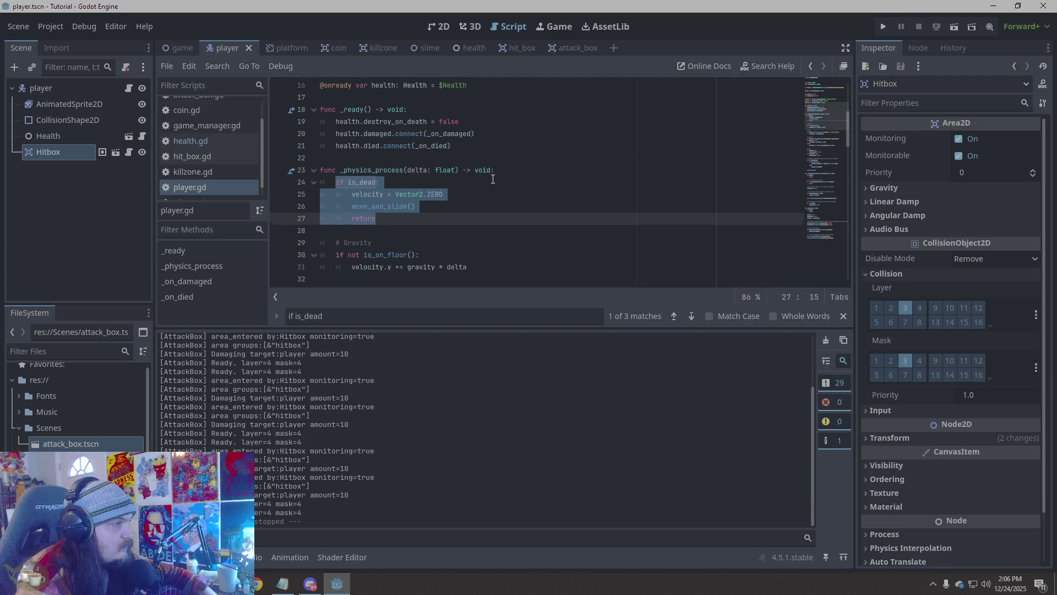
{"action": "right_click", "coordinate": [369, 210]}
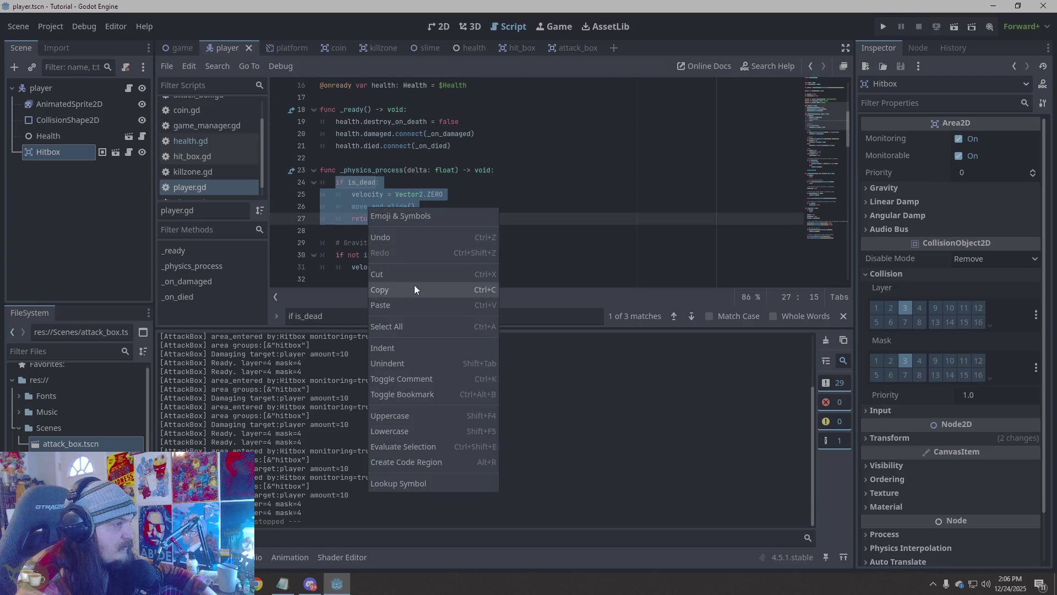
{"action": "left_click", "coordinate": [405, 306]}
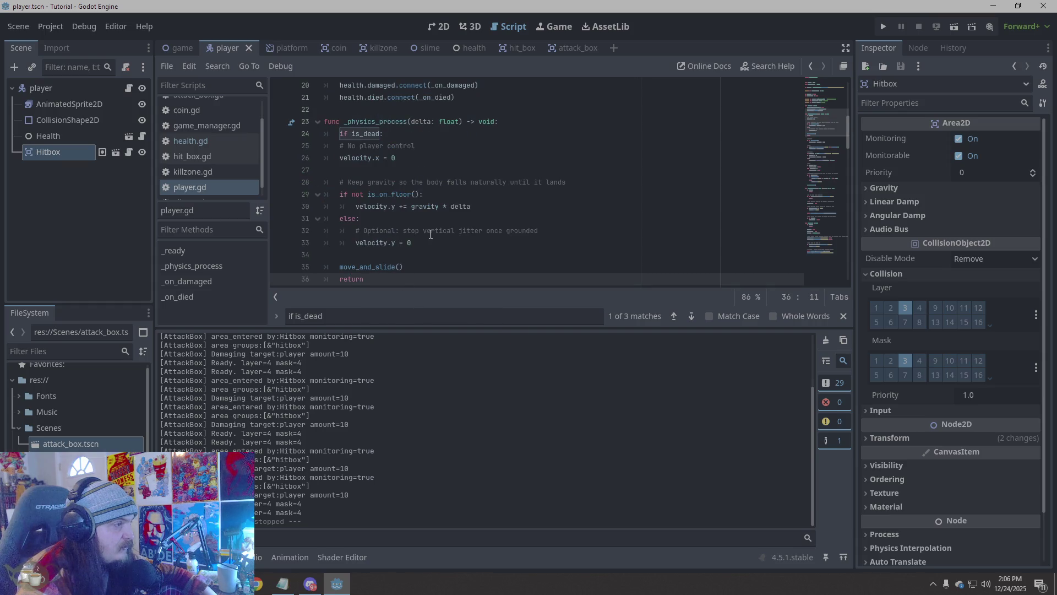
{"action": "scroll", "coordinate": [435, 215], "scroll_direction": "down", "scroll_amount": 2}
{"action": "scroll", "coordinate": [438, 201], "scroll_direction": "up", "scroll_amount": 2}
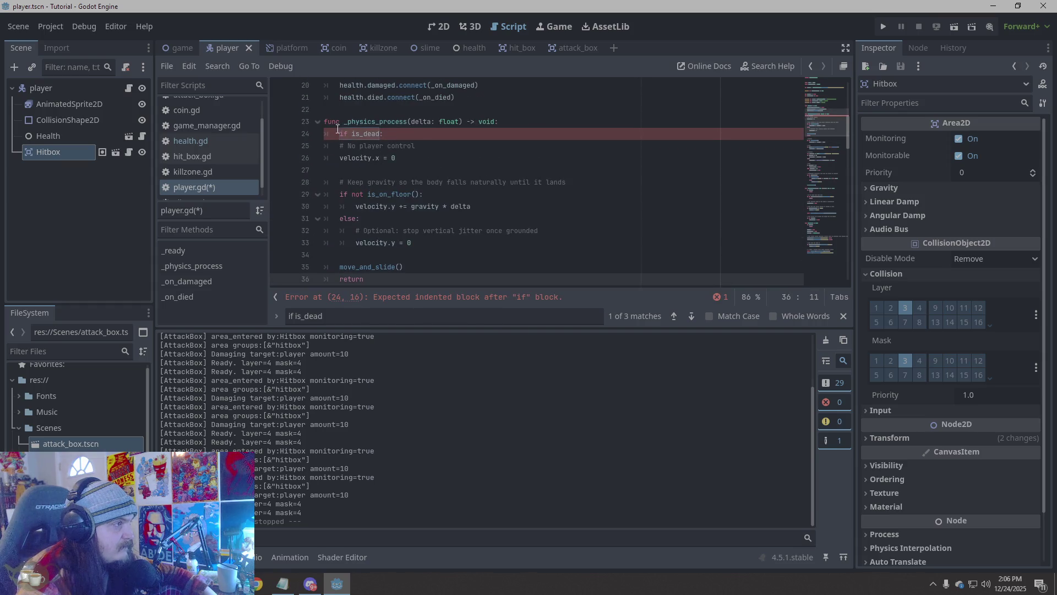
{"action": "left_click", "coordinate": [340, 158]}
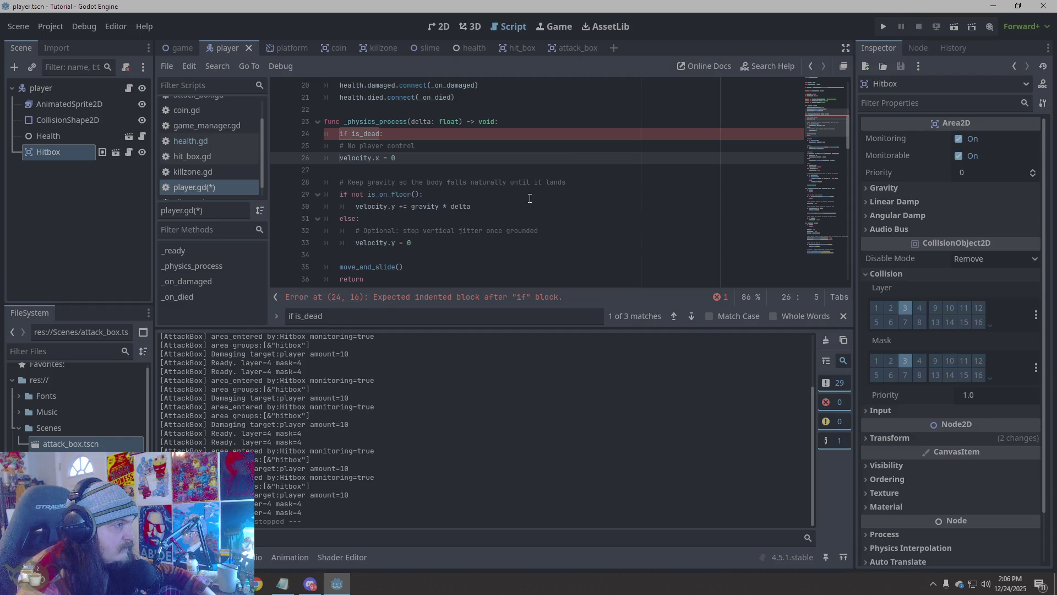
{"action": "key", "text": "Tab"}
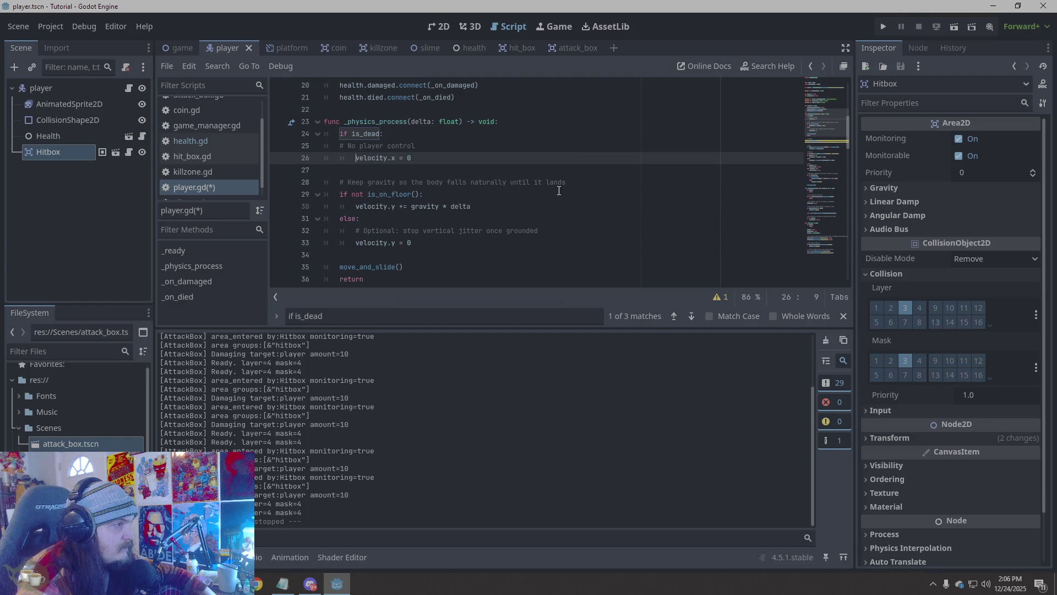
Delete the duplicate Gravity block on lines 38–40 so # Jump follows the is_dead section
{"action": "scroll", "coordinate": [558, 190], "scroll_direction": "down", "scroll_amount": 2}
{"action": "left_click", "coordinate": [559, 190]}
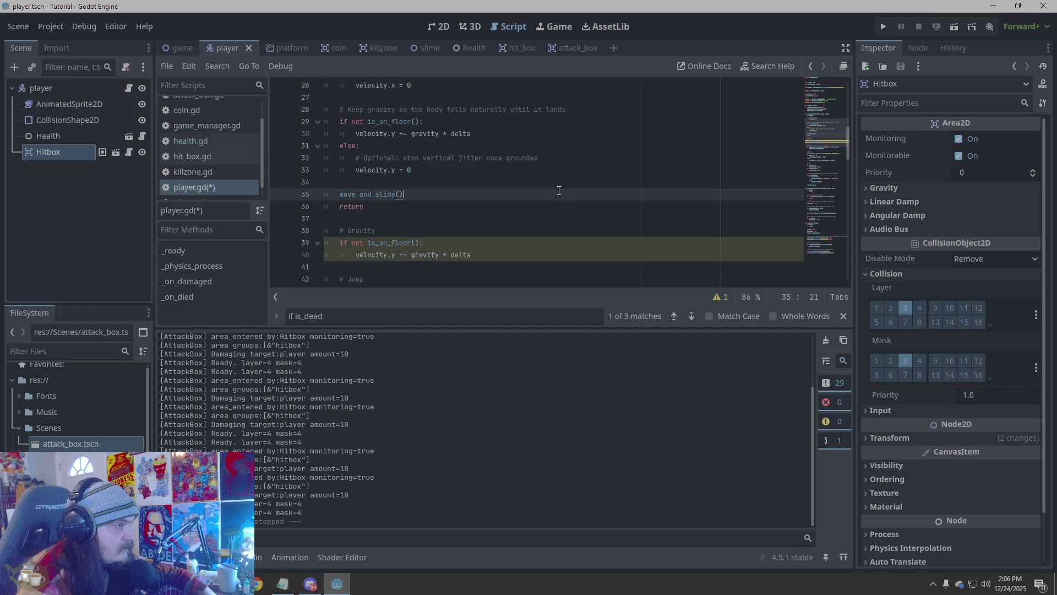
{"action": "left_click", "coordinate": [495, 257]}
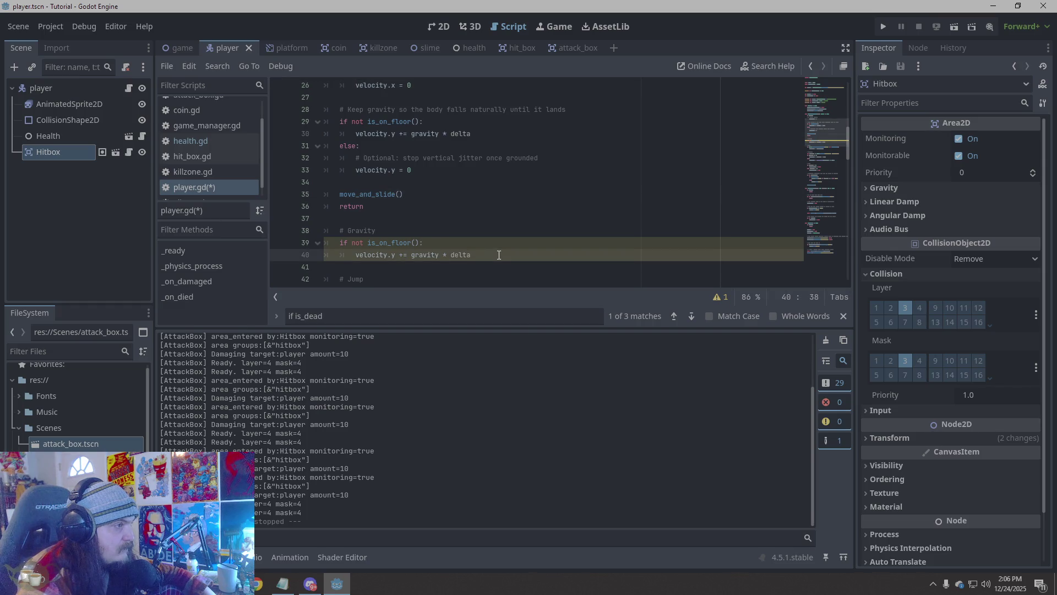
{"action": "scroll", "coordinate": [497, 251], "scroll_direction": "up", "scroll_amount": 1}
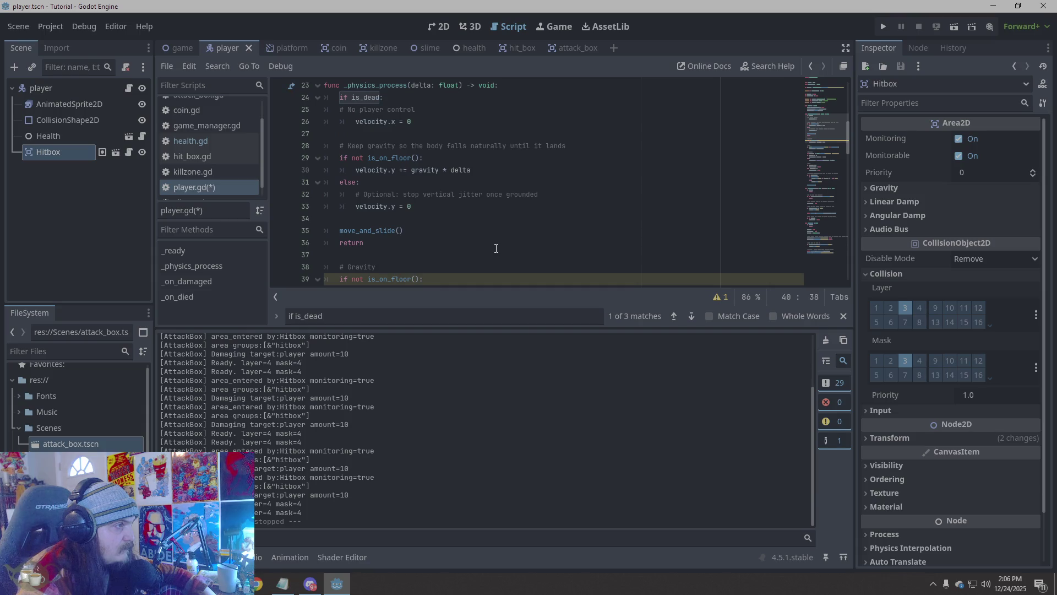
{"action": "scroll", "coordinate": [496, 248], "scroll_direction": "down", "scroll_amount": 1}
{"action": "left_click_drag", "start_coordinate": [498, 255], "coordinate": [306, 229]}
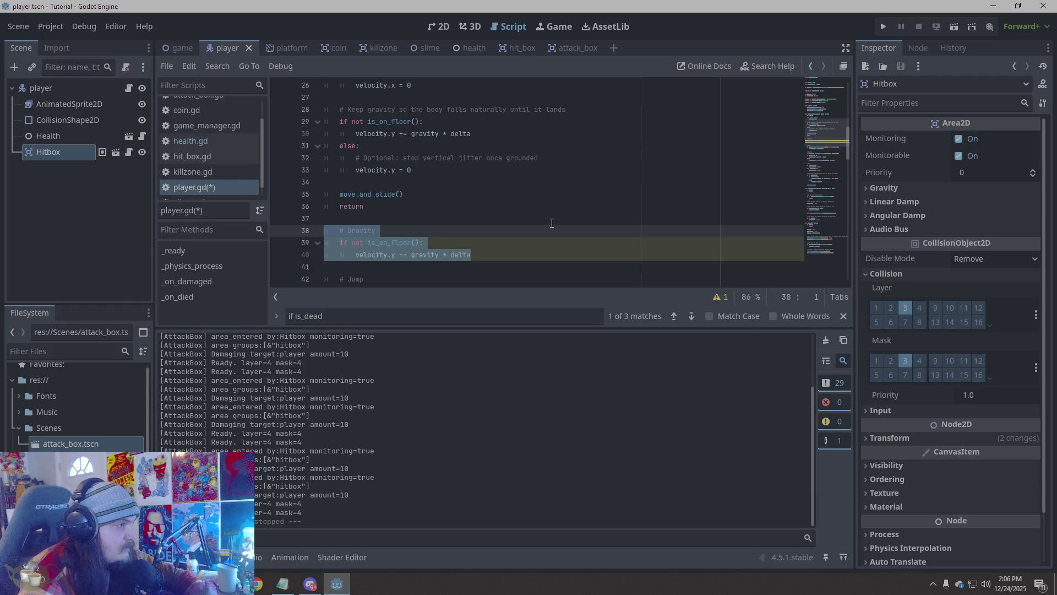
{"action": "key", "text": "BackSpace"}
{"action": "key", "text": "BackSpace"}
{"action": "key", "text": "BackSpace"}
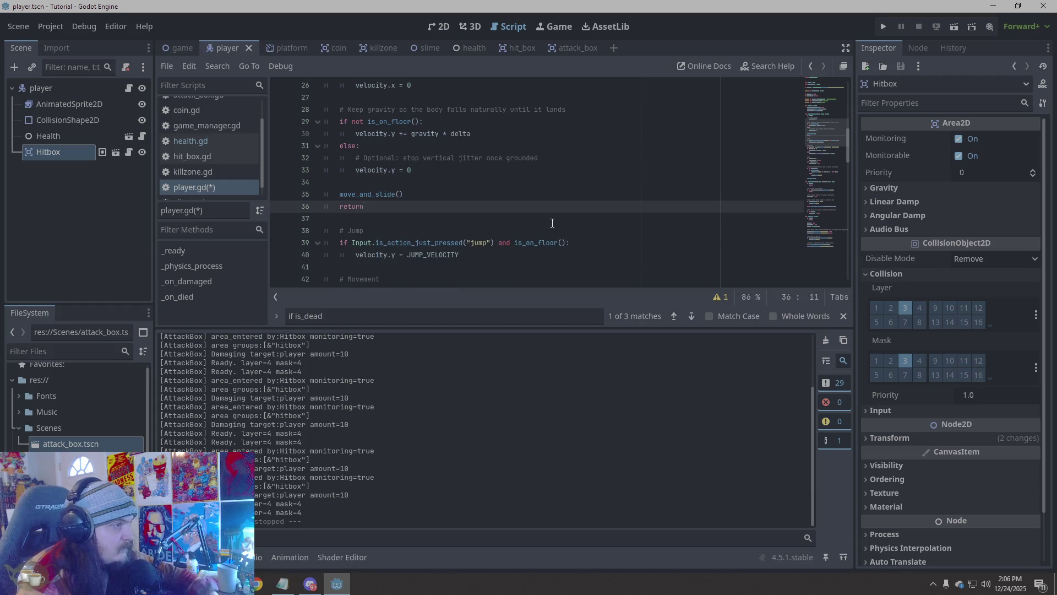
{"action": "scroll", "coordinate": [552, 223], "scroll_direction": "down", "scroll_amount": 20}
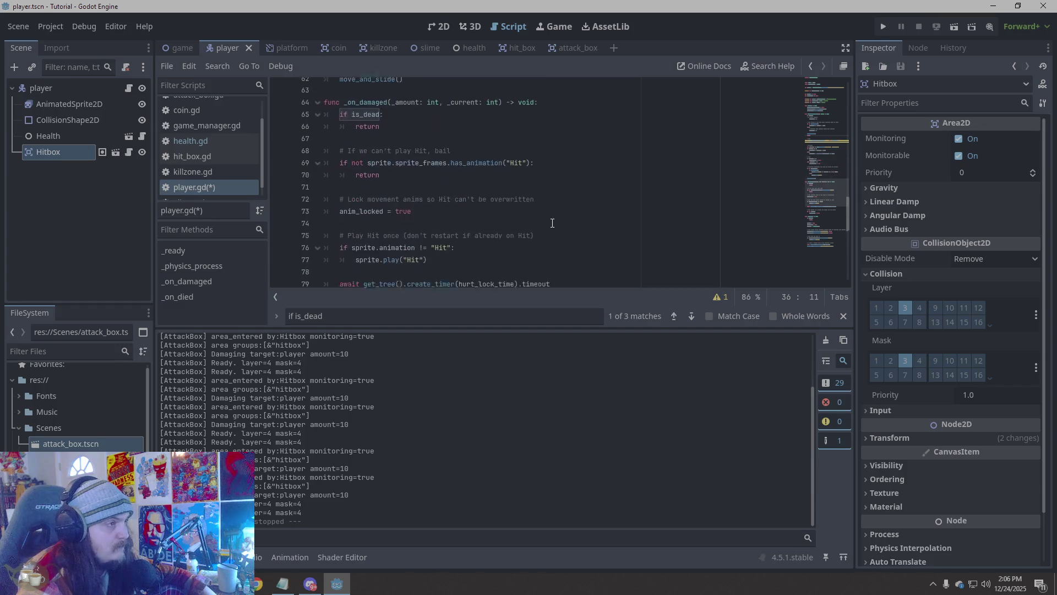
{"action": "scroll", "coordinate": [552, 223], "scroll_direction": "down", "scroll_amount": 1}
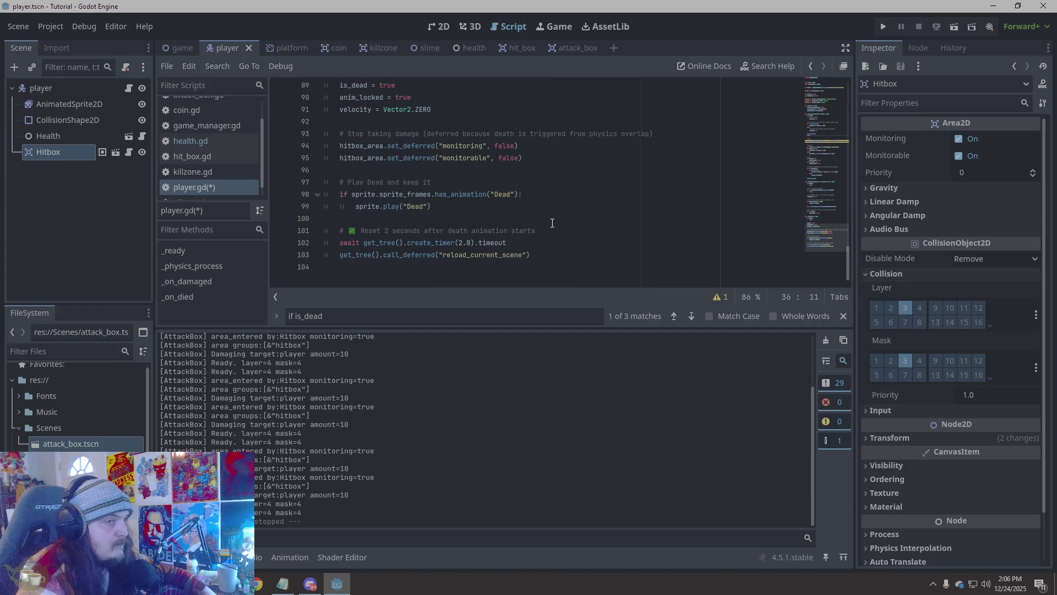
{"action": "scroll", "coordinate": [552, 223], "scroll_direction": "up", "scroll_amount": 13}
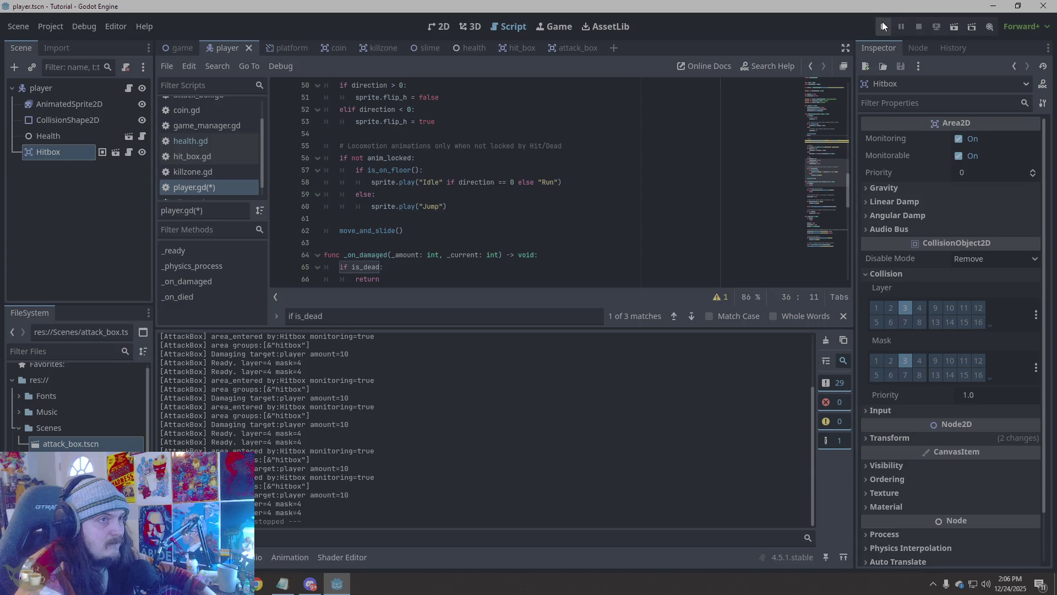
Run the game, walk the knight right into the slime several times, then stop it
{"action": "left_click", "coordinate": [882, 22]}
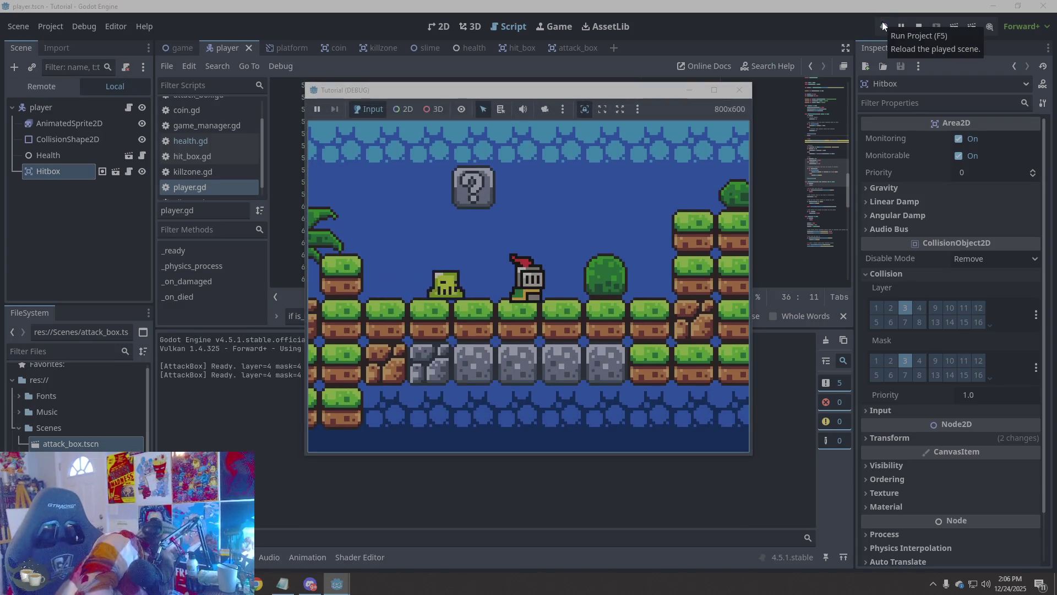
{"action": "key", "text": "Right"}
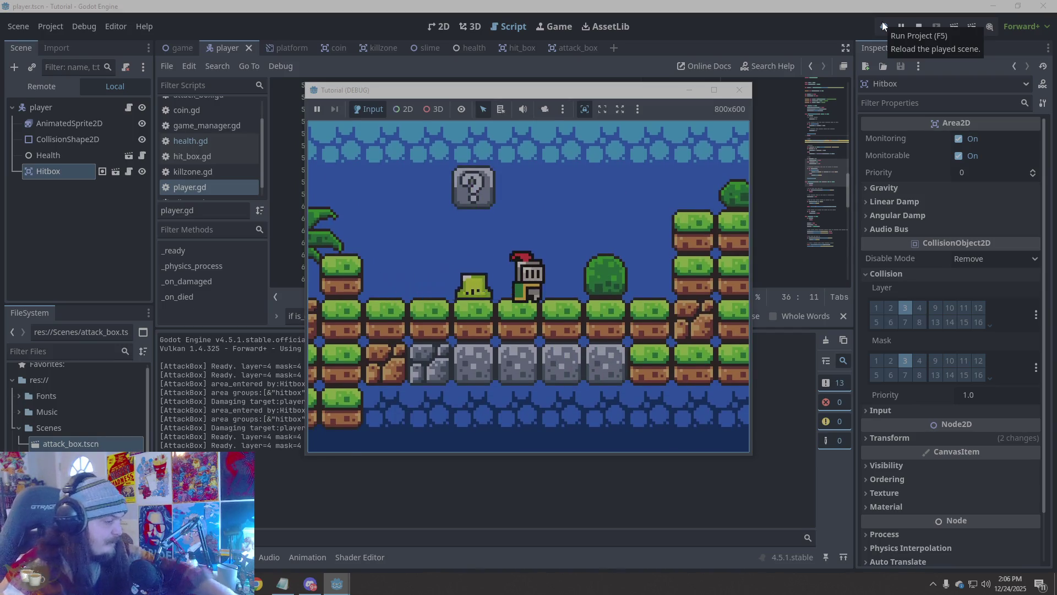
{"action": "key", "text": "Right"}
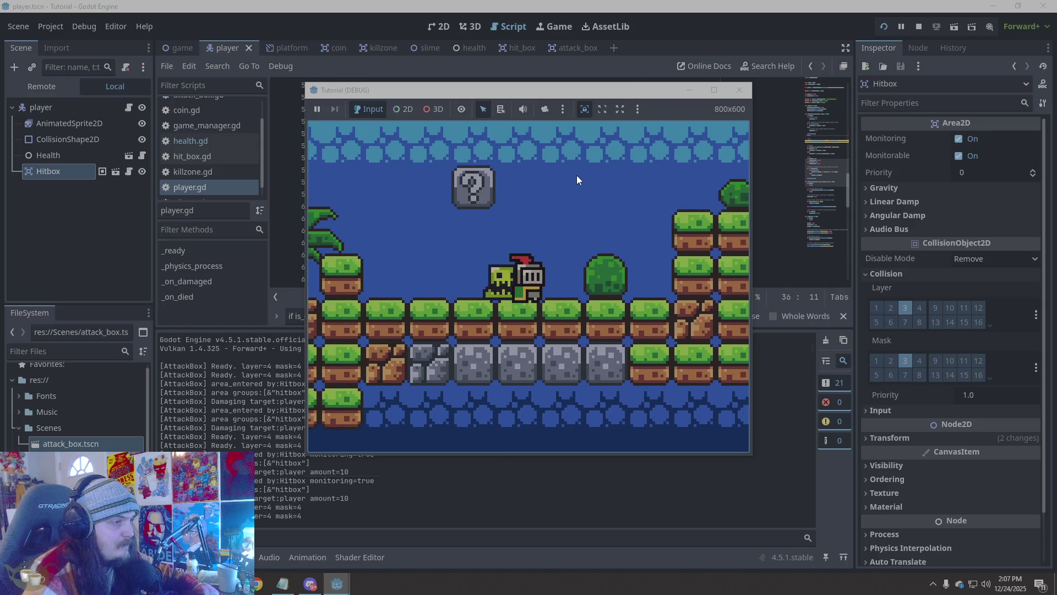
{"action": "key", "text": "Right"}
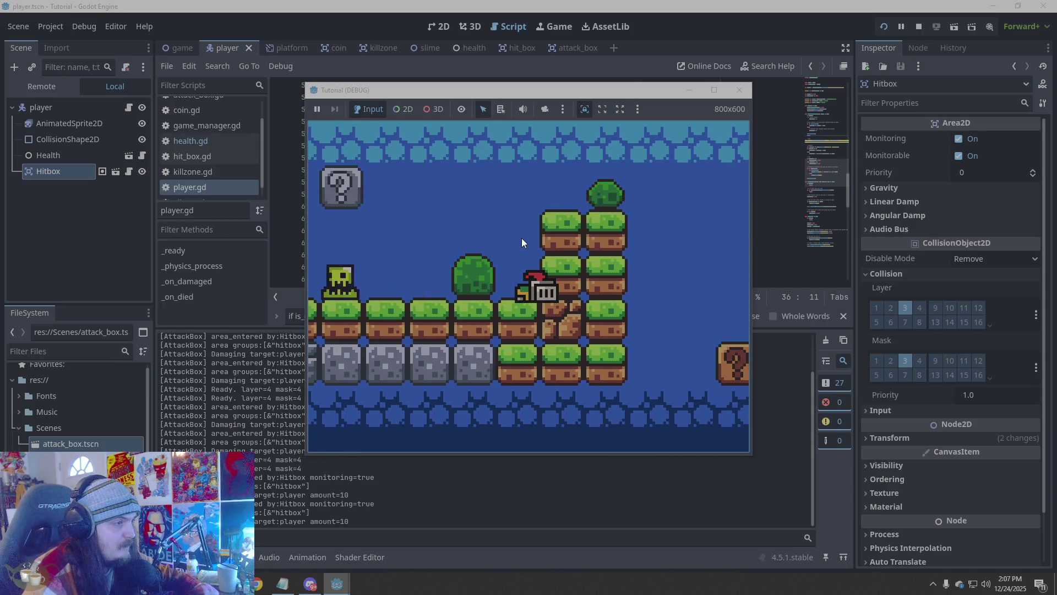
{"action": "key", "text": "Right"}
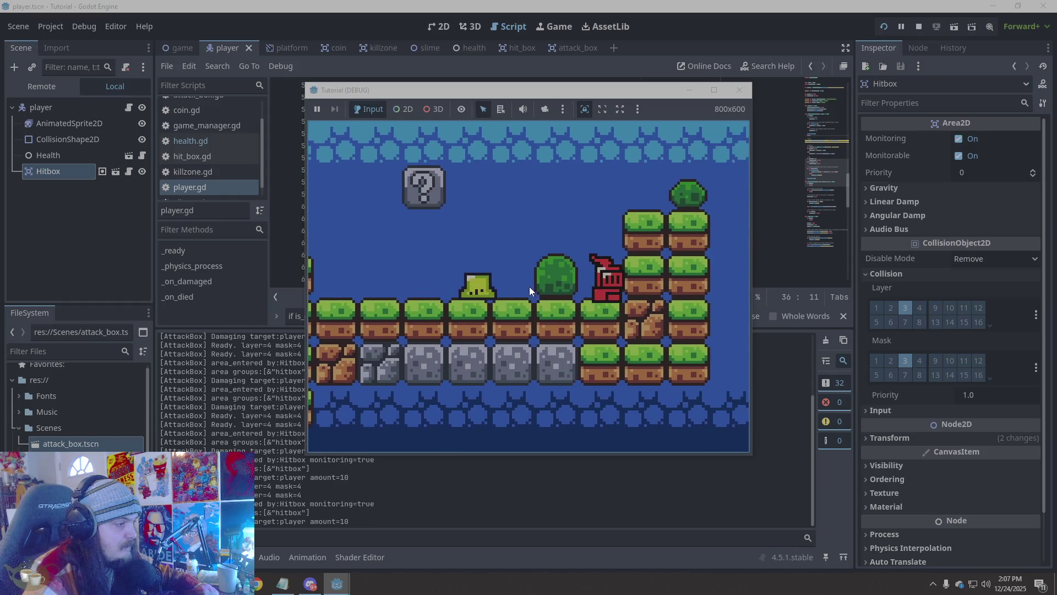
{"action": "left_click", "coordinate": [738, 90]}
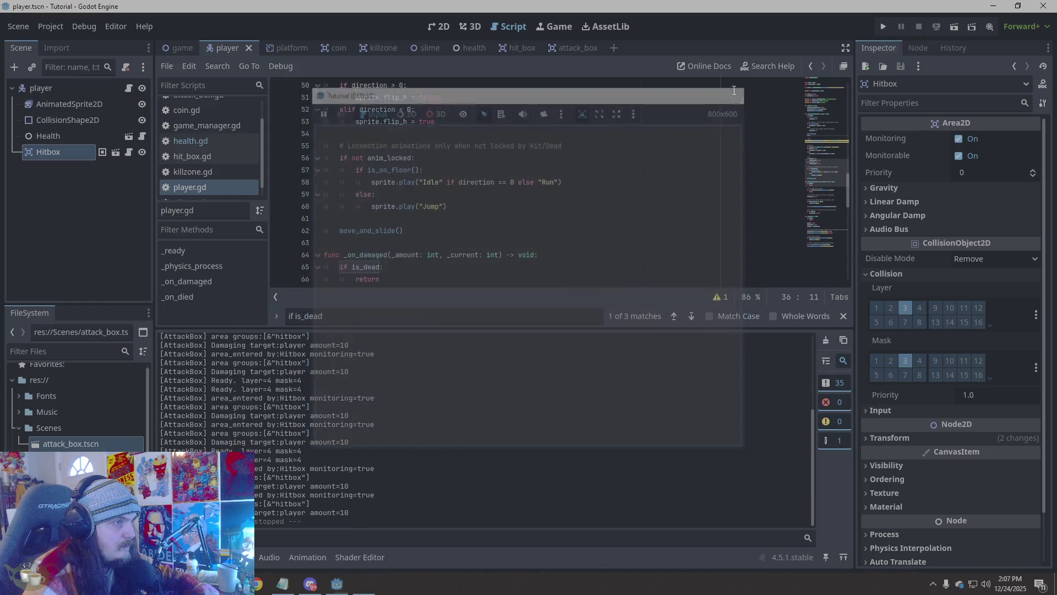
Undo the edits until is_dead again sets velocity = Vector2.ZERO, calls move_and_slide() and returns
{"action": "left_click", "coordinate": [562, 230]}
{"action": "key", "text": "ctrl+z"}
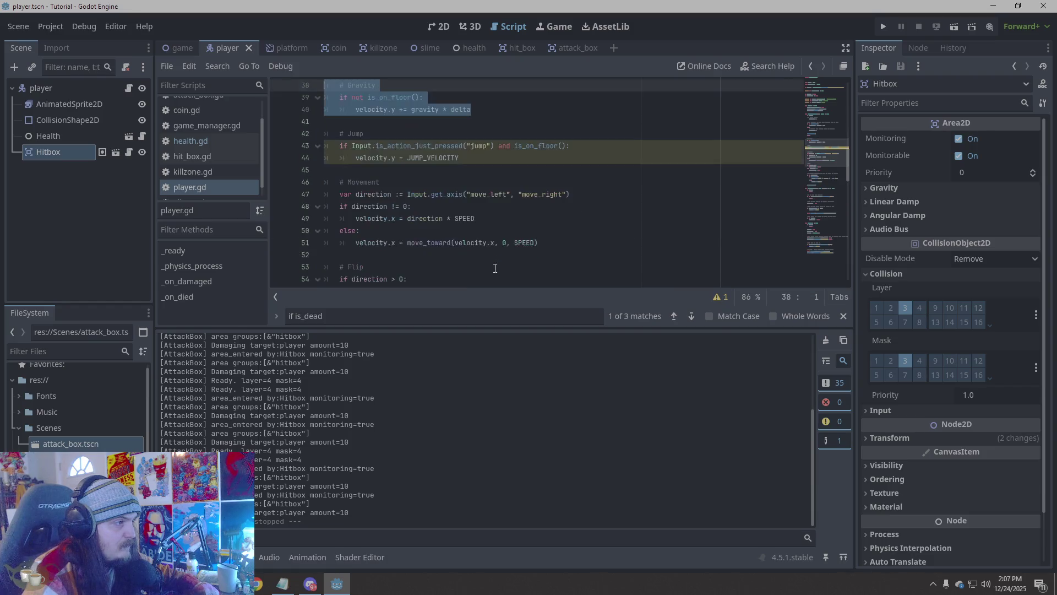
{"action": "key", "text": "ctrl+z"}
{"action": "key", "text": "ctrl+z"}
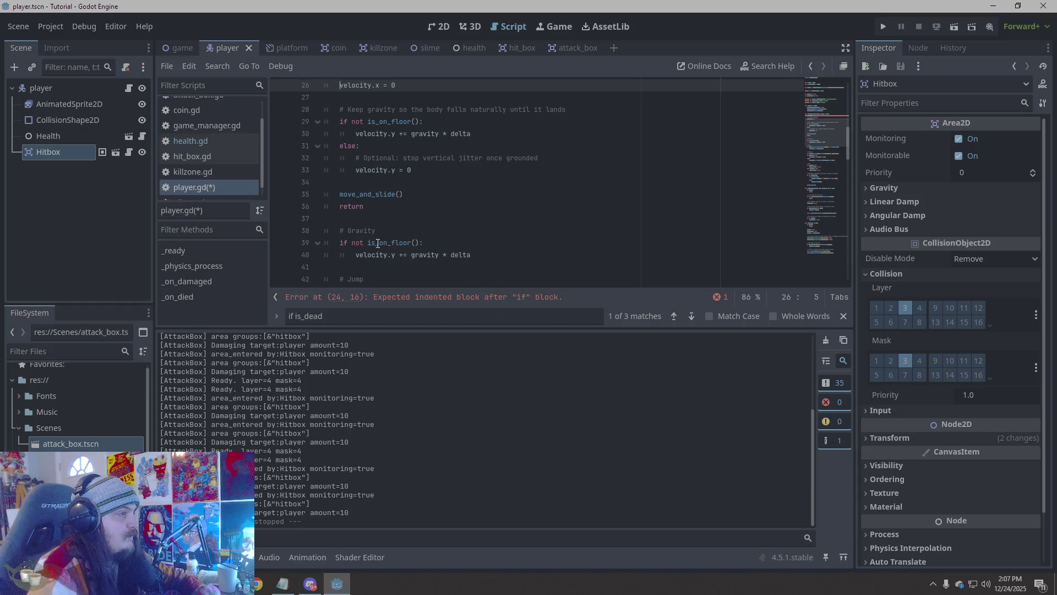
{"action": "scroll", "coordinate": [430, 245], "scroll_direction": "down", "scroll_amount": 20}
{"action": "left_click", "coordinate": [433, 244]}
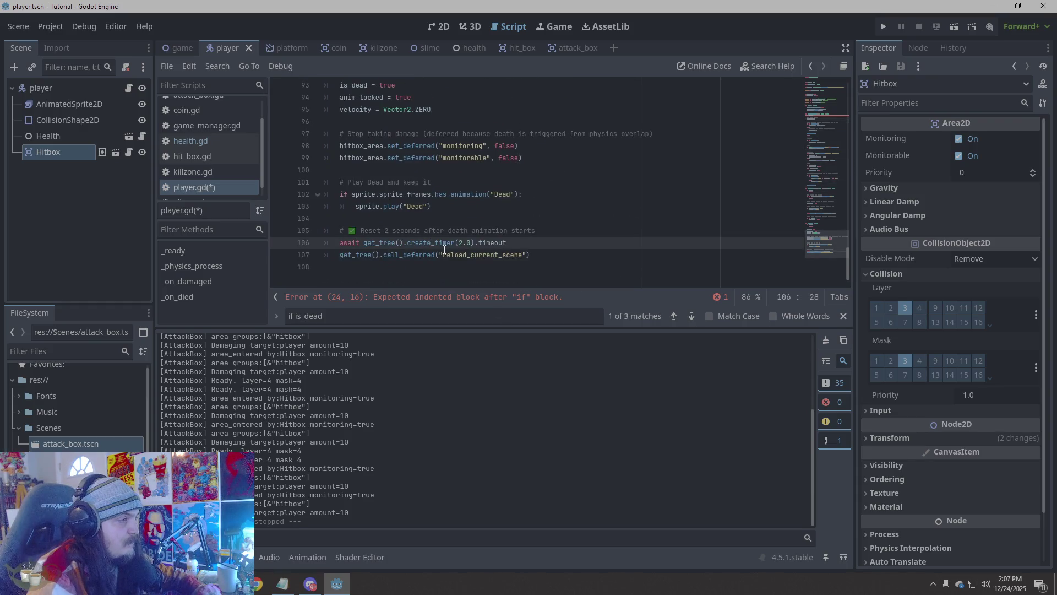
{"action": "left_click", "coordinate": [505, 269]}
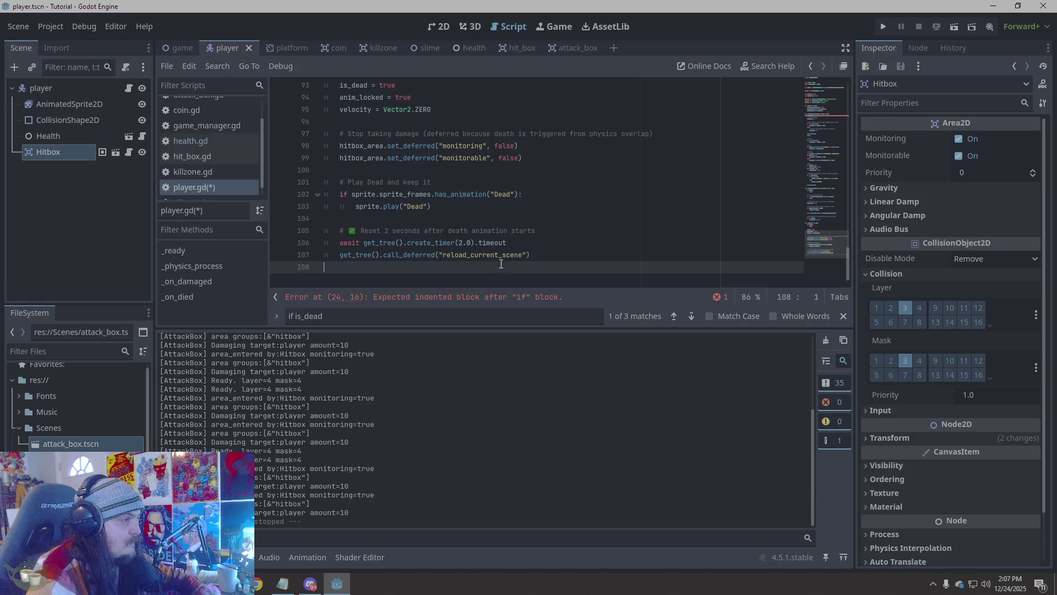
{"action": "scroll", "coordinate": [502, 266], "scroll_direction": "up", "scroll_amount": 20}
{"action": "scroll", "coordinate": [500, 262], "scroll_direction": "down", "scroll_amount": 6}
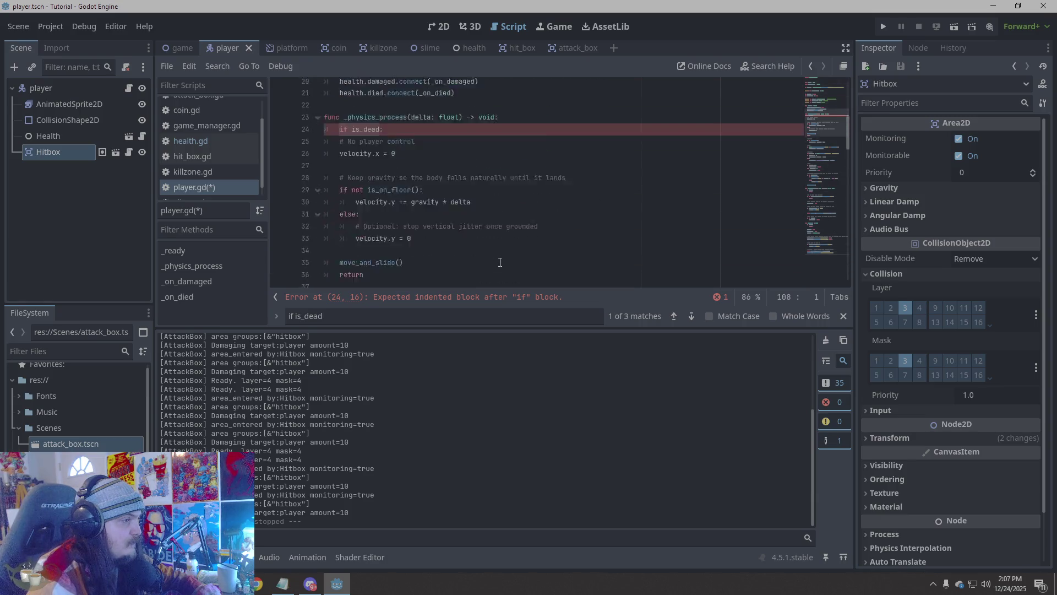
{"action": "scroll", "coordinate": [500, 262], "scroll_direction": "up", "scroll_amount": 2}
{"action": "left_click", "coordinate": [481, 195]}
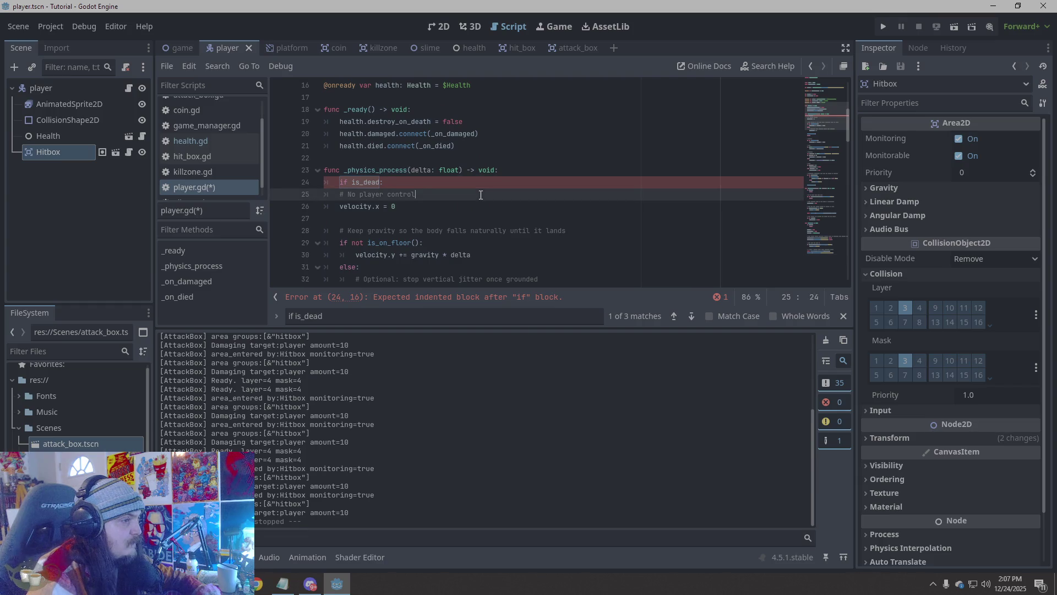
{"action": "key", "text": "ctrl+z"}
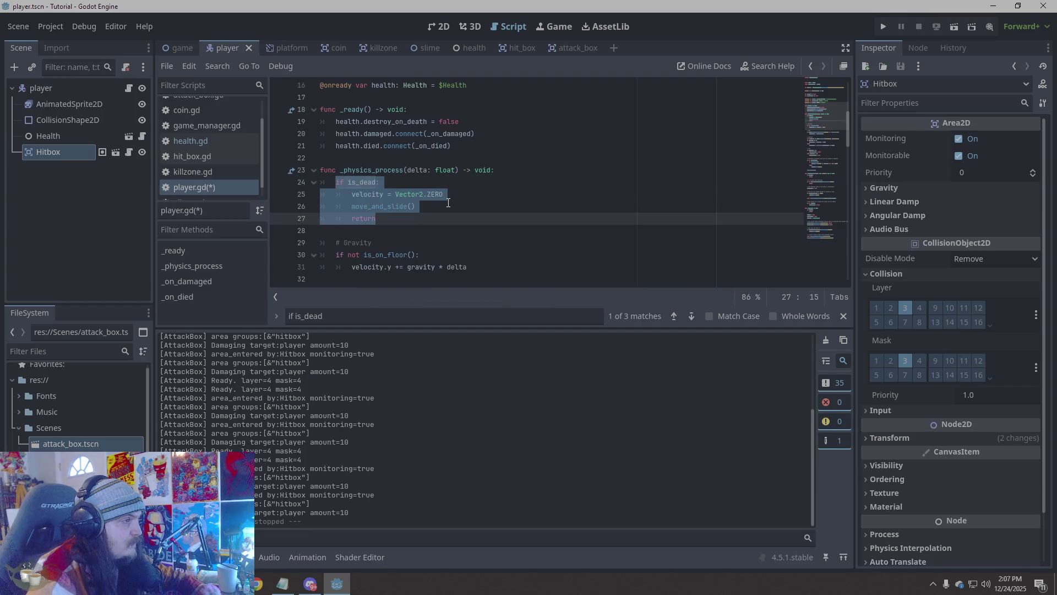
{"action": "left_click", "coordinate": [448, 202]}
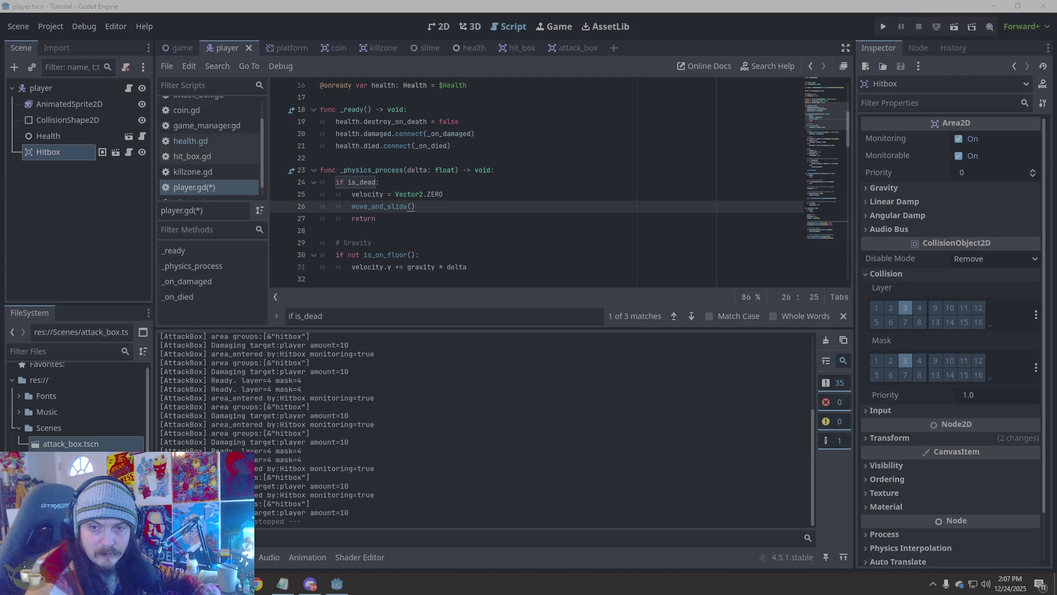
{"action": "left_click", "coordinate": [432, 194]}
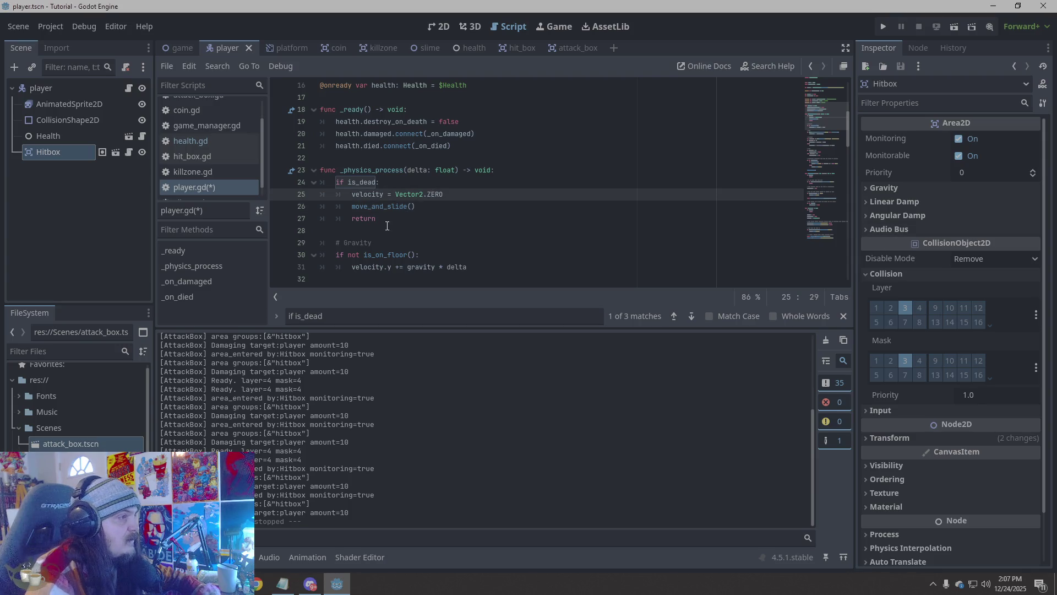
{"action": "left_click_drag", "start_coordinate": [392, 215], "coordinate": [340, 193]}
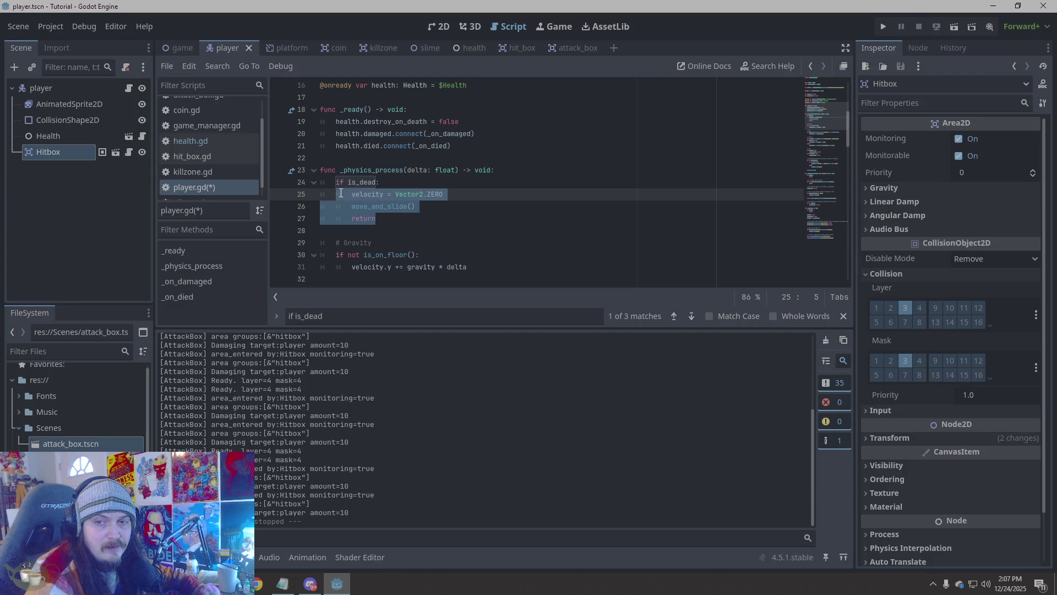
{"action": "left_click", "coordinate": [340, 193]}
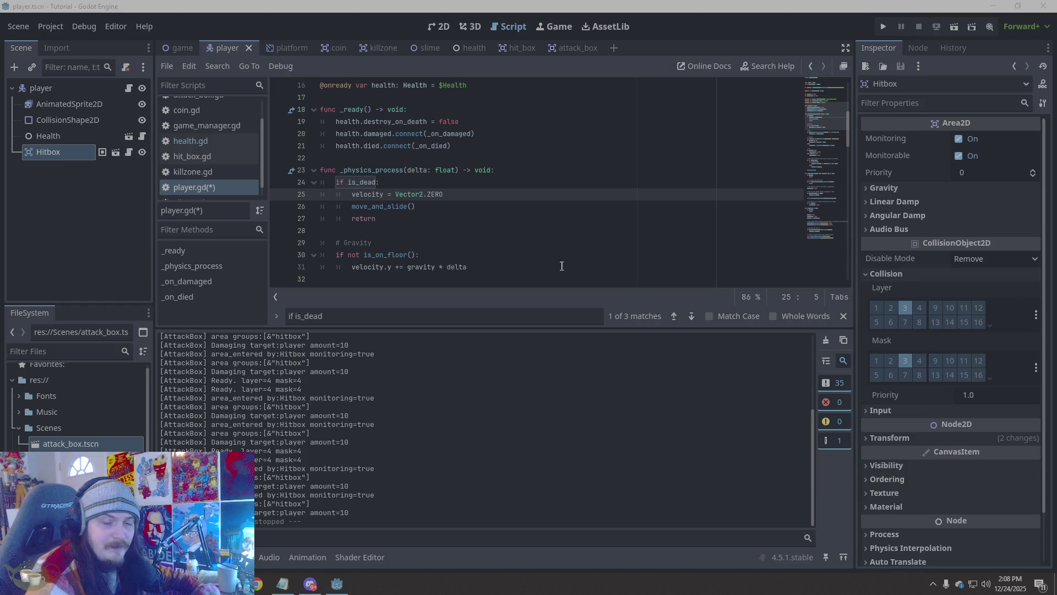
{"action": "scroll", "coordinate": [464, 235], "scroll_direction": "down", "scroll_amount": 5}
{"action": "scroll", "coordinate": [477, 231], "scroll_direction": "down", "scroll_amount": 6}
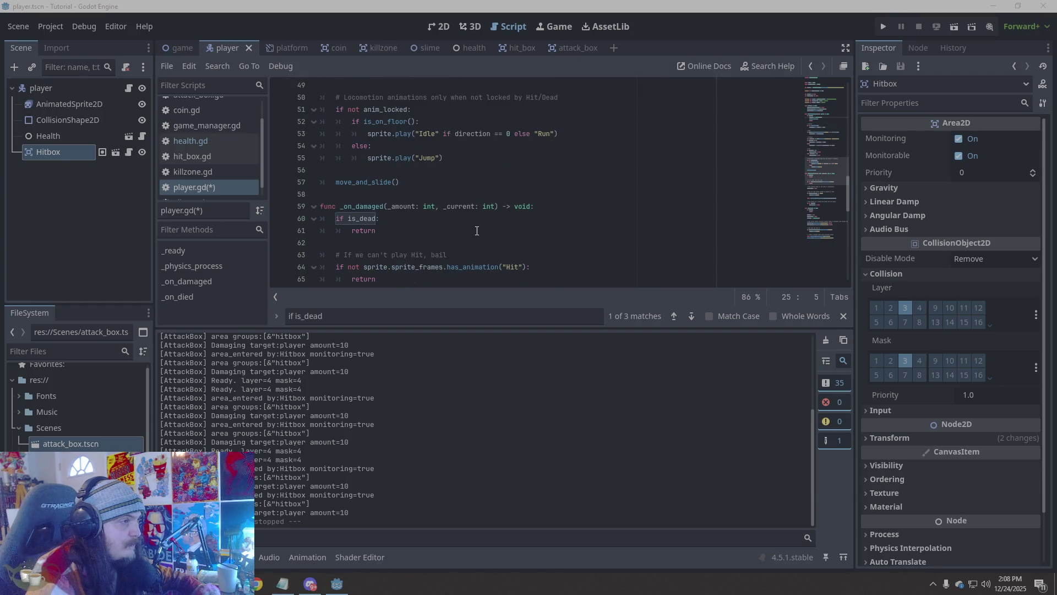
{"action": "scroll", "coordinate": [477, 231], "scroll_direction": "up", "scroll_amount": 2}
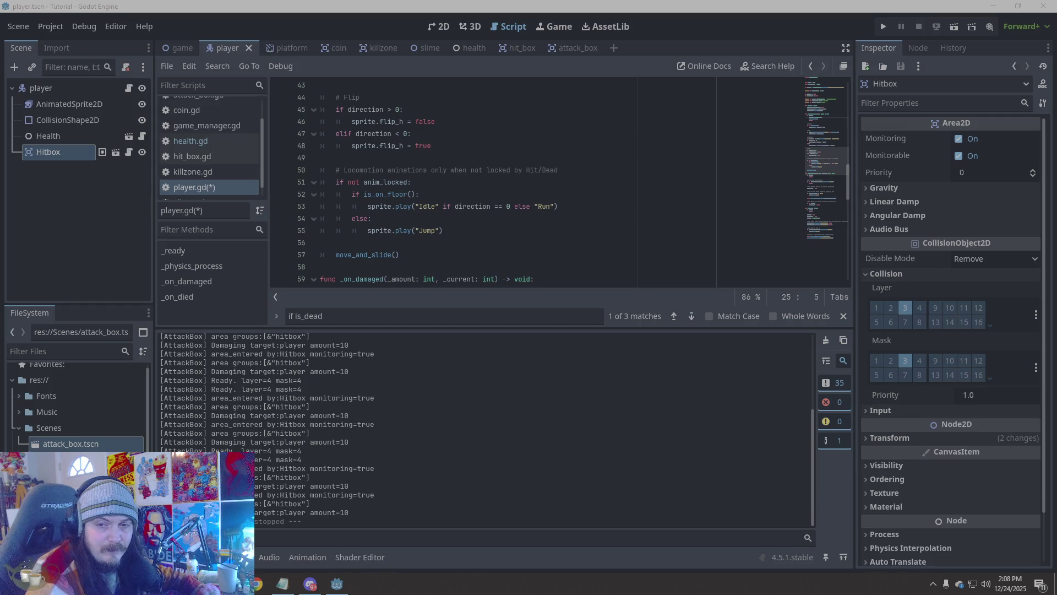
{"action": "scroll", "coordinate": [682, 222], "scroll_direction": "down", "scroll_amount": 3}
{"action": "scroll", "coordinate": [669, 225], "scroll_direction": "up", "scroll_amount": 3}
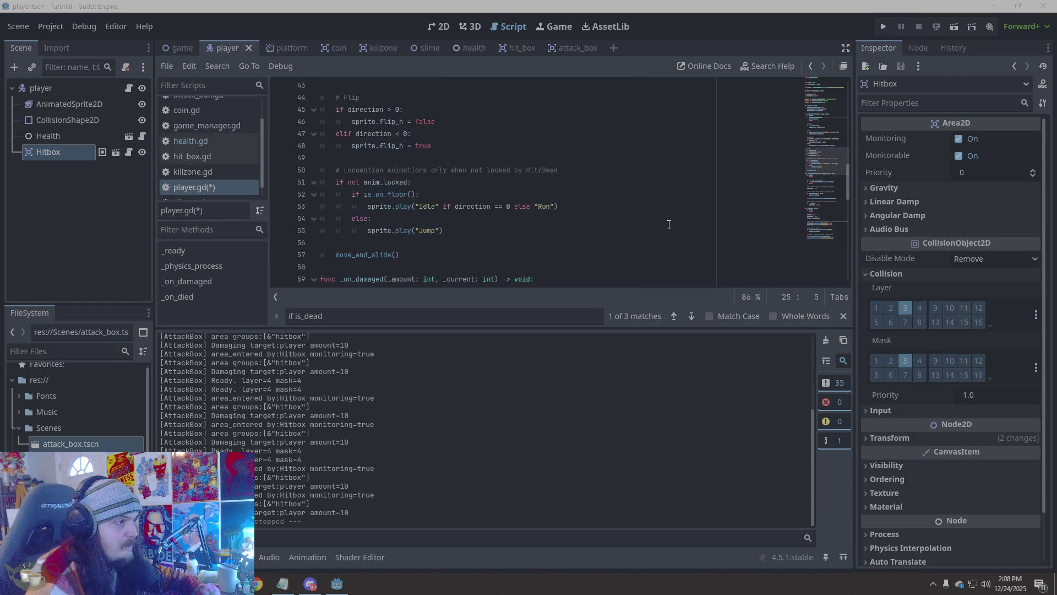
{"action": "scroll", "coordinate": [676, 225], "scroll_direction": "down", "scroll_amount": 2}
{"action": "scroll", "coordinate": [676, 224], "scroll_direction": "up", "scroll_amount": 3}
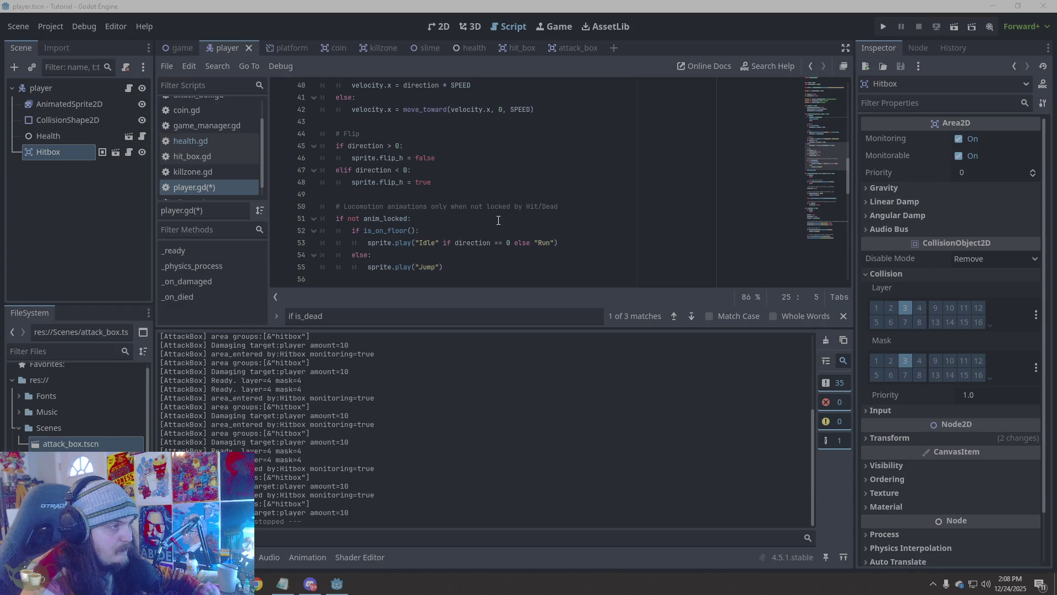
{"action": "scroll", "coordinate": [380, 182], "scroll_direction": "up", "scroll_amount": 7}
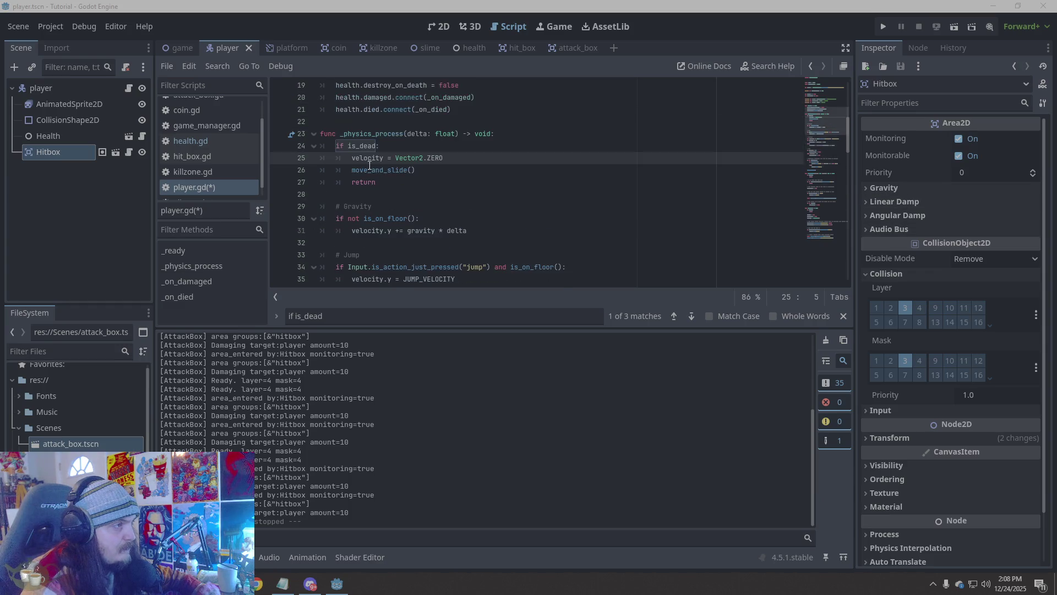
Replace the is_dead body with the new dead-state block and indent its lines under the if
{"action": "mouse_move", "coordinate": [335, 145]}
{"action": "left_mouse_down"}
{"action": "mouse_move", "coordinate": [484, 203]}
{"action": "mouse_move", "coordinate": [493, 185]}
{"action": "left_mouse_up"}
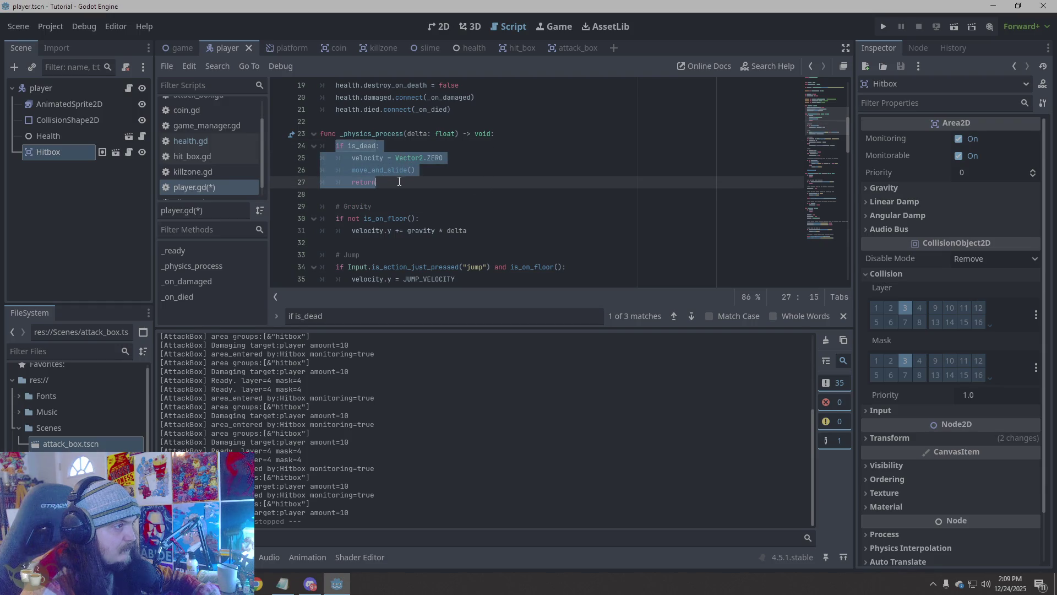
{"action": "key", "text": "ctrl+v"}
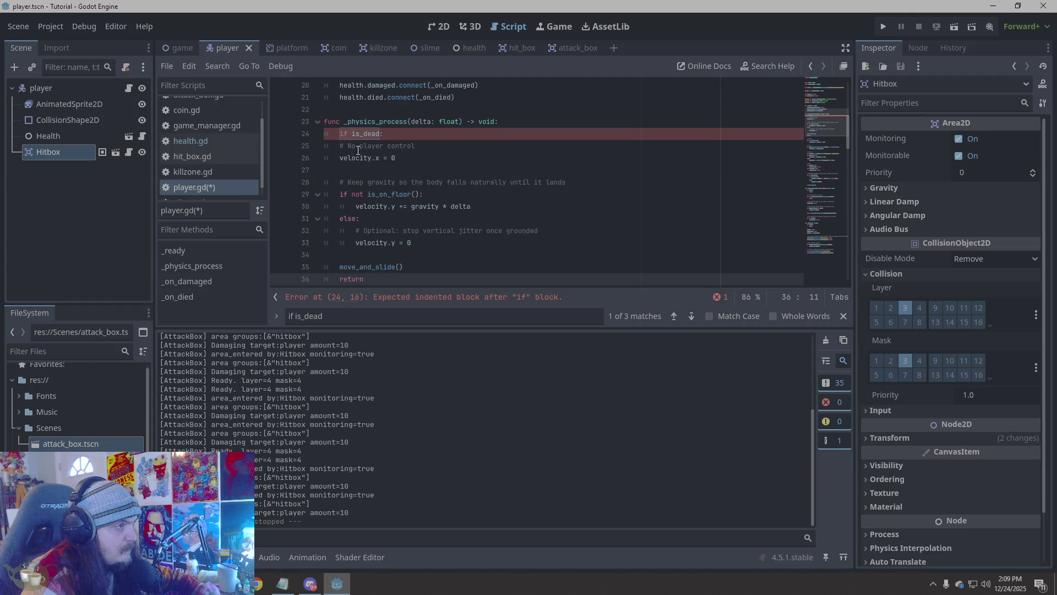
{"action": "mouse_move", "coordinate": [338, 154]}
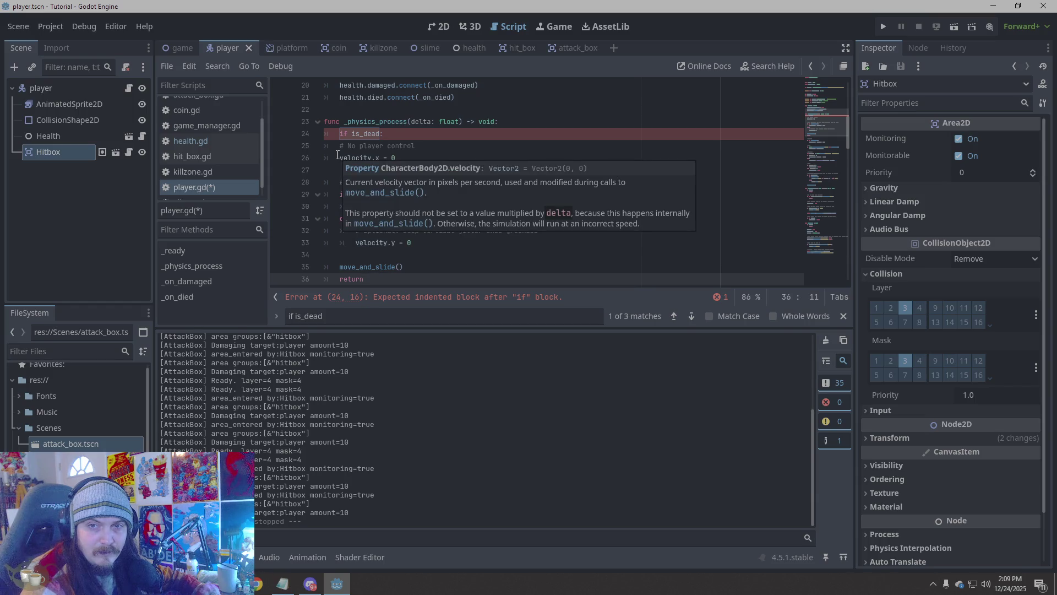
{"action": "left_click", "coordinate": [339, 146]}
{"action": "key", "text": "Tab"}
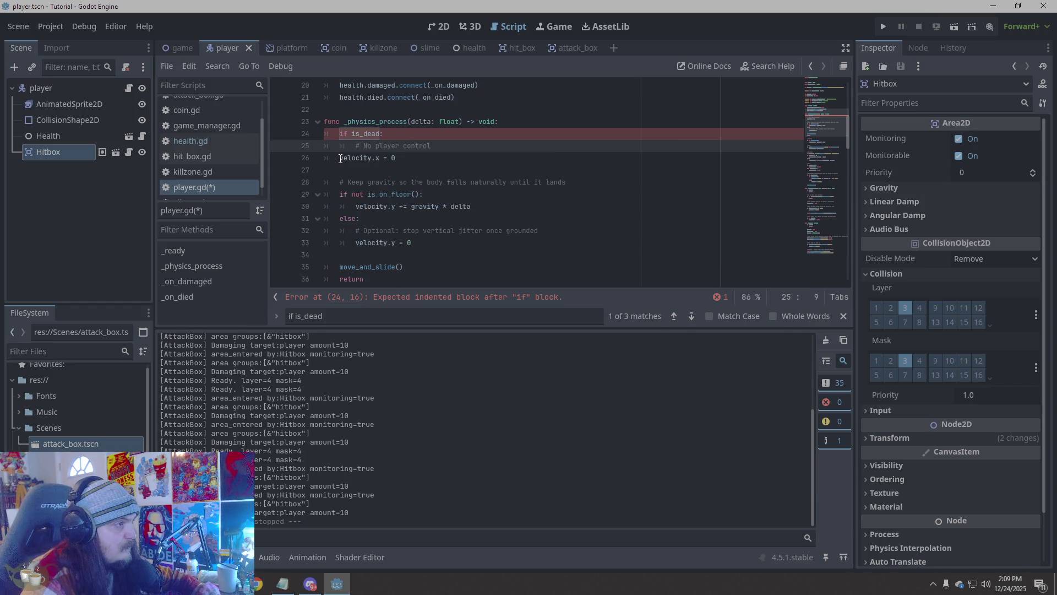
{"action": "left_click", "coordinate": [339, 158]}
{"action": "key", "text": "Tab"}
{"action": "mouse_move", "coordinate": [360, 204]}
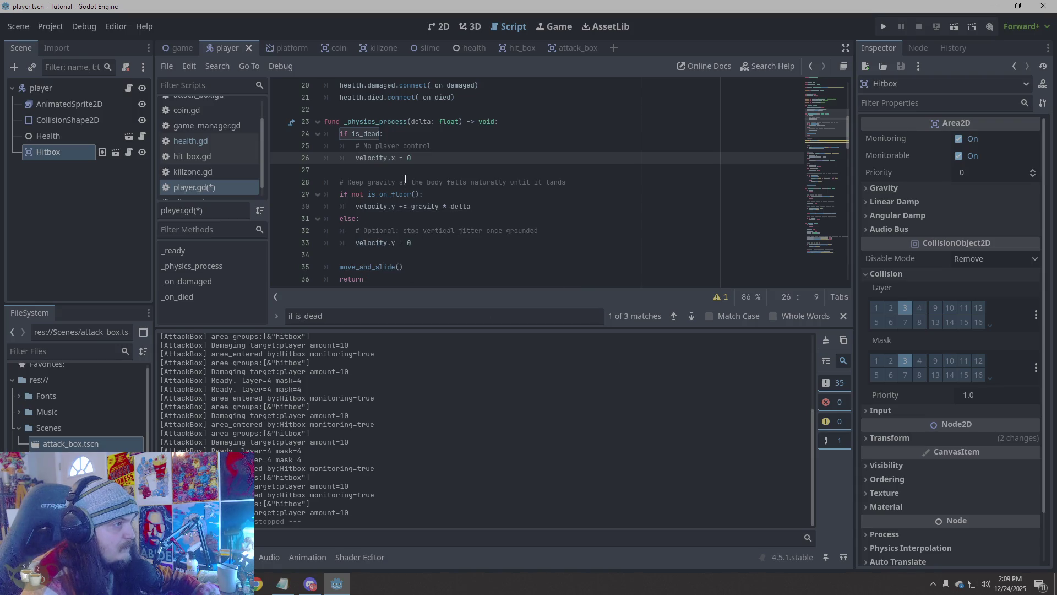
Try rewriting velocity.x = 0 with move_toward, then revert to the indented velocity.x = 0
{"action": "scroll", "coordinate": [473, 182], "scroll_direction": "down", "scroll_amount": 5}
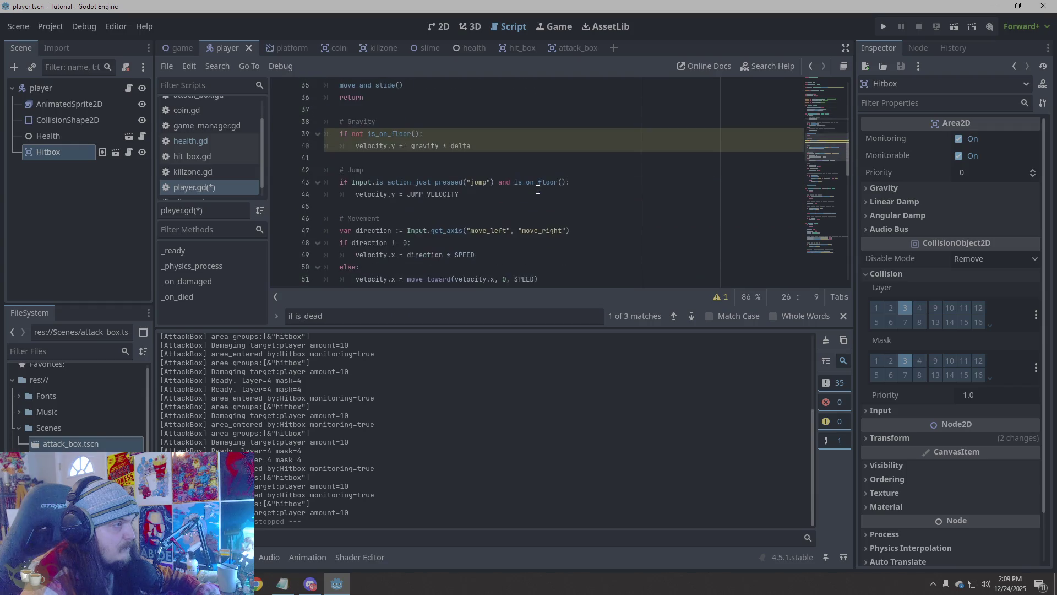
{"action": "scroll", "coordinate": [538, 190], "scroll_direction": "up", "scroll_amount": 3}
{"action": "scroll", "coordinate": [538, 189], "scroll_direction": "up", "scroll_amount": 2}
{"action": "left_click", "coordinate": [434, 158]}
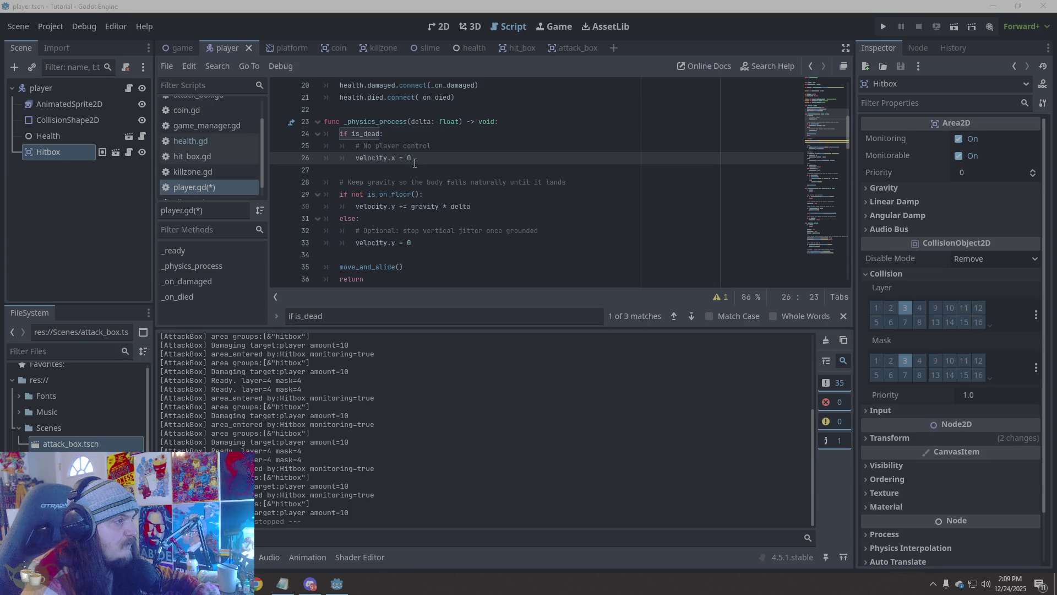
{"action": "left_click_drag", "start_coordinate": [412, 158], "coordinate": [355, 158]}
{"action": "type", "text": "move_toward"}
{"action": "key", "text": "ctrl+z"}
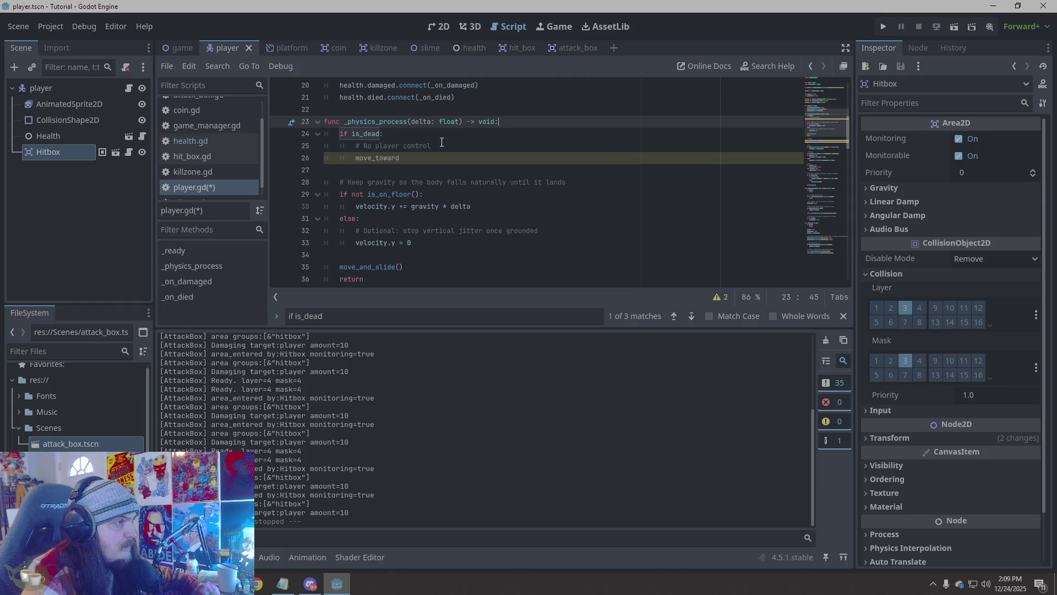
{"action": "key", "text": "ctrl+y"}
{"action": "left_click", "coordinate": [510, 147]}
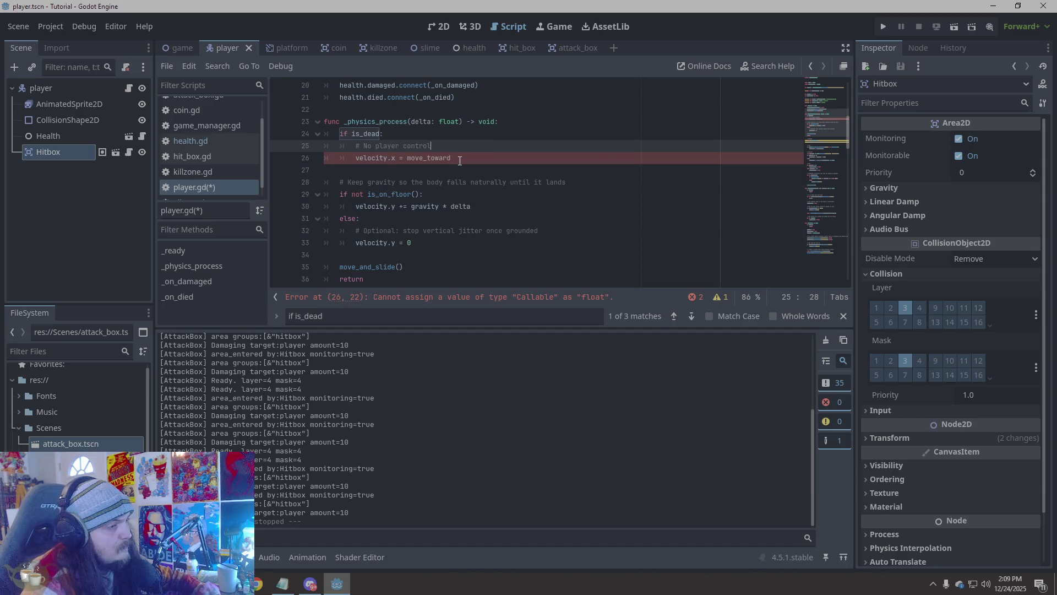
{"action": "key", "text": "ctrl+z"}
{"action": "key", "text": "ctrl+z"}
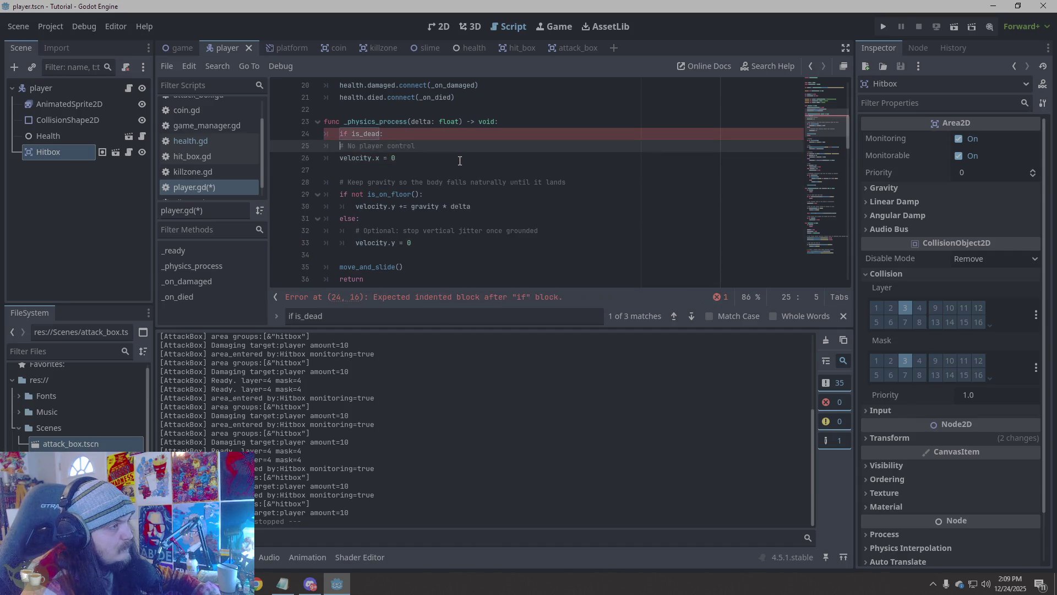
{"action": "key", "text": "Tab"}
{"action": "key", "text": "Down"}
{"action": "key", "text": "Tab"}
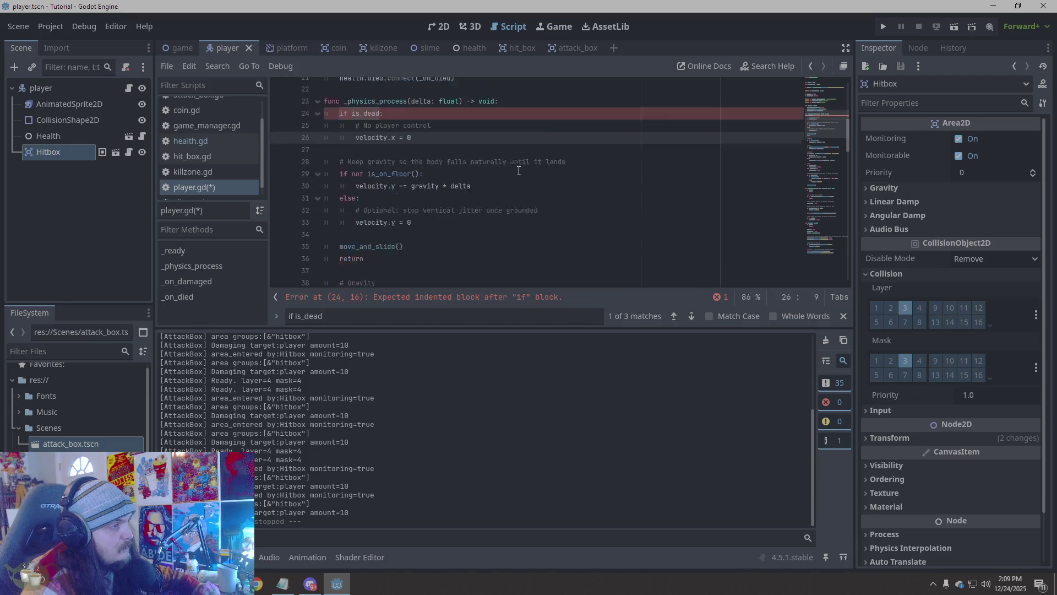
Delete the early move_and_slide() and return lines from the is_dead block
{"action": "scroll", "coordinate": [518, 170], "scroll_direction": "down", "scroll_amount": 2}
{"action": "scroll", "coordinate": [519, 171], "scroll_direction": "down", "scroll_amount": 1}
{"action": "left_click", "coordinate": [465, 205]}
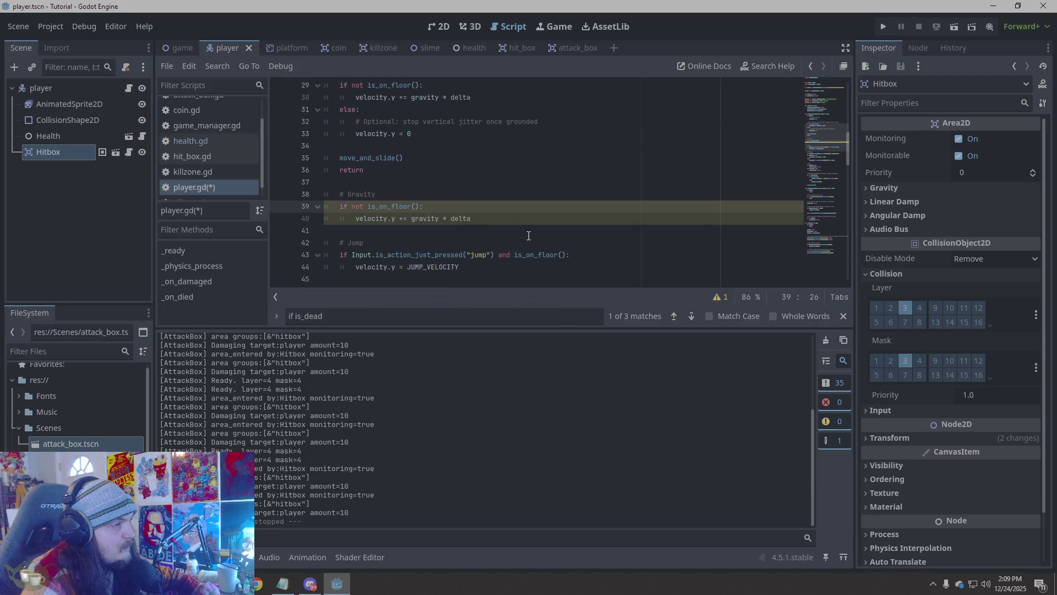
{"action": "scroll", "coordinate": [513, 214], "scroll_direction": "up", "scroll_amount": 2}
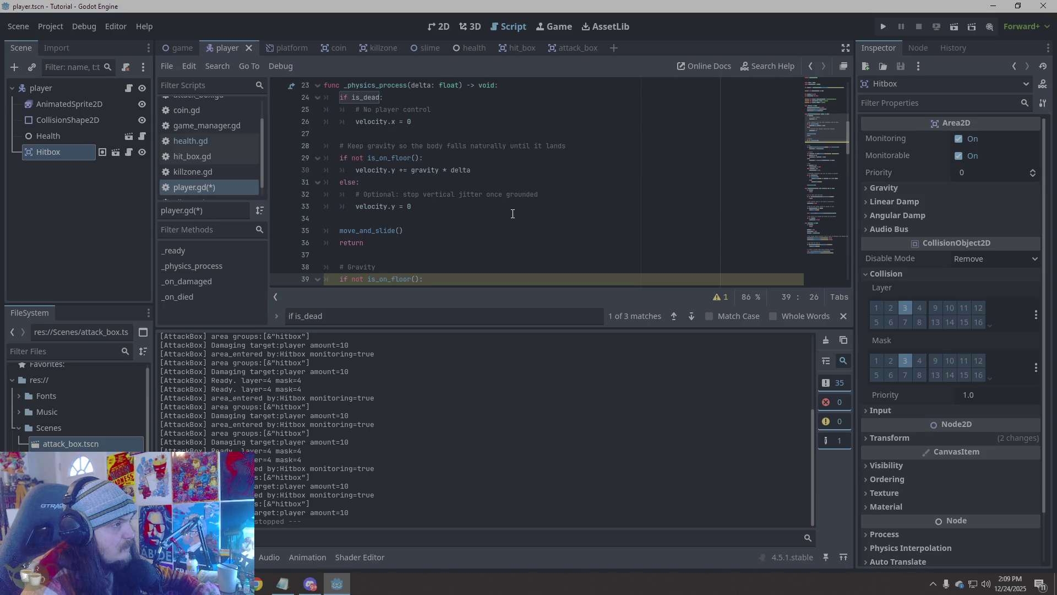
{"action": "scroll", "coordinate": [512, 214], "scroll_direction": "down", "scroll_amount": 1}
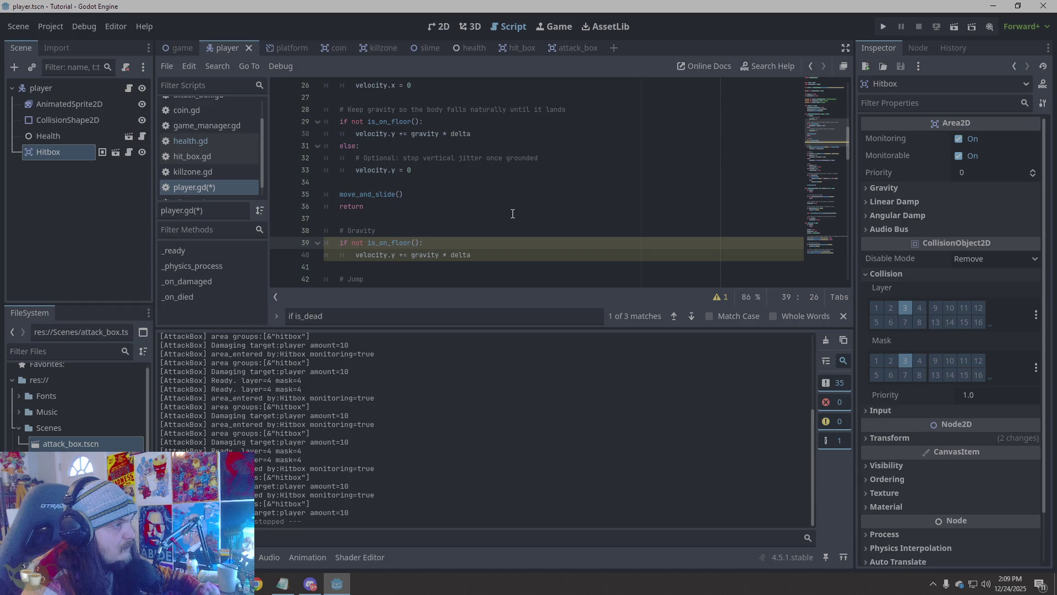
{"action": "scroll", "coordinate": [512, 214], "scroll_direction": "down", "scroll_amount": 2}
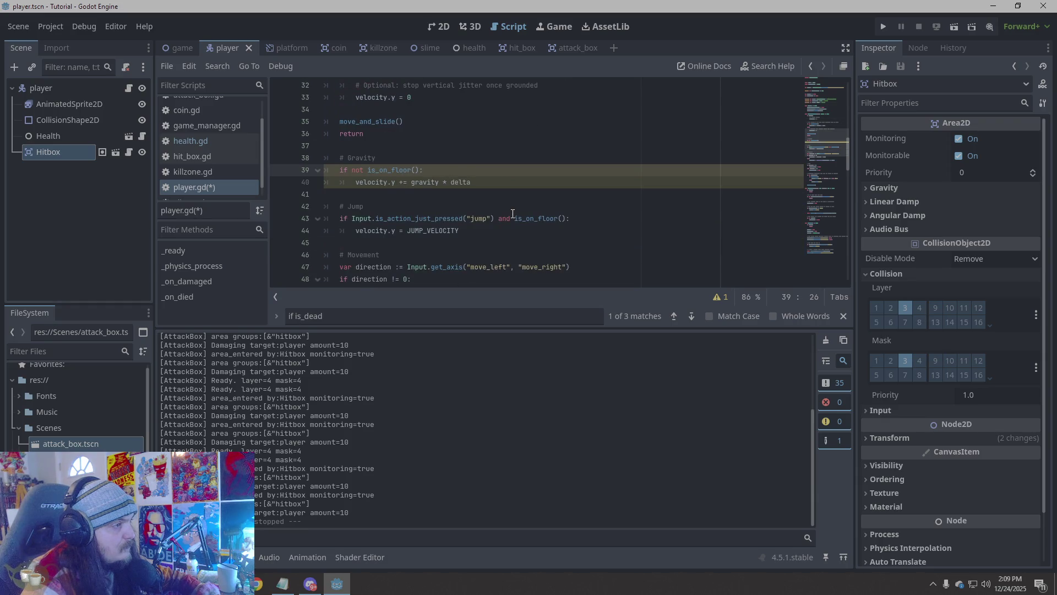
{"action": "scroll", "coordinate": [513, 213], "scroll_direction": "up", "scroll_amount": 2}
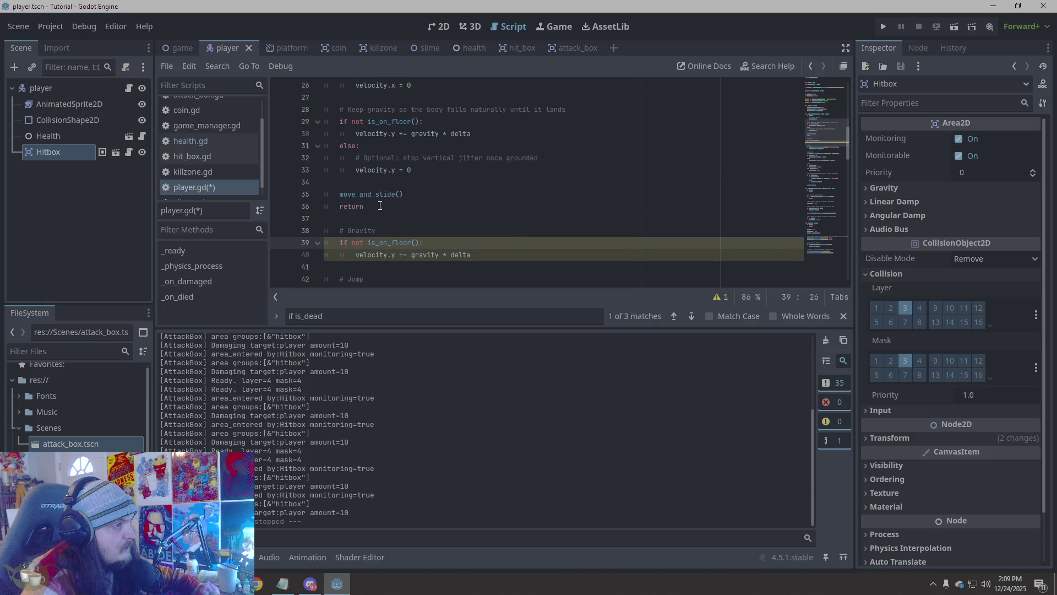
{"action": "left_click_drag", "start_coordinate": [380, 206], "coordinate": [316, 194]}
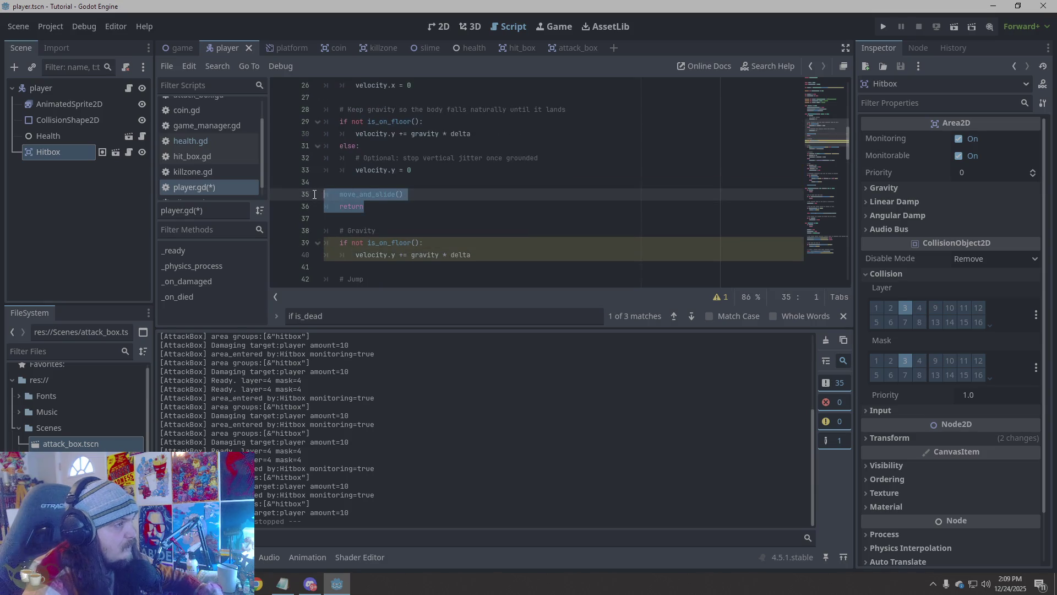
{"action": "key", "text": "BackSpace"}
{"action": "key", "text": "BackSpace"}
{"action": "key", "text": "BackSpace"}
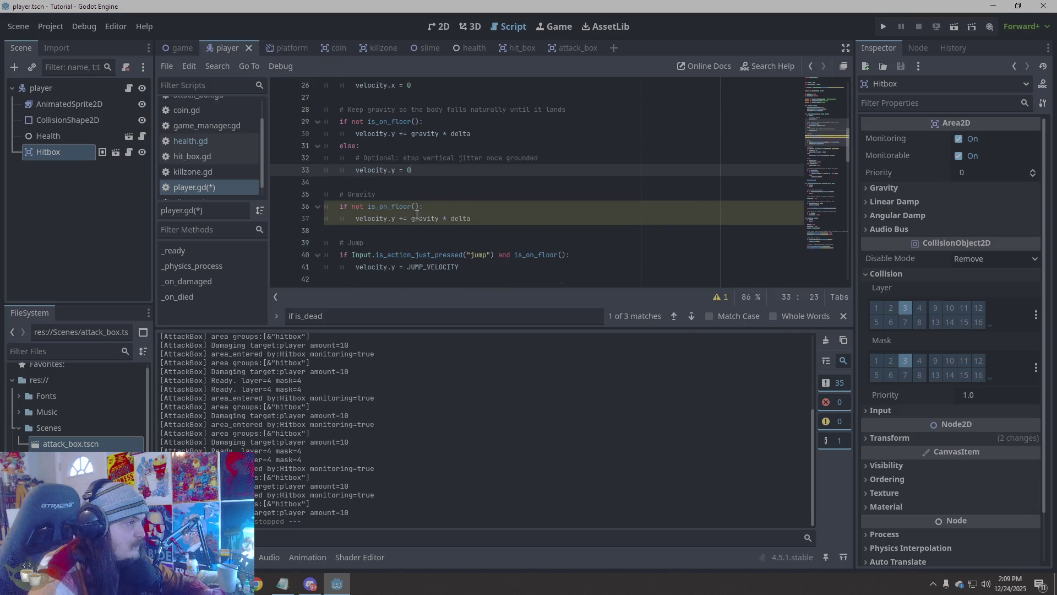
Run the game, walk the knight left and right past the slime, then close it
{"action": "left_click", "coordinate": [879, 28]}
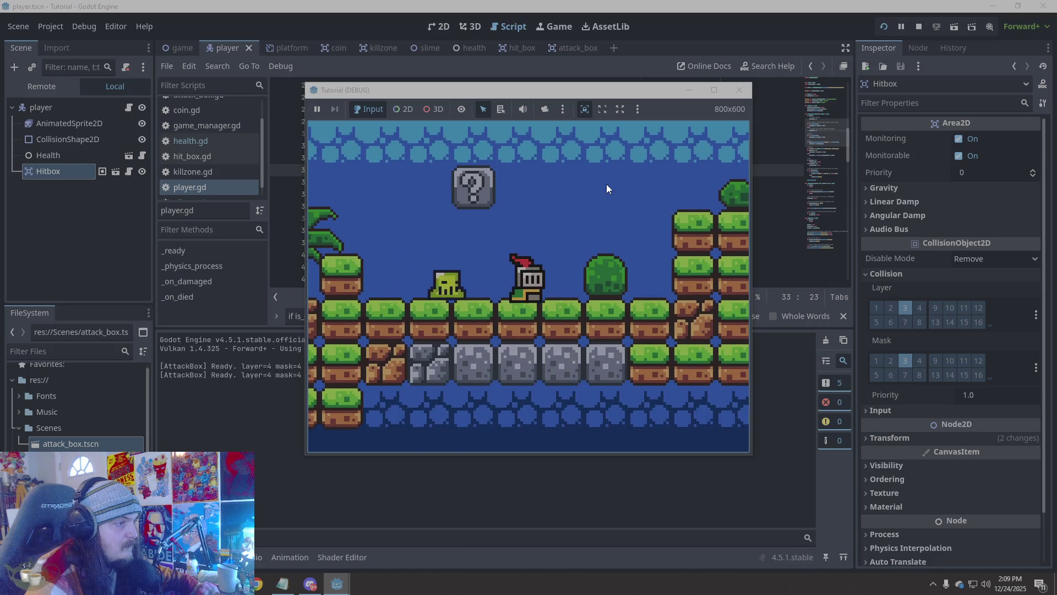
{"action": "key", "text": "Right"}
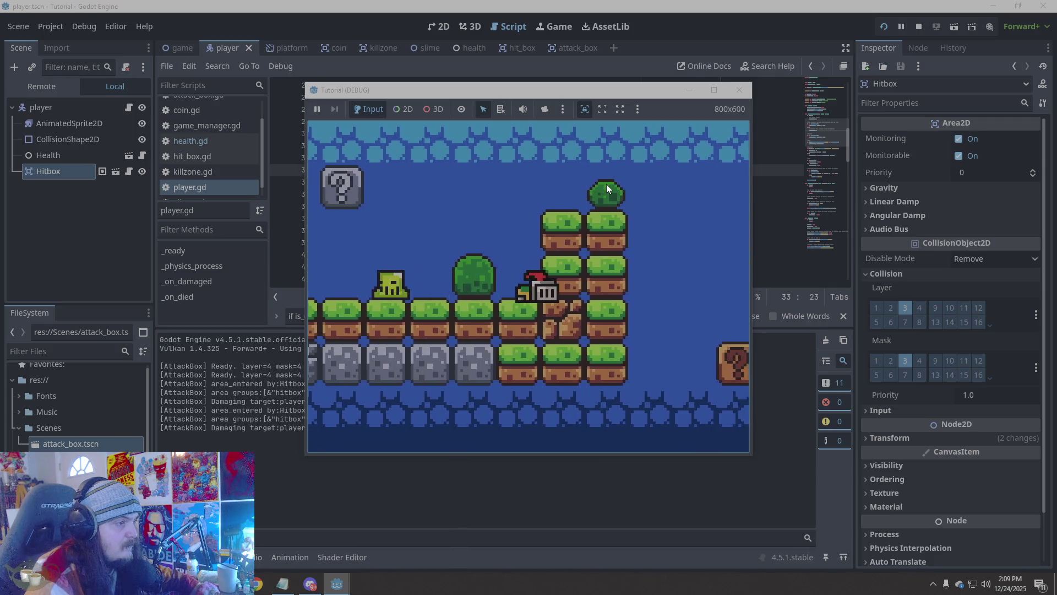
{"action": "key", "text": "Left"}
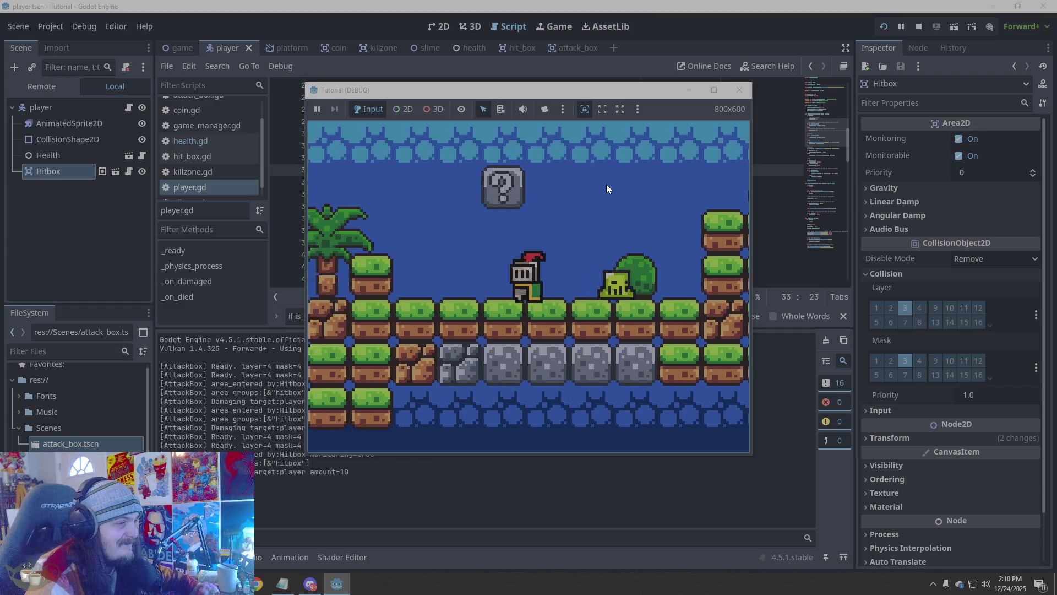
{"action": "key", "text": "Right"}
{"action": "key", "text": "Left"}
{"action": "key", "text": "Right"}
{"action": "key", "text": "Left"}
{"action": "key", "text": "Right"}
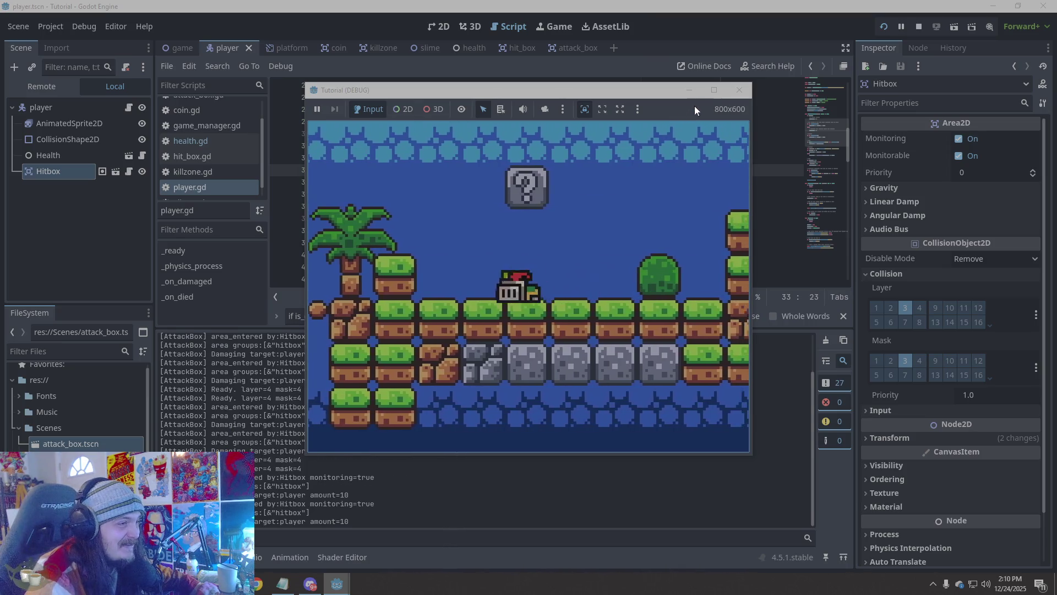
{"action": "left_click", "coordinate": [739, 90]}
{"action": "left_click", "coordinate": [557, 214]}
{"action": "key", "text": "shift+Up"}
{"action": "key", "text": "shift+Up"}
Revert the dead-state edits so is_dead uses Vector2.ZERO, move_and_slide() and return again
{"action": "key", "text": "ctrl+x"}
{"action": "scroll", "coordinate": [556, 212], "scroll_direction": "up", "scroll_amount": 3}
{"action": "left_click", "coordinate": [556, 209]}
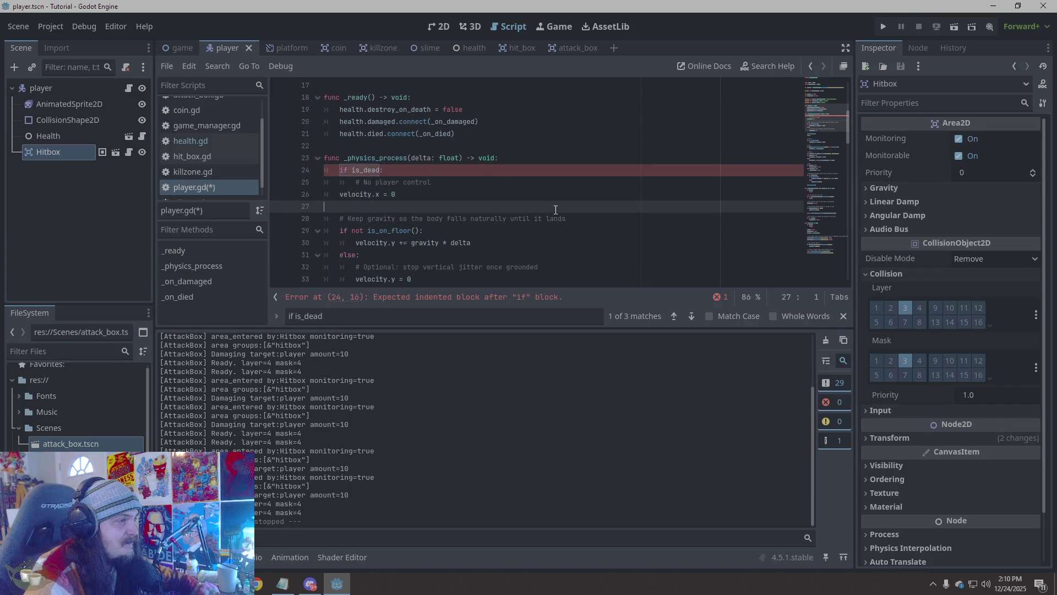
{"action": "key", "text": "ctrl+z"}
{"action": "key", "text": "ctrl+z"}
{"action": "key", "text": "ctrl+z"}
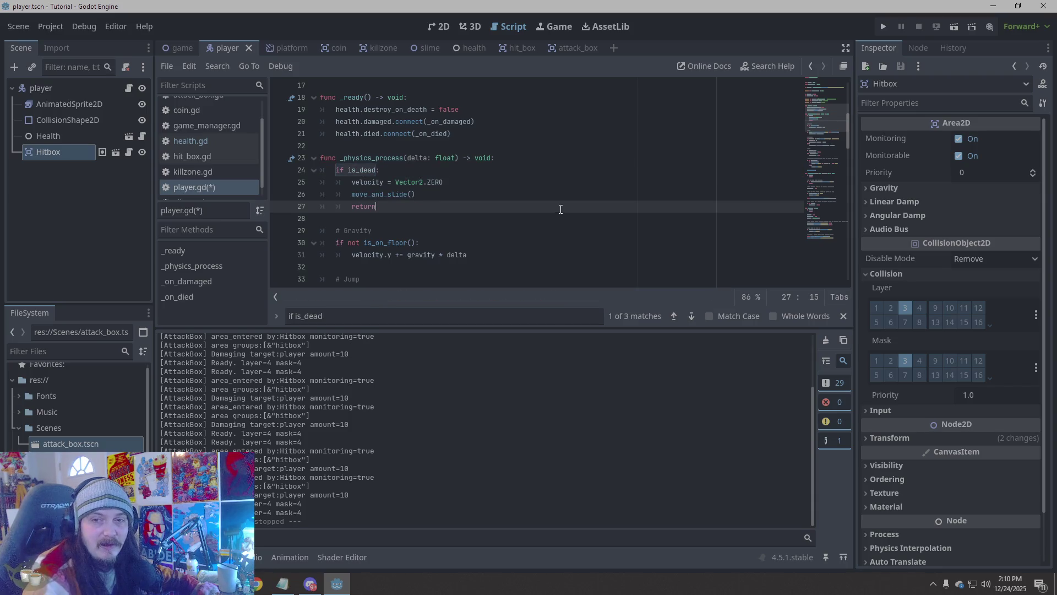
{"action": "scroll", "coordinate": [501, 217], "scroll_direction": "down", "scroll_amount": 3}
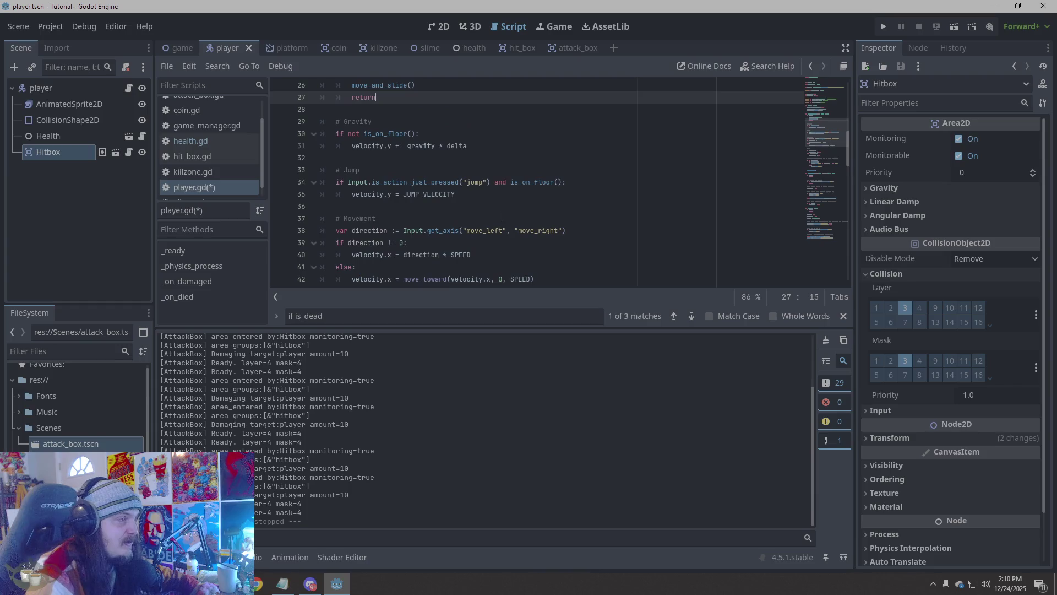
{"action": "left_click", "coordinate": [507, 207]}
{"action": "scroll", "coordinate": [507, 207], "scroll_direction": "down", "scroll_amount": 3, "text": "ctrl"}
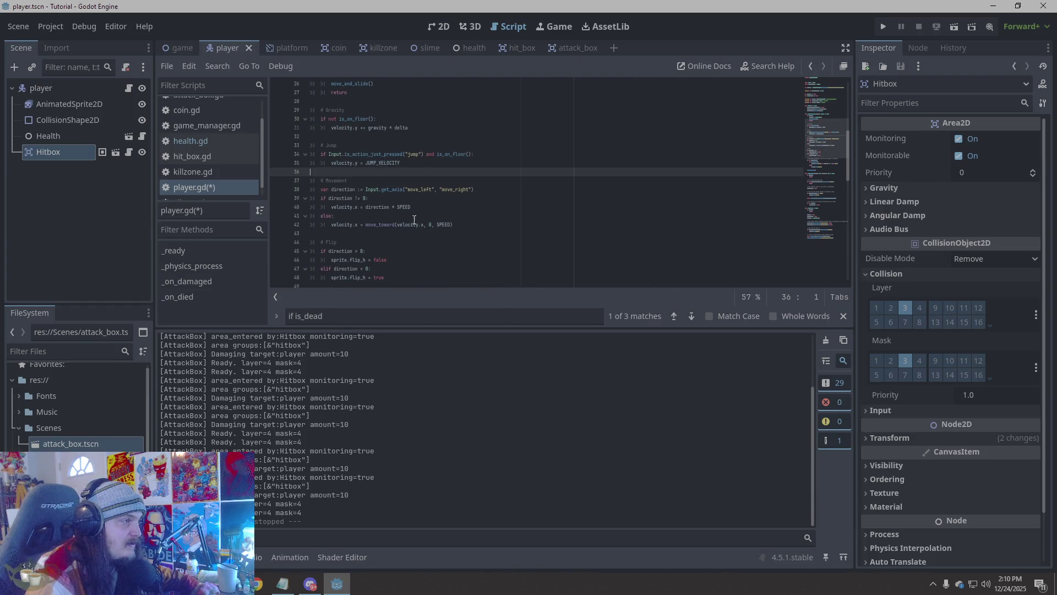
{"action": "scroll", "coordinate": [430, 220], "scroll_direction": "up", "scroll_amount": 4}
{"action": "left_click", "coordinate": [452, 181]}
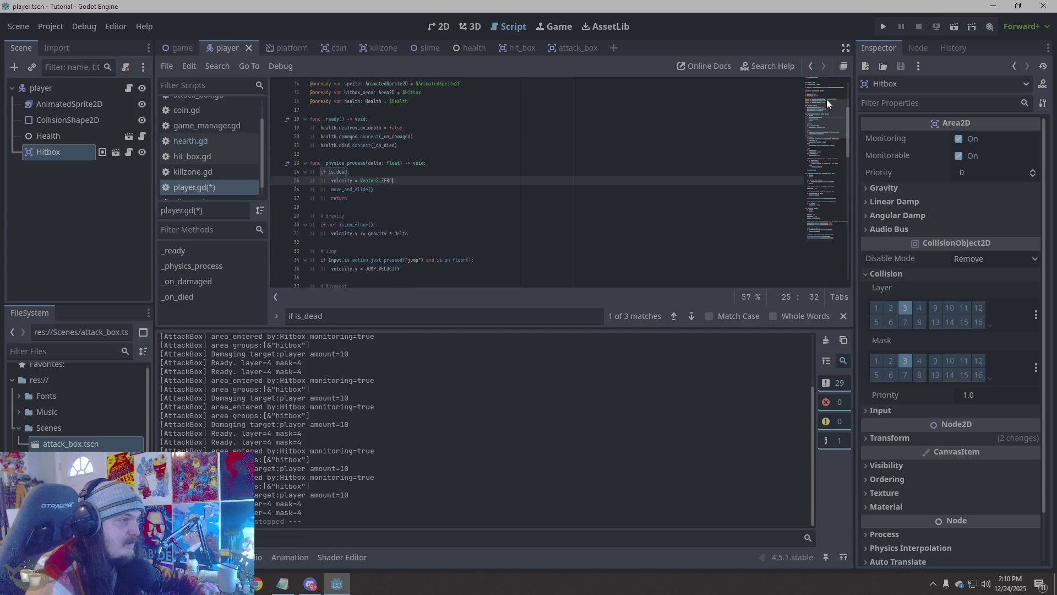
Run the game, walk the knight right into the slime, then close the game window
{"action": "left_click", "coordinate": [878, 27]}
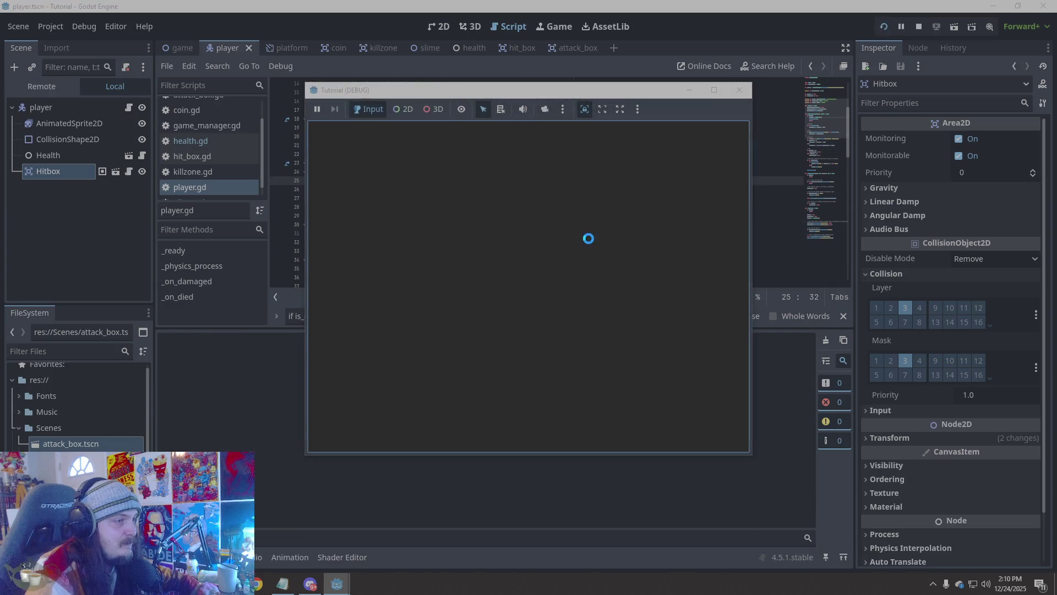
{"action": "key", "text": "Right"}
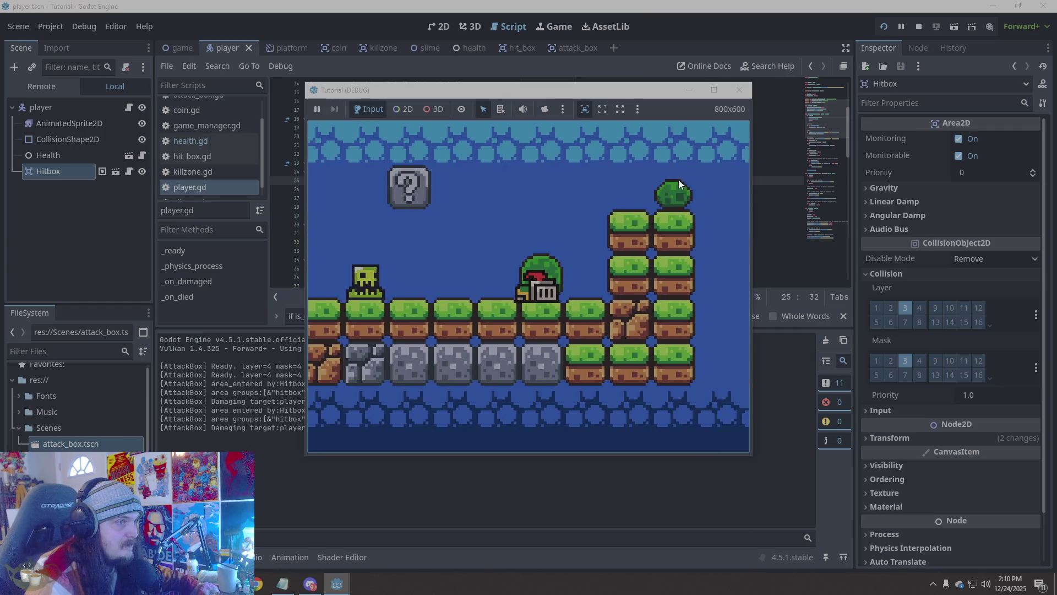
{"action": "key", "text": "Right"}
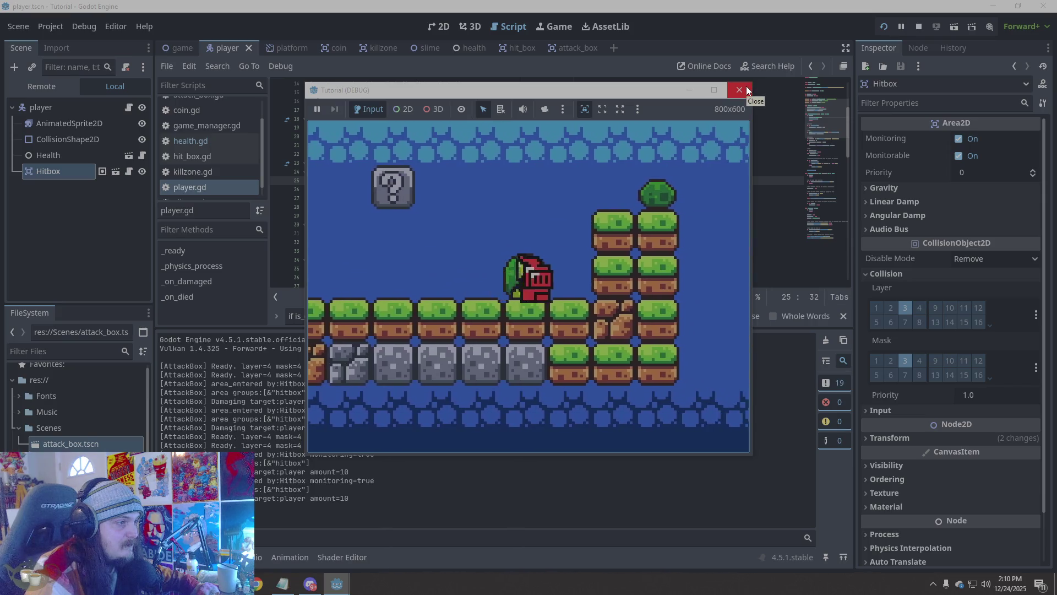
{"action": "left_click", "coordinate": [746, 91]}
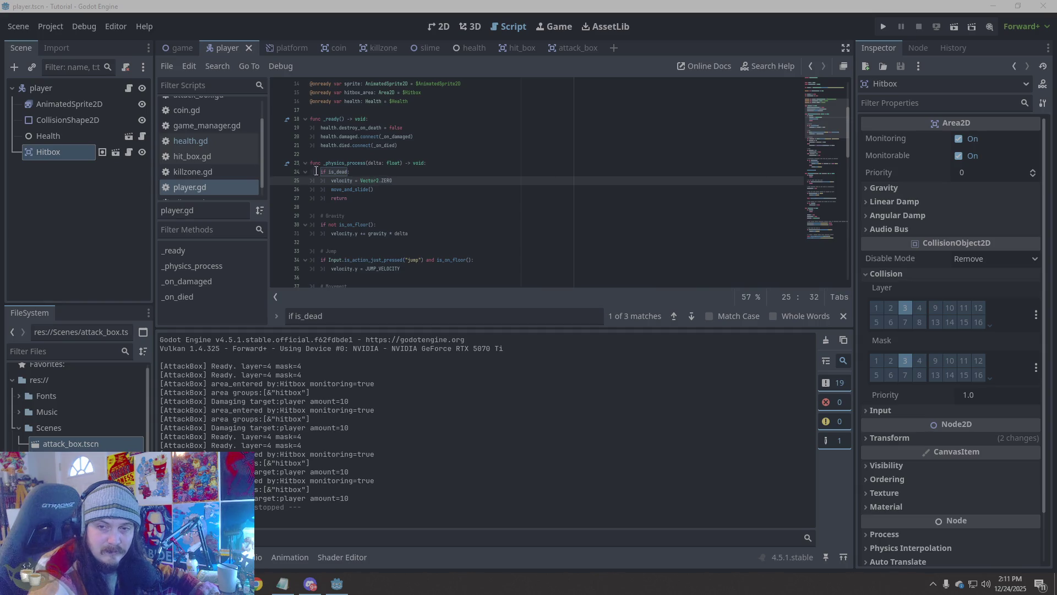
{"action": "scroll", "coordinate": [463, 172], "scroll_direction": "up", "scroll_amount": 5}
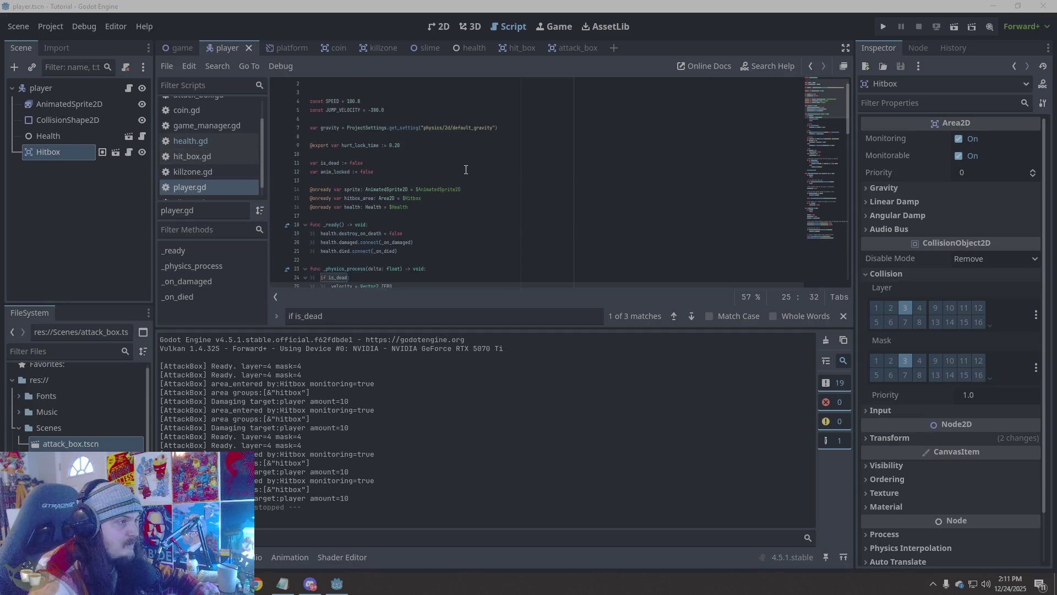
{"action": "left_click", "coordinate": [415, 187]}
{"action": "key", "text": "Return"}
{"action": "key", "text": "ctrl+v"}
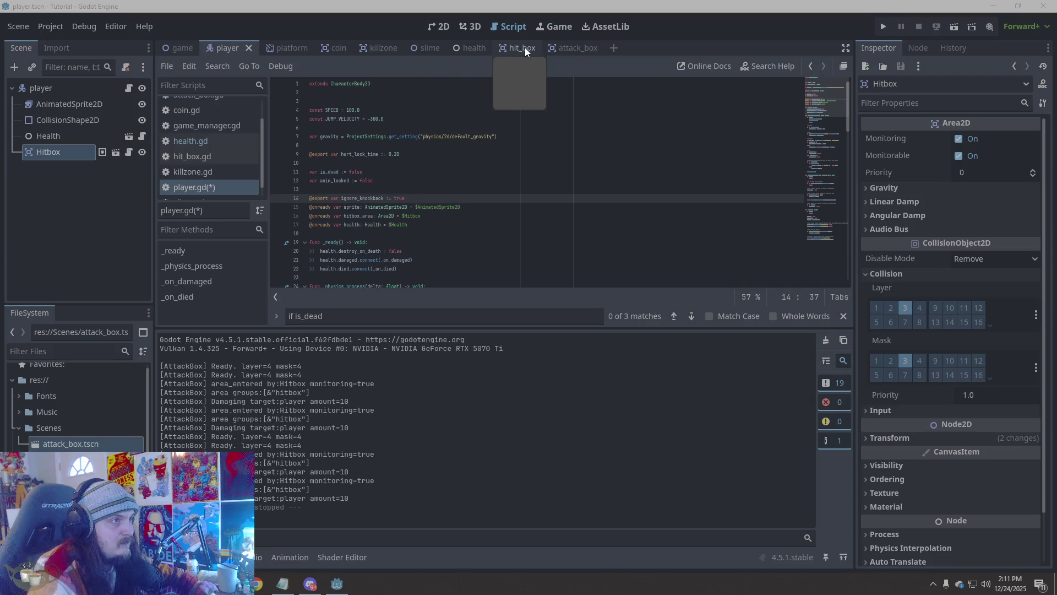
{"action": "left_click", "coordinate": [572, 44]}
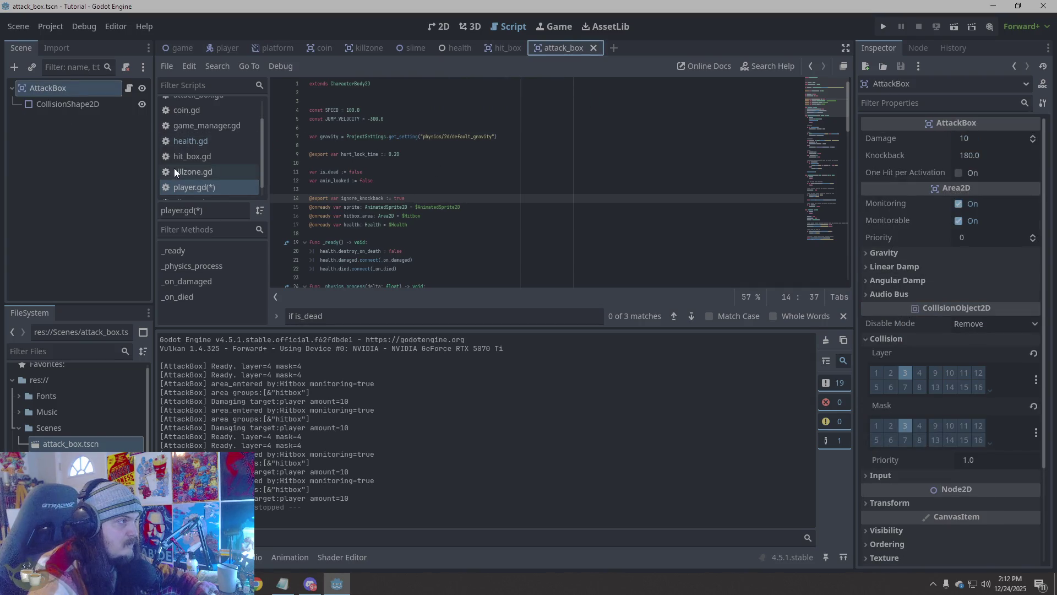
Open AttackBox.gd, try outdenting the knockback lines, restore their indentation and save
{"action": "scroll", "coordinate": [220, 163], "scroll_direction": "up", "scroll_amount": 2}
{"action": "left_click", "coordinate": [202, 106]}
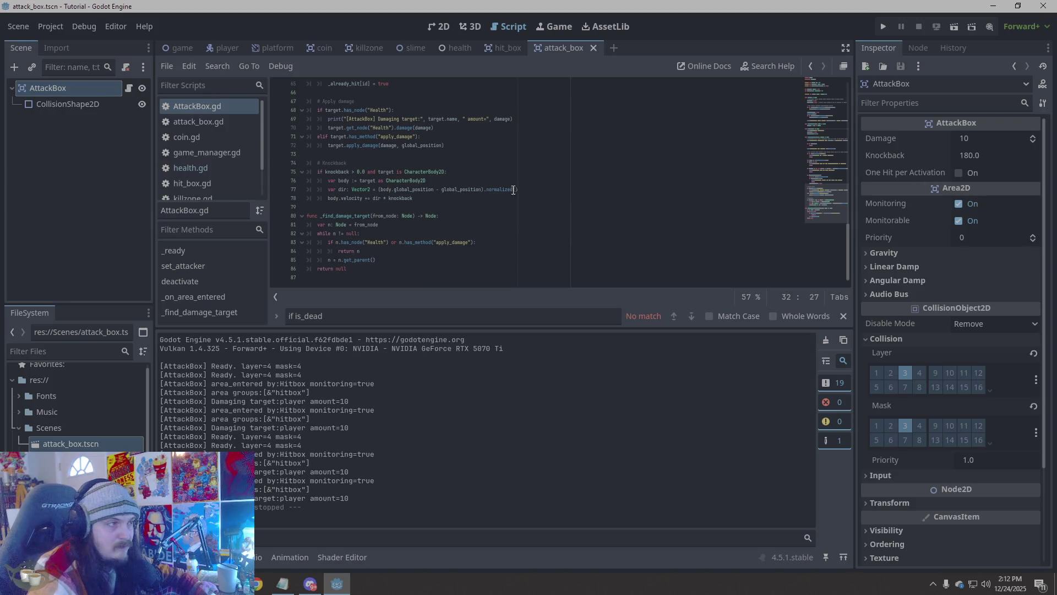
{"action": "mouse_move", "coordinate": [433, 189]}
{"action": "left_mouse_down"}
{"action": "mouse_move", "coordinate": [424, 197]}
{"action": "mouse_move", "coordinate": [302, 166]}
{"action": "left_mouse_up"}
{"action": "left_click", "coordinate": [421, 196]}
{"action": "key", "text": "shift+Tab"}
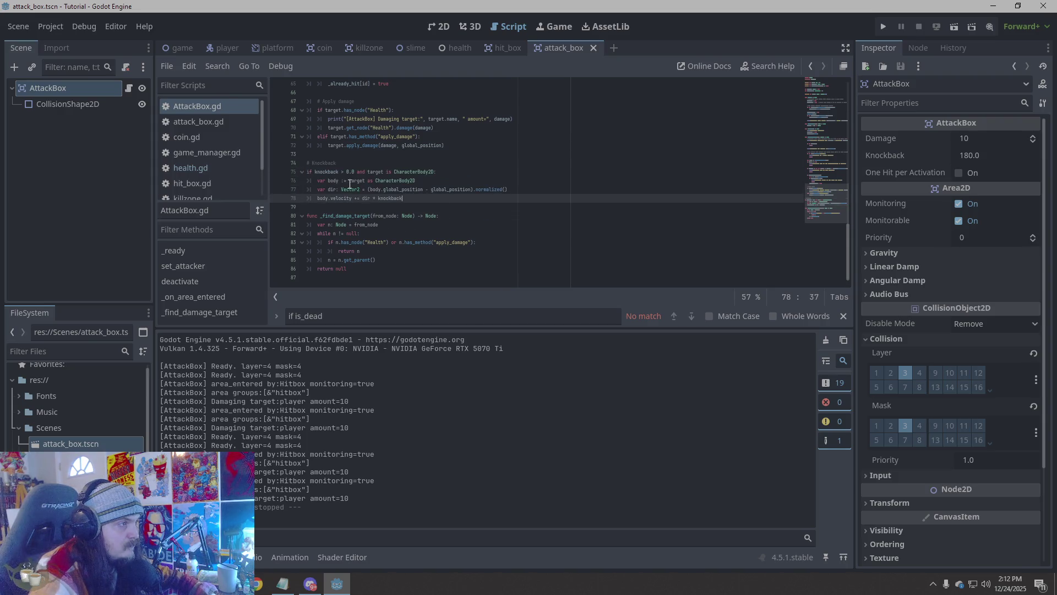
{"action": "key", "text": "ctrl+z"}
{"action": "mouse_move", "coordinate": [412, 198]}
{"action": "left_mouse_down"}
{"action": "mouse_move", "coordinate": [325, 190]}
{"action": "mouse_move", "coordinate": [318, 169]}
{"action": "left_mouse_up"}
{"action": "key", "text": "shift+Tab"}
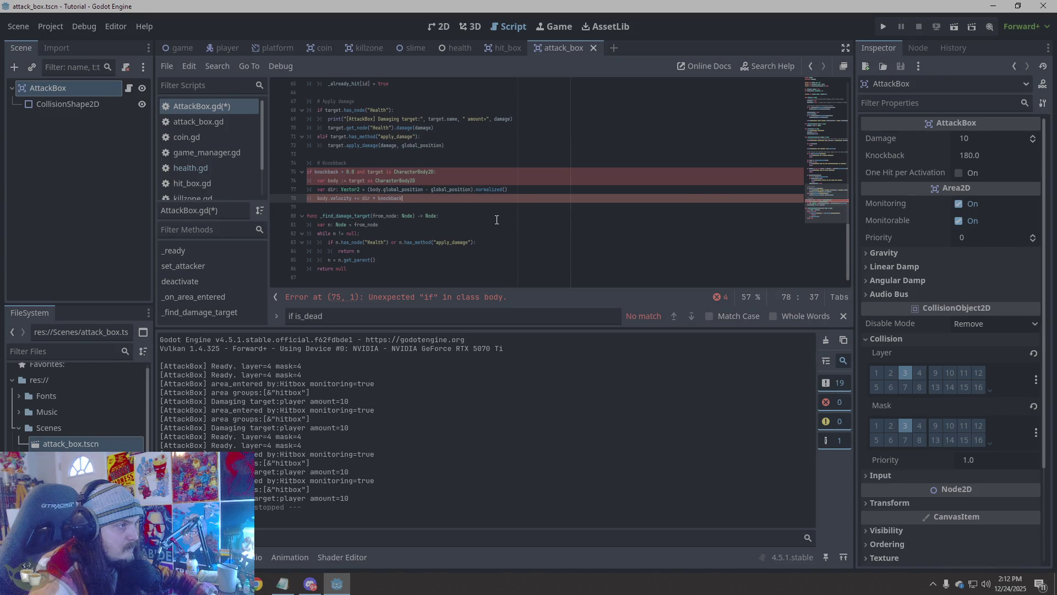
{"action": "key", "text": "shift+Up"}
{"action": "key", "text": "shift+Up"}
{"action": "key", "text": "shift+Up"}
{"action": "key", "text": "Tab"}
{"action": "left_click", "coordinate": [432, 201]}
{"action": "key", "text": "ctrl+s"}
Outdent the whole Knockback block, re-indent the lines under if knockback, and run the game
{"action": "left_click_drag", "start_coordinate": [432, 201], "coordinate": [317, 174]}
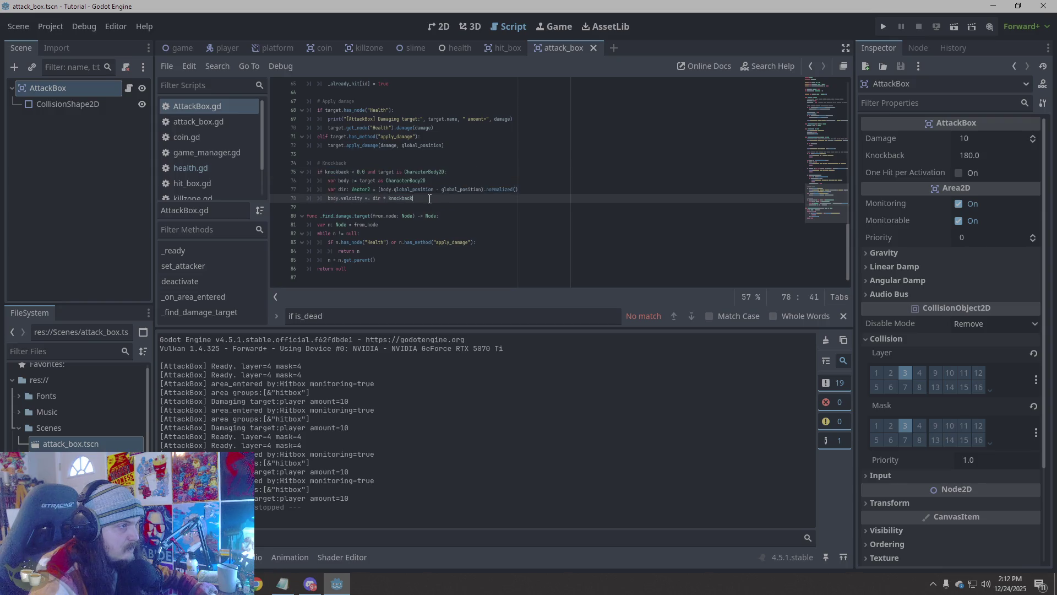
{"action": "key", "text": "shift+Up"}
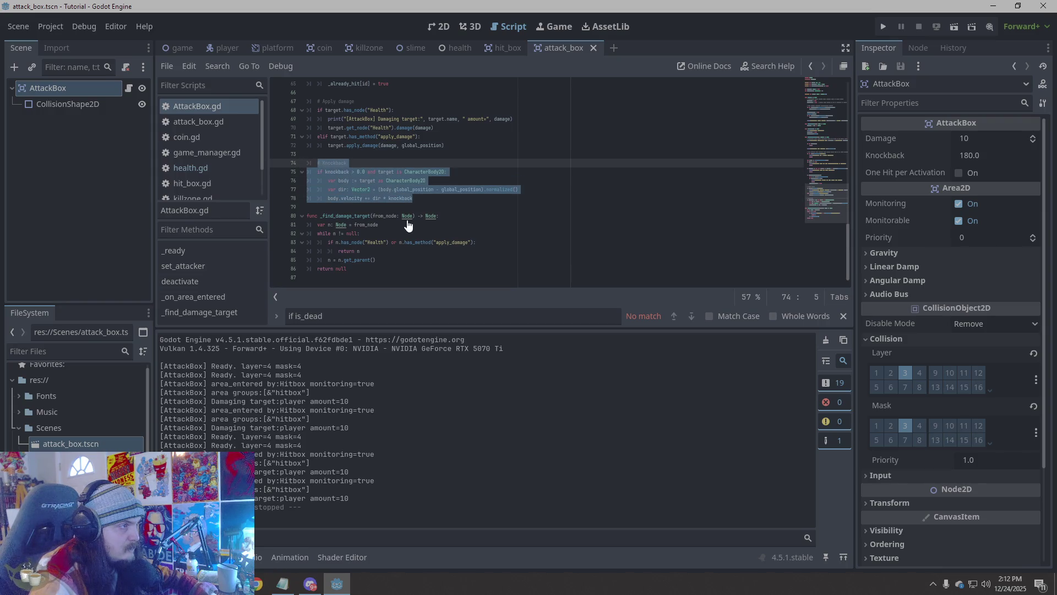
{"action": "key", "text": "shift+Tab"}
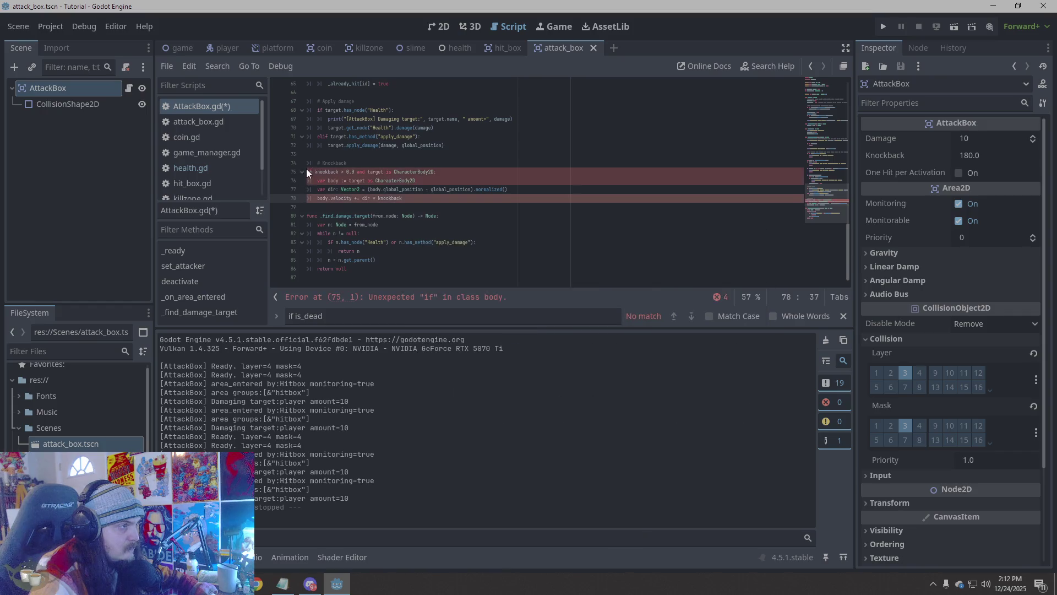
{"action": "left_click", "coordinate": [306, 170]}
{"action": "scroll", "coordinate": [383, 197], "scroll_direction": "up", "scroll_amount": 1}
{"action": "key", "text": "Tab"}
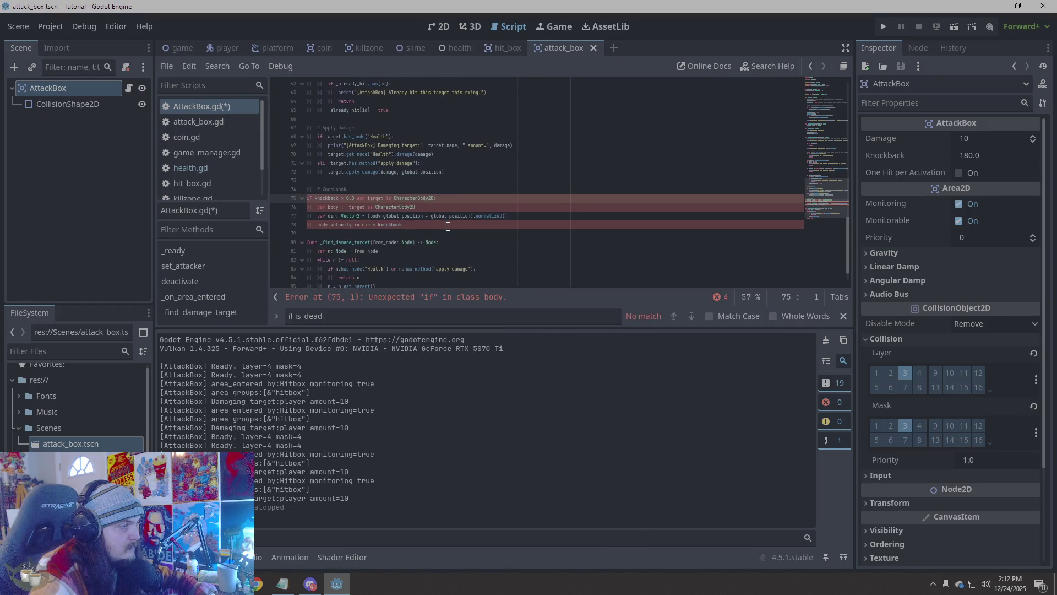
{"action": "left_click", "coordinate": [317, 206]}
{"action": "key", "text": "Tab"}
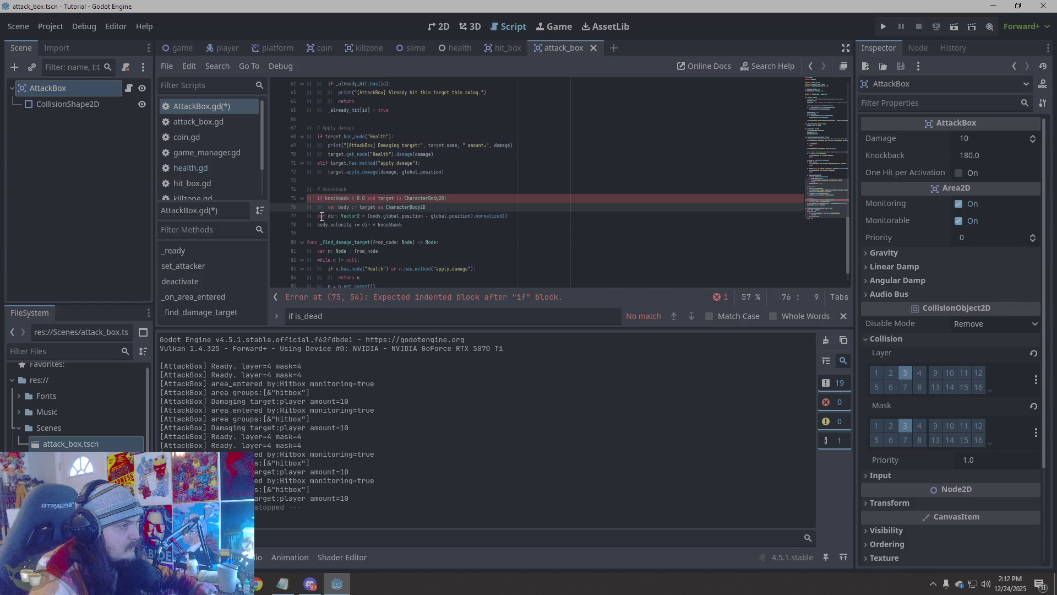
{"action": "left_click_drag", "start_coordinate": [318, 216], "coordinate": [317, 224]}
{"action": "key", "text": "Tab"}
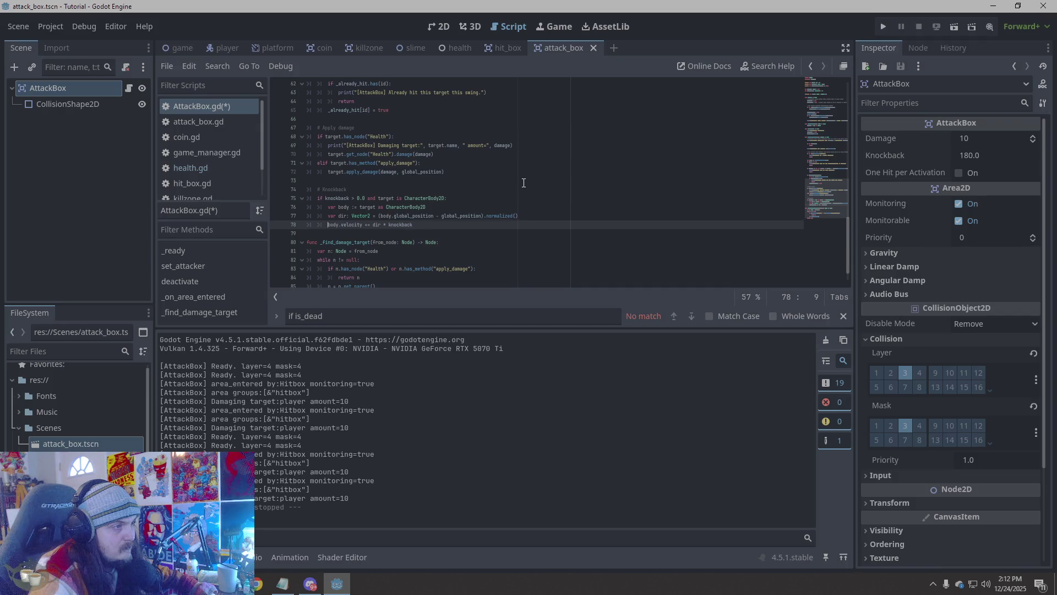
{"action": "left_click", "coordinate": [884, 27]}
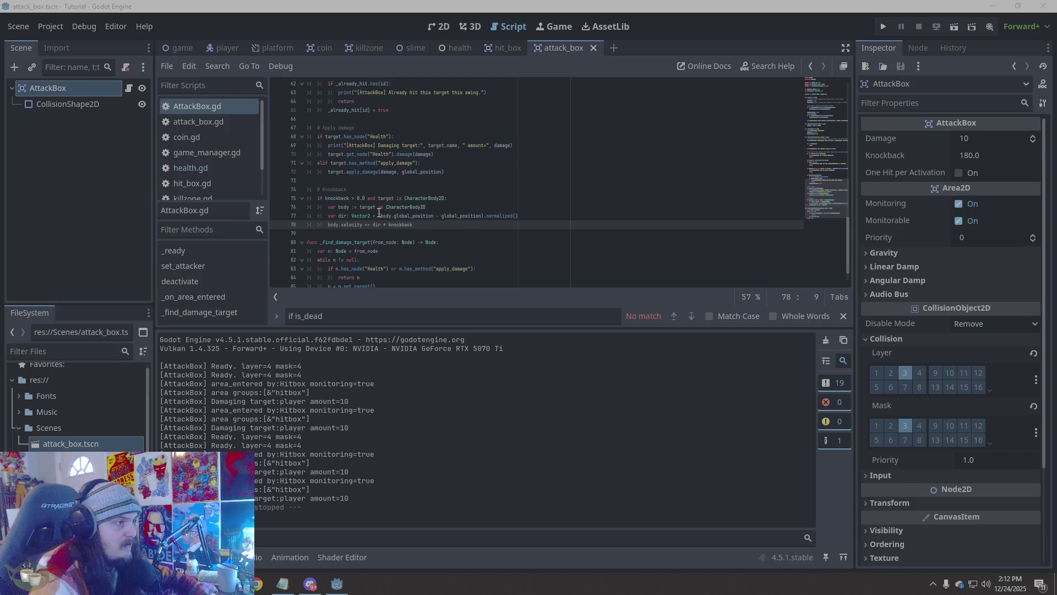
Paste the ignore_knockback-aware Knockback block and indent the if, ignore_knockback check and return lines
{"action": "mouse_move", "coordinate": [433, 226]}
{"action": "left_mouse_down"}
{"action": "mouse_move", "coordinate": [301, 216]}
{"action": "mouse_move", "coordinate": [290, 194]}
{"action": "left_mouse_up"}
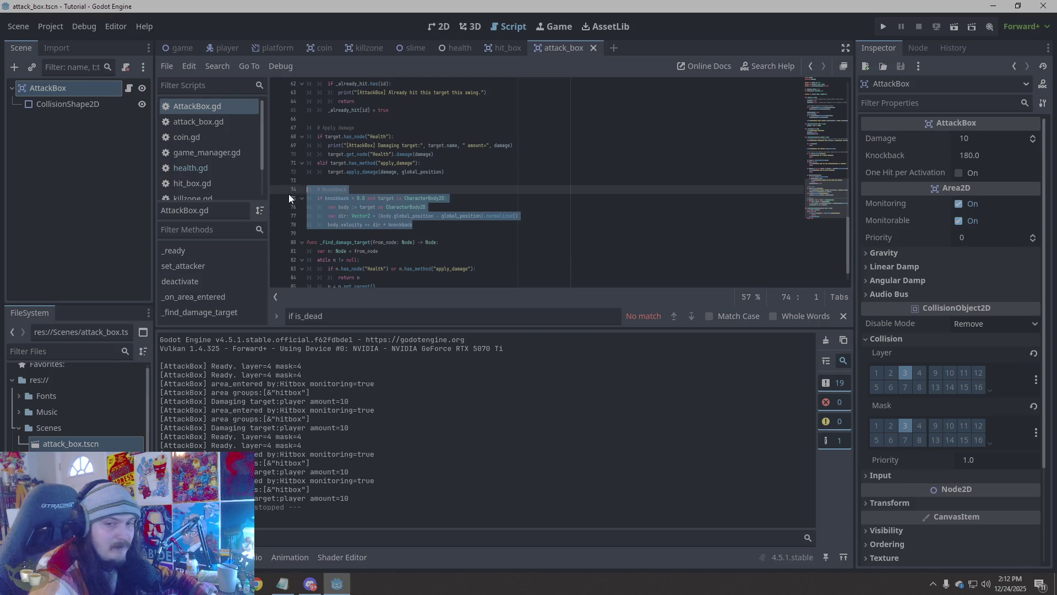
{"action": "type", "text": "# Knockback (optional per-target) if knockback > 0.0 and target is CharacterBody2D: \t# If the target explicitly ignores knockback, do nothing \tif \"ignore_knockback\" in target and target.ignore_knockback: \t\treturn  \tvar body := target as CharacterBody2D \tvar dir: Vector2 = (body.global_position - global_position).normalized() \tbody.velocity += dir * knockback"}
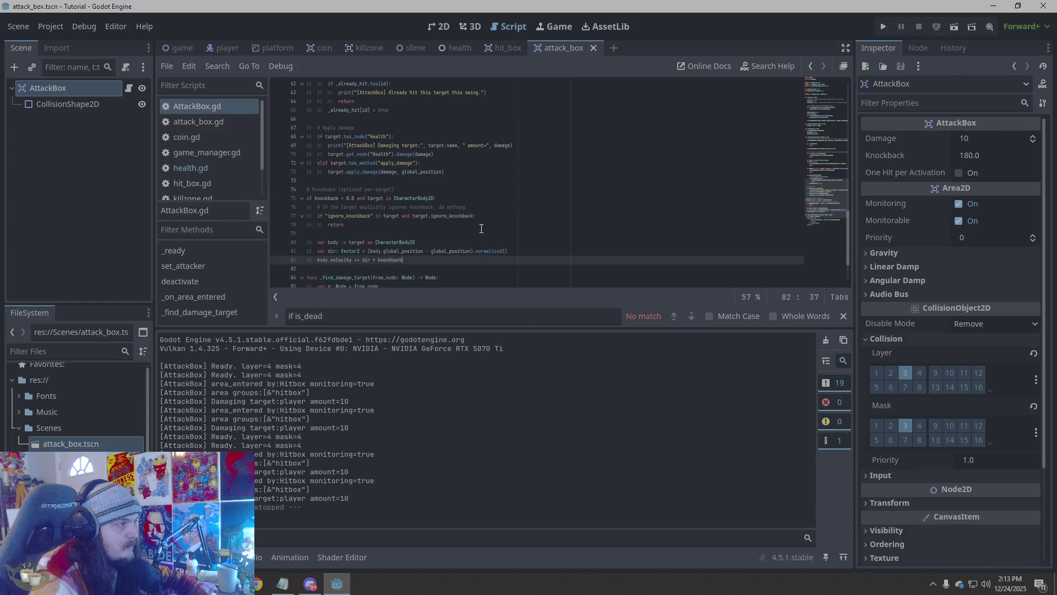
{"action": "left_click", "coordinate": [309, 198]}
{"action": "key", "text": "Tab"}
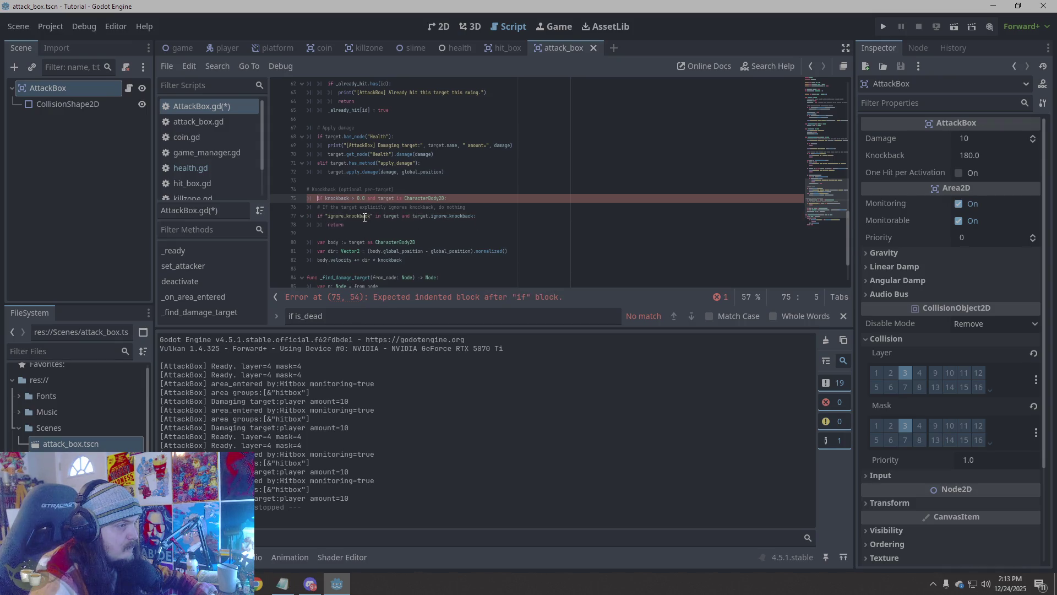
{"action": "left_click", "coordinate": [319, 216]}
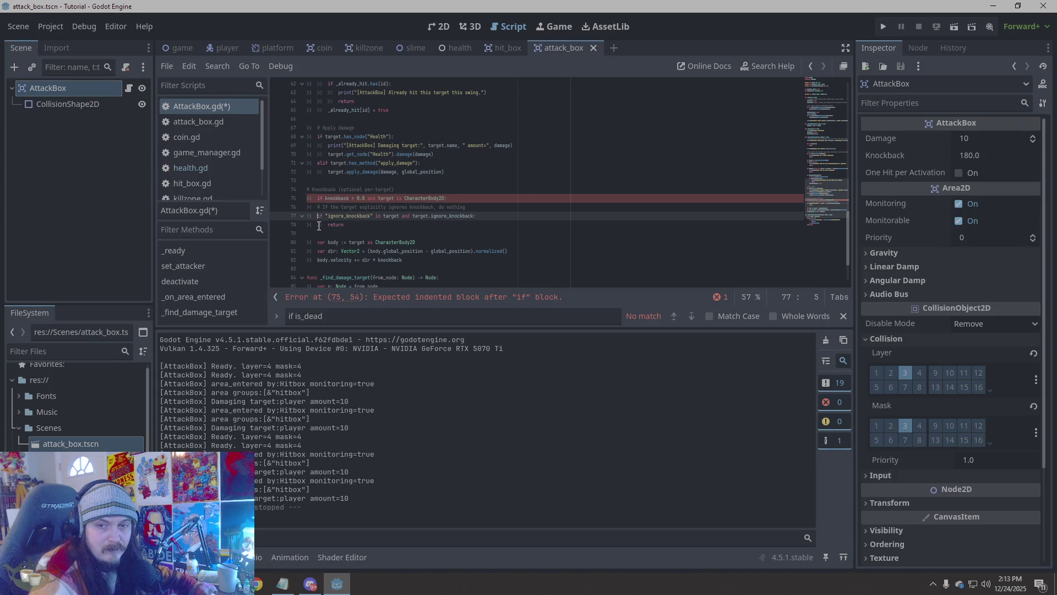
{"action": "key", "text": "Tab"}
{"action": "key", "text": "Down"}
{"action": "key", "text": "Tab"}
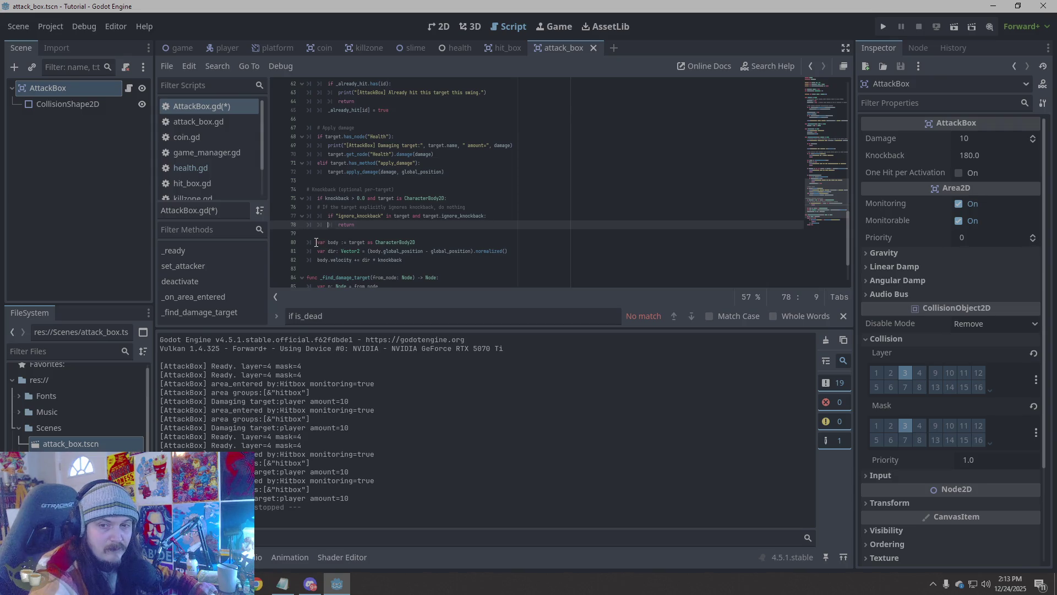
Indent the body, direction and velocity lines, then save and run the game
{"action": "left_click", "coordinate": [316, 242]}
{"action": "key", "text": "Tab"}
{"action": "left_click", "coordinate": [318, 251]}
{"action": "key", "text": "Tab"}
{"action": "left_click", "coordinate": [318, 260]}
{"action": "key", "text": "Tab"}
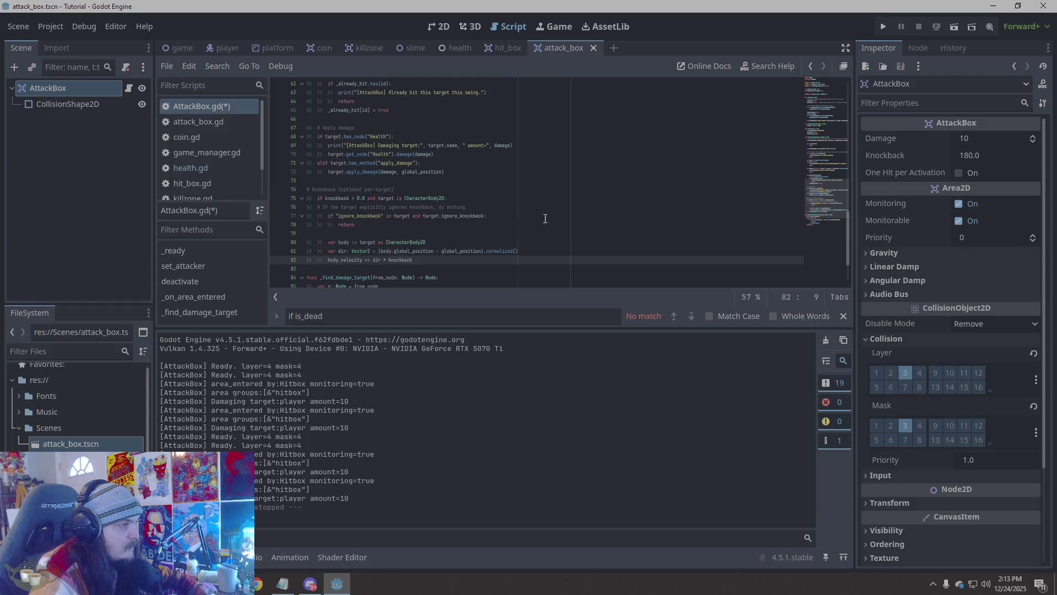
{"action": "left_click", "coordinate": [640, 169]}
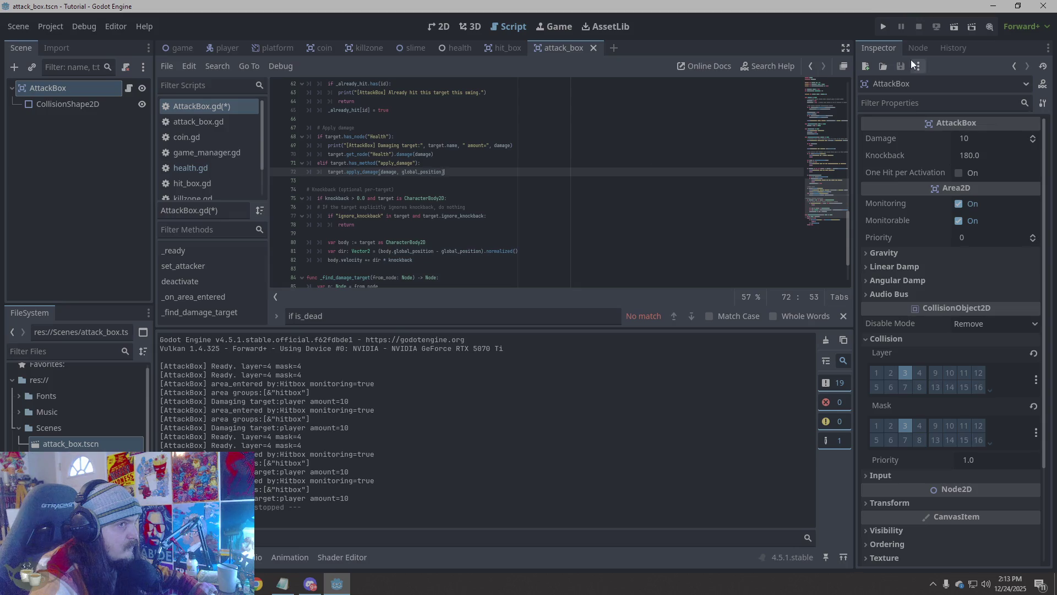
{"action": "left_click", "coordinate": [884, 23]}
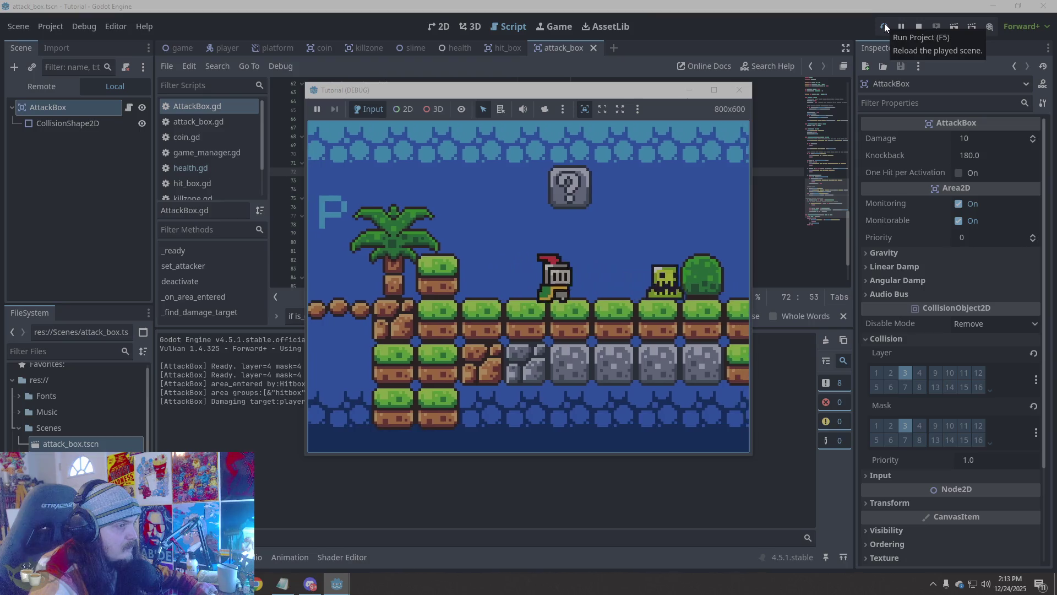
Playtest against the slime, undo the knockback block to its earlier version, then save and playtest again
{"action": "key", "text": "Right"}
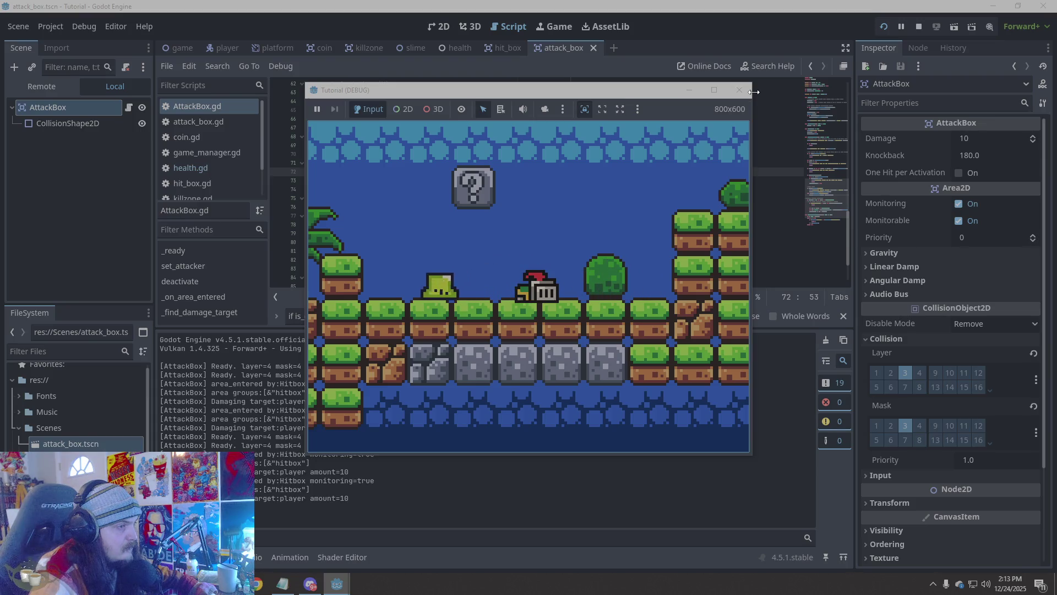
{"action": "left_click", "coordinate": [740, 89]}
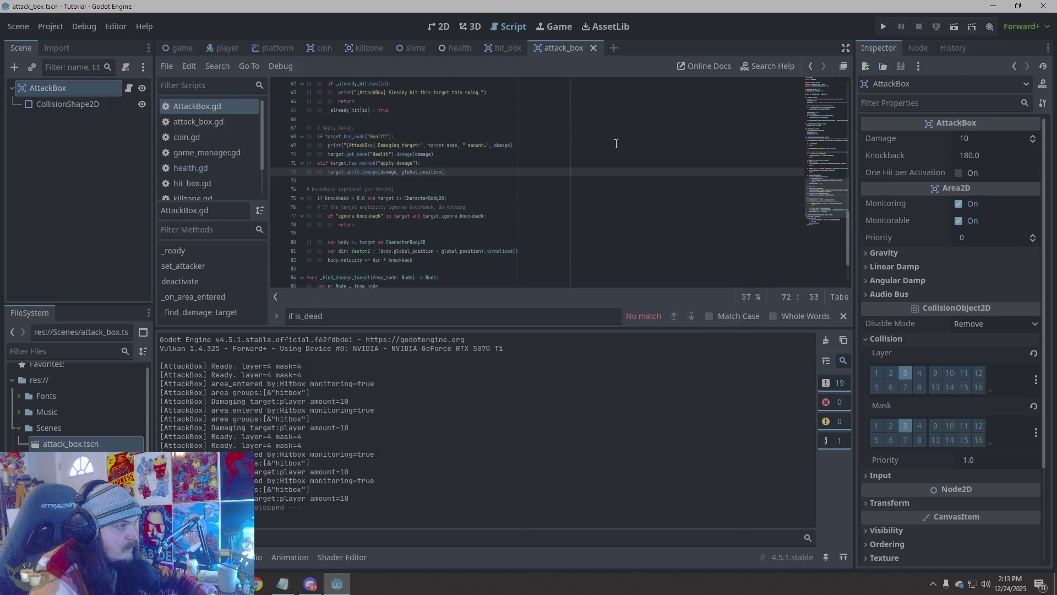
{"action": "key", "text": "ctrl+z"}
{"action": "key", "text": "ctrl+z"}
{"action": "key", "text": "ctrl+z"}
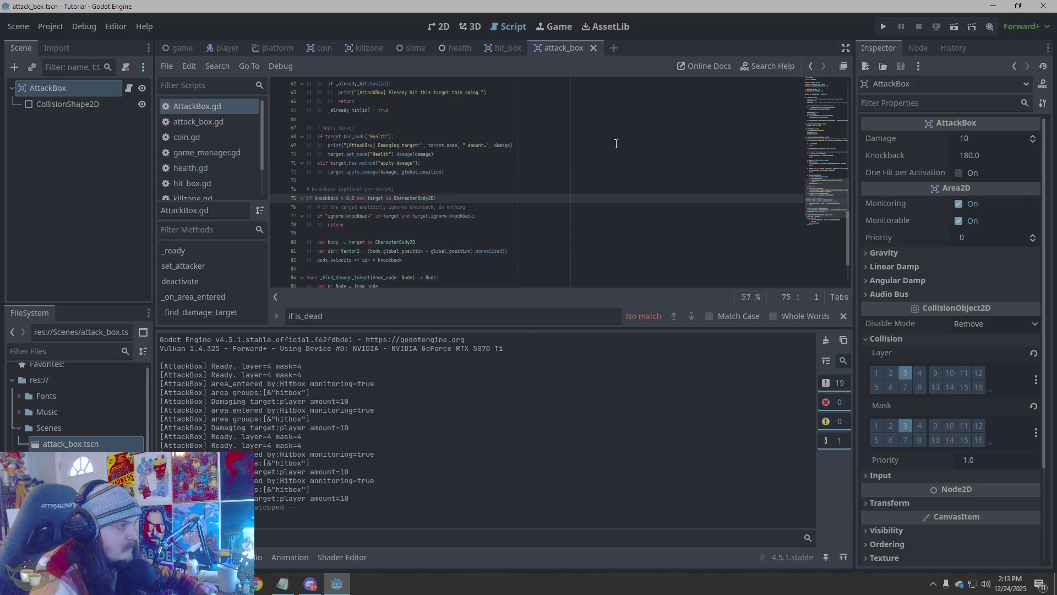
{"action": "left_click", "coordinate": [578, 197]}
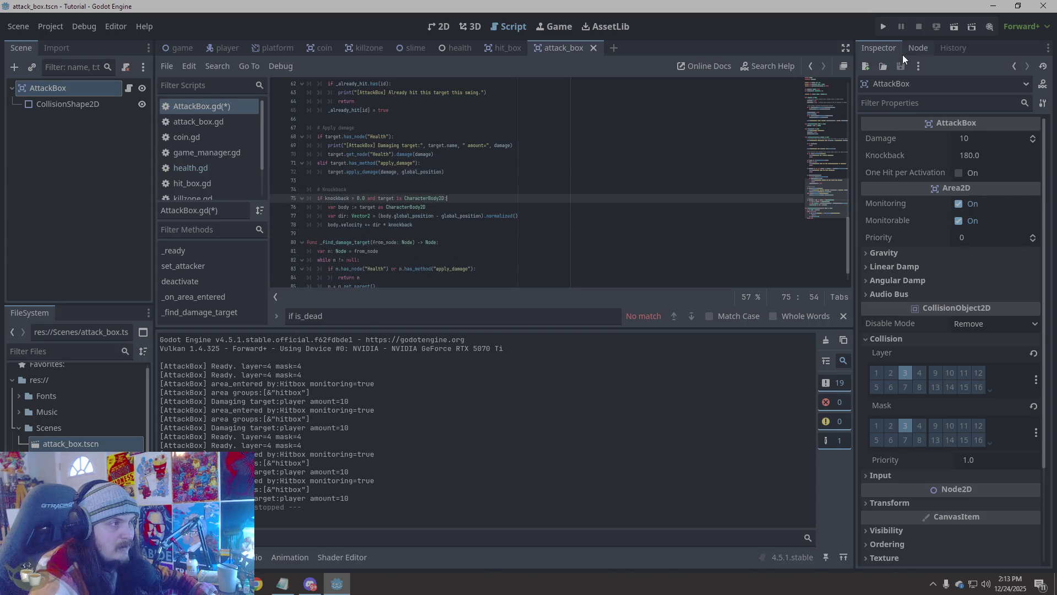
{"action": "left_click", "coordinate": [883, 26]}
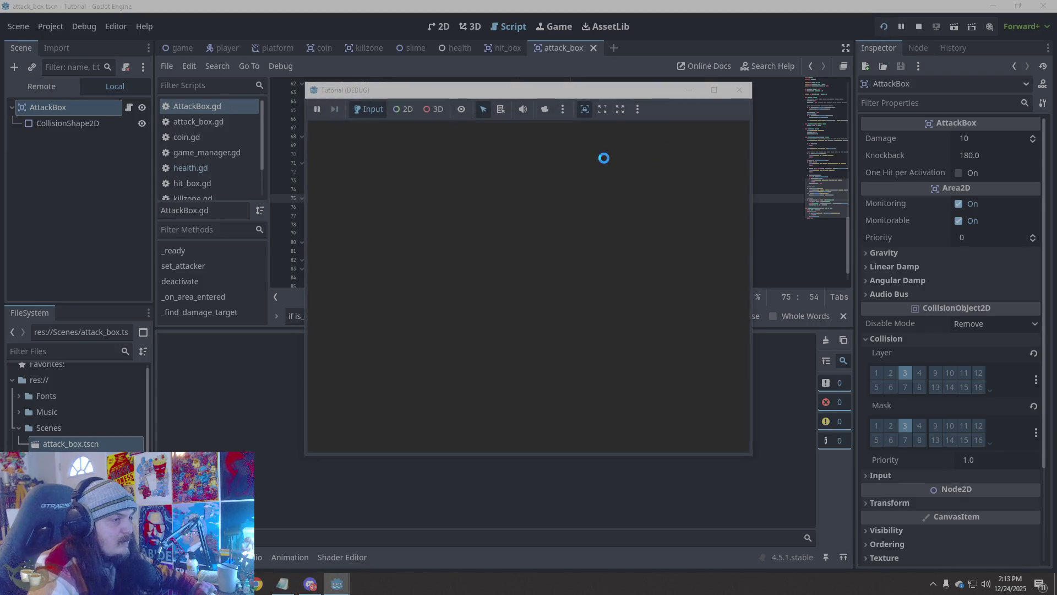
{"action": "key", "text": "Right"}
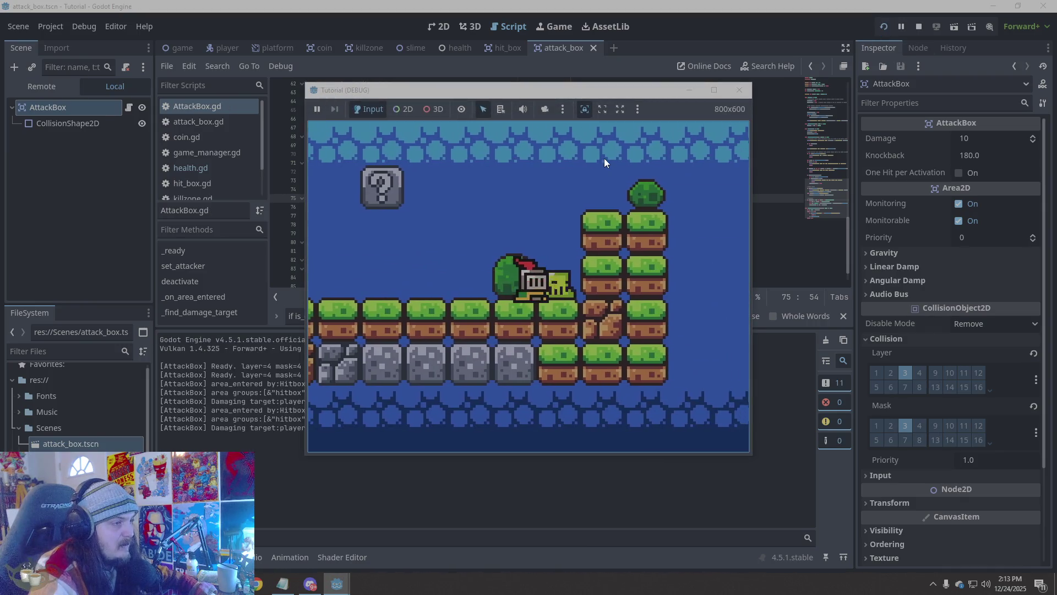
{"action": "left_click", "coordinate": [739, 89]}
Rerun the game and walk the knight left into the slime to test being knocked back
{"action": "left_click", "coordinate": [557, 207]}
{"action": "left_click", "coordinate": [514, 234]}
{"action": "left_click", "coordinate": [512, 225]}
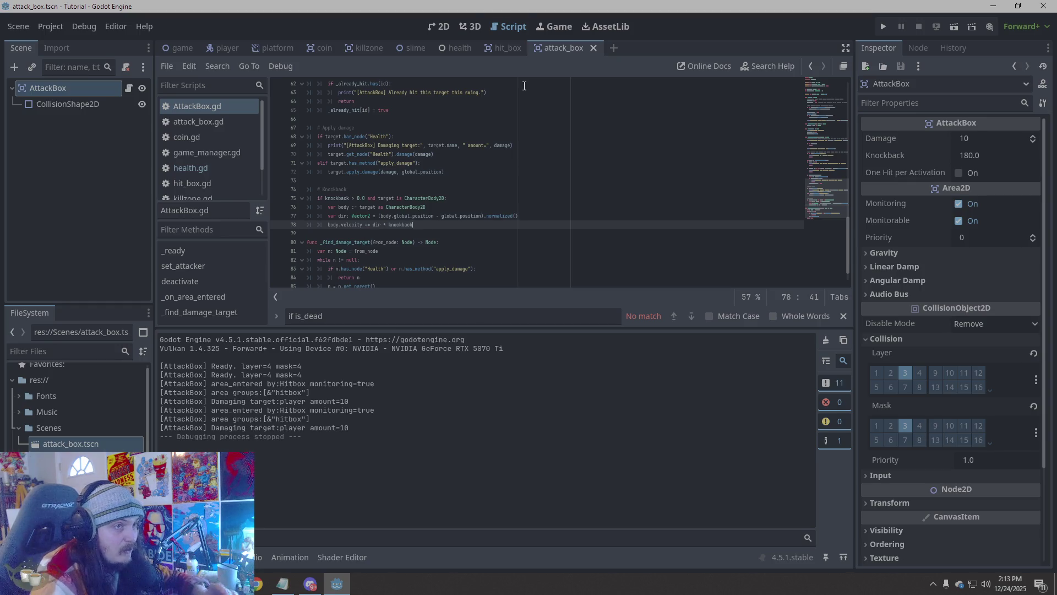
{"action": "left_click", "coordinate": [881, 25]}
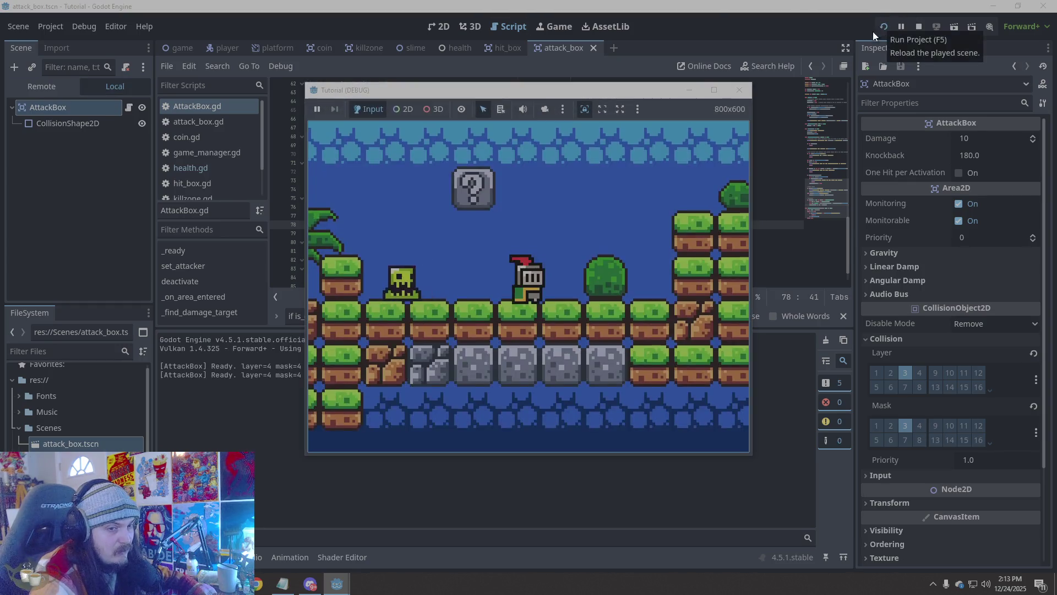
{"action": "key", "text": "Left"}
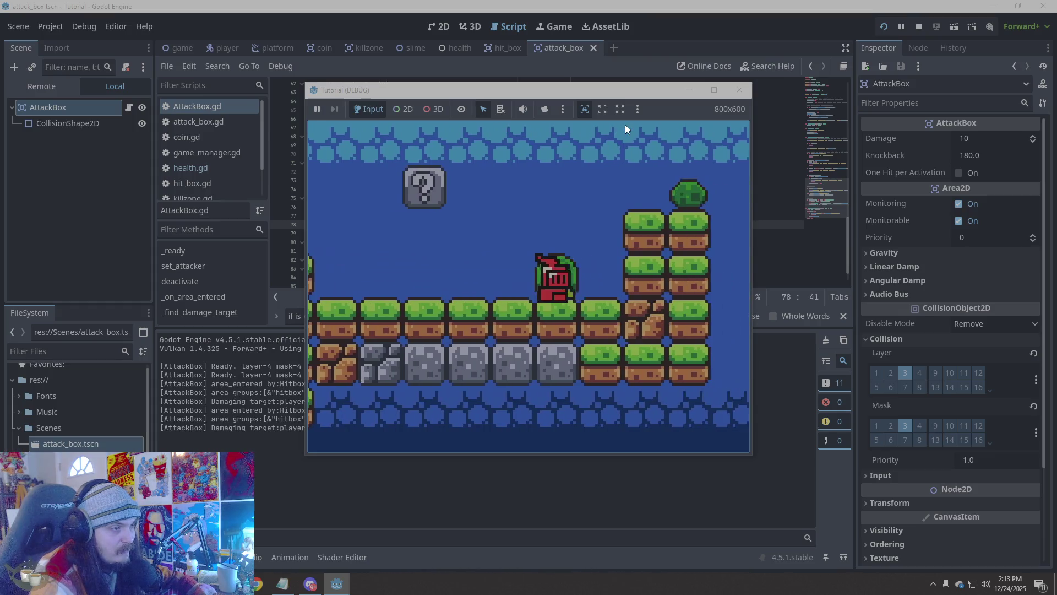
{"action": "left_click", "coordinate": [739, 90]}
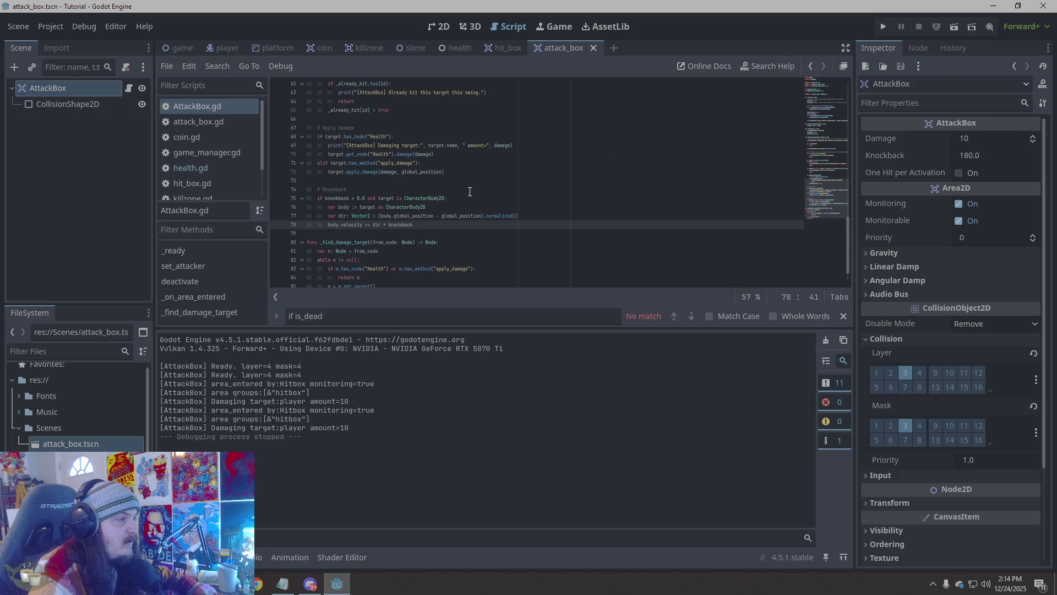
Switch to the game scene and show the level in the 2D view
{"action": "scroll", "coordinate": [469, 191], "scroll_direction": "down", "scroll_amount": 1}
{"action": "scroll", "coordinate": [470, 191], "scroll_direction": "up", "scroll_amount": 2}
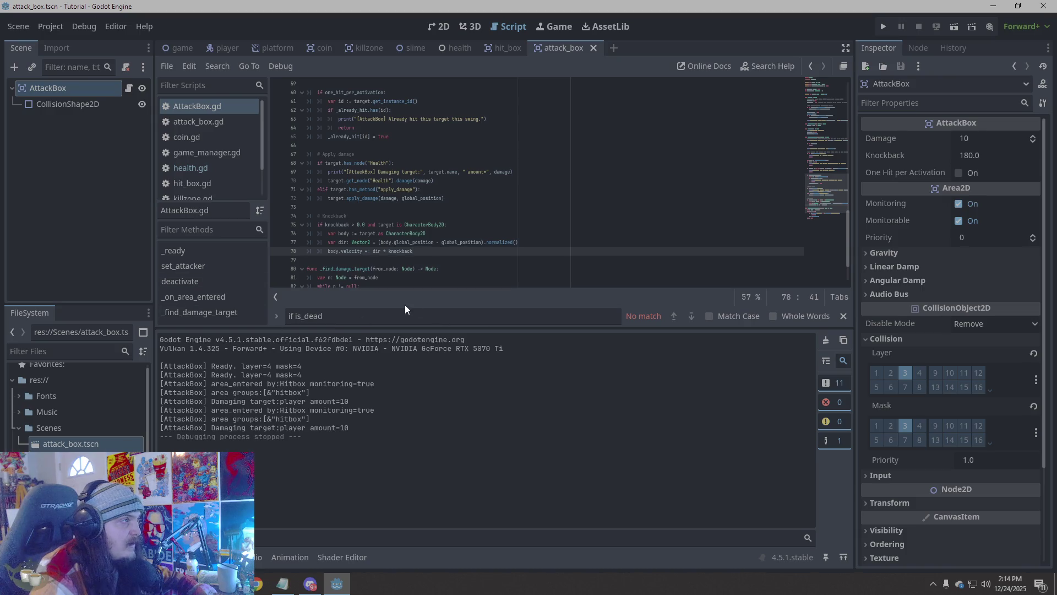
{"action": "left_click", "coordinate": [185, 48]}
{"action": "left_click", "coordinate": [439, 26]}
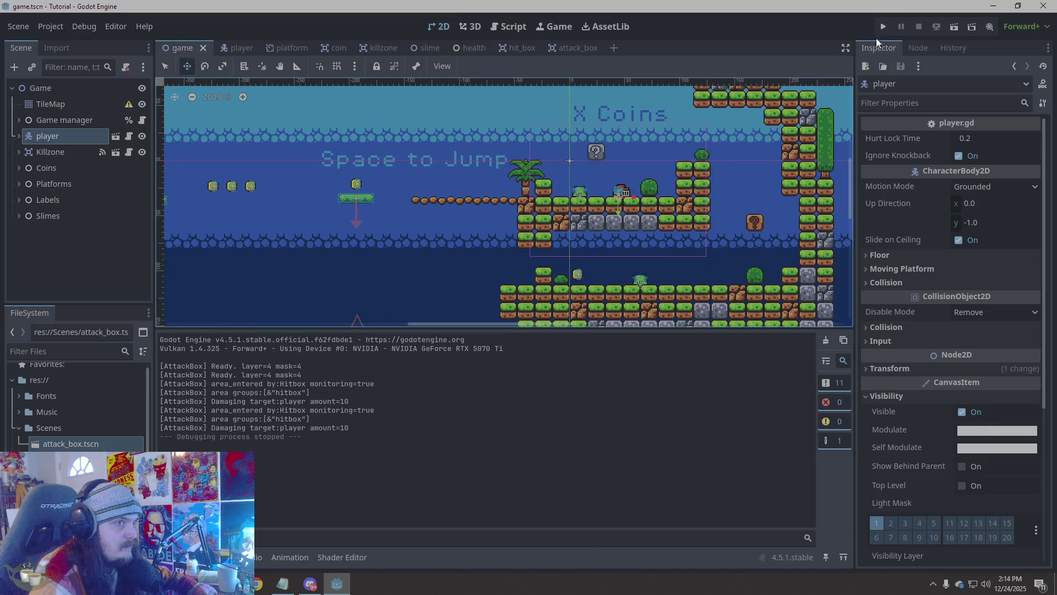
{"action": "left_click", "coordinate": [883, 26]}
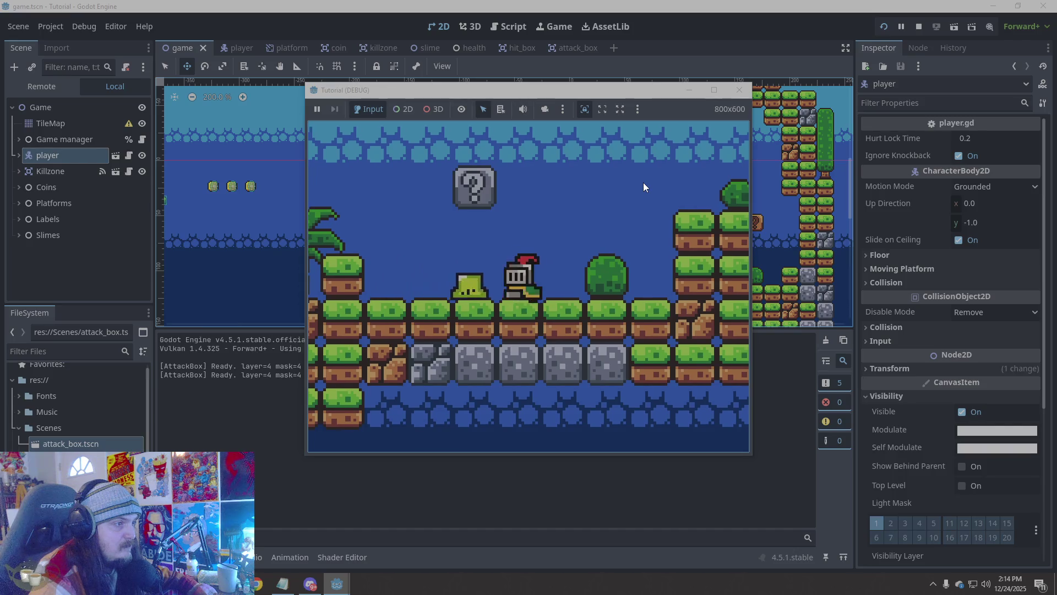
{"action": "key", "text": "Left"}
{"action": "key", "text": "space"}
{"action": "key", "text": "Left"}
{"action": "key", "text": "space"}
{"action": "key", "text": "space"}
{"action": "key", "text": "Right"}
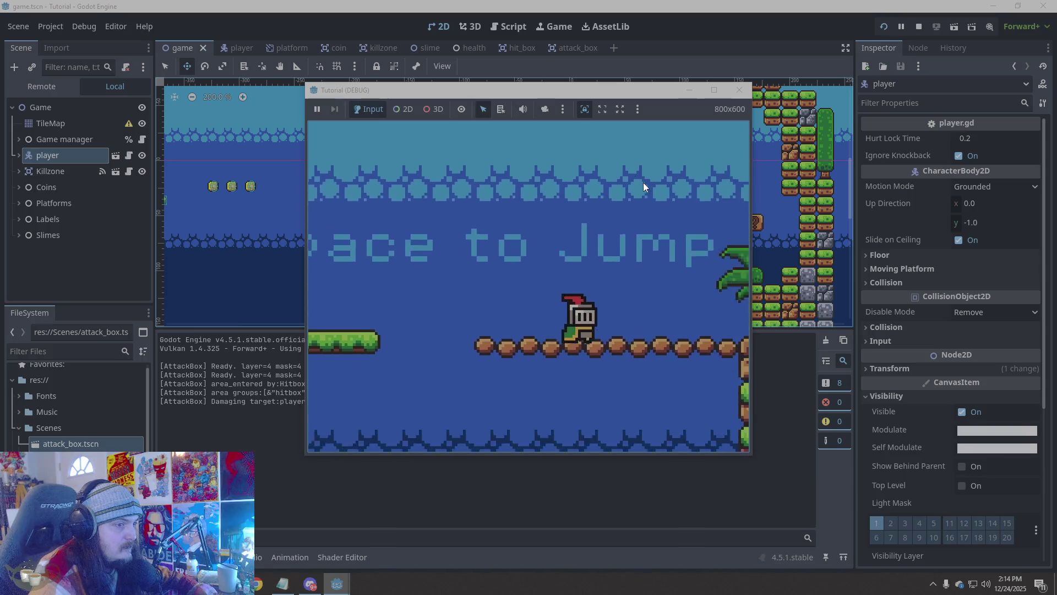
{"action": "key", "text": "space"}
{"action": "key", "text": "Right"}
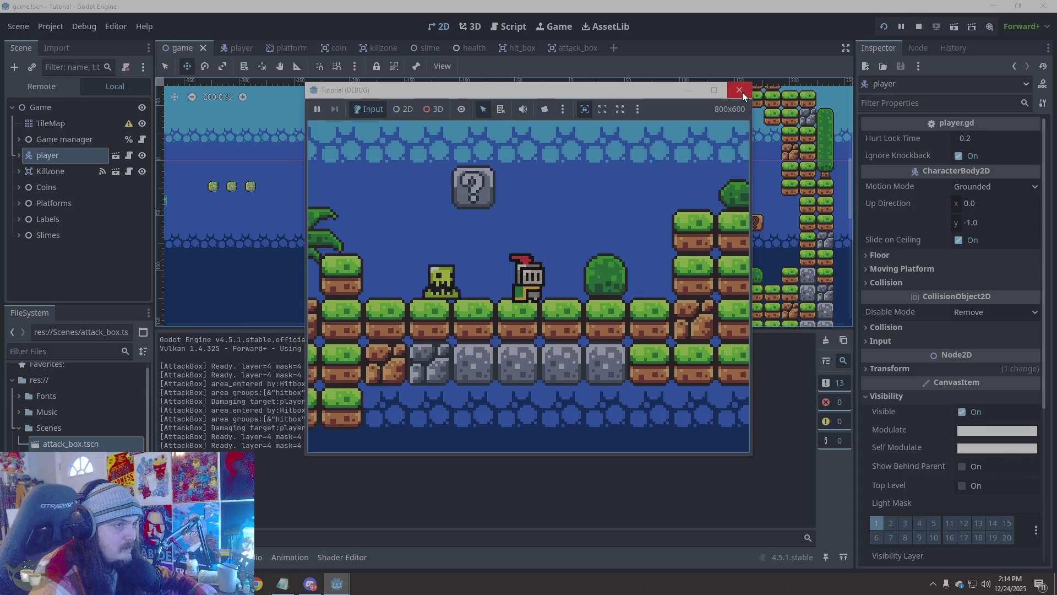
{"action": "key", "text": "Right"}
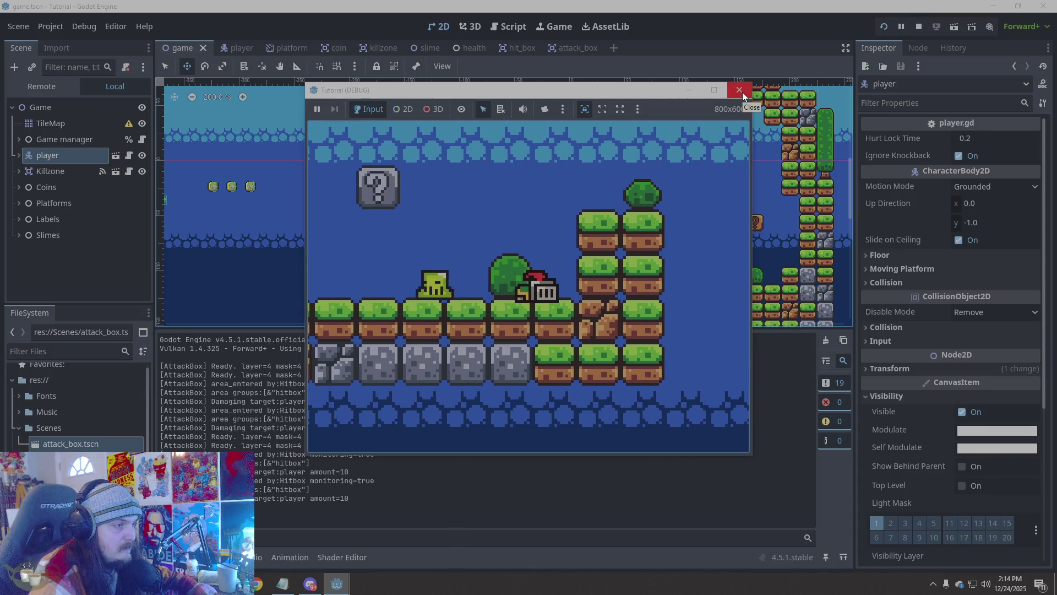
{"action": "key", "text": "space"}
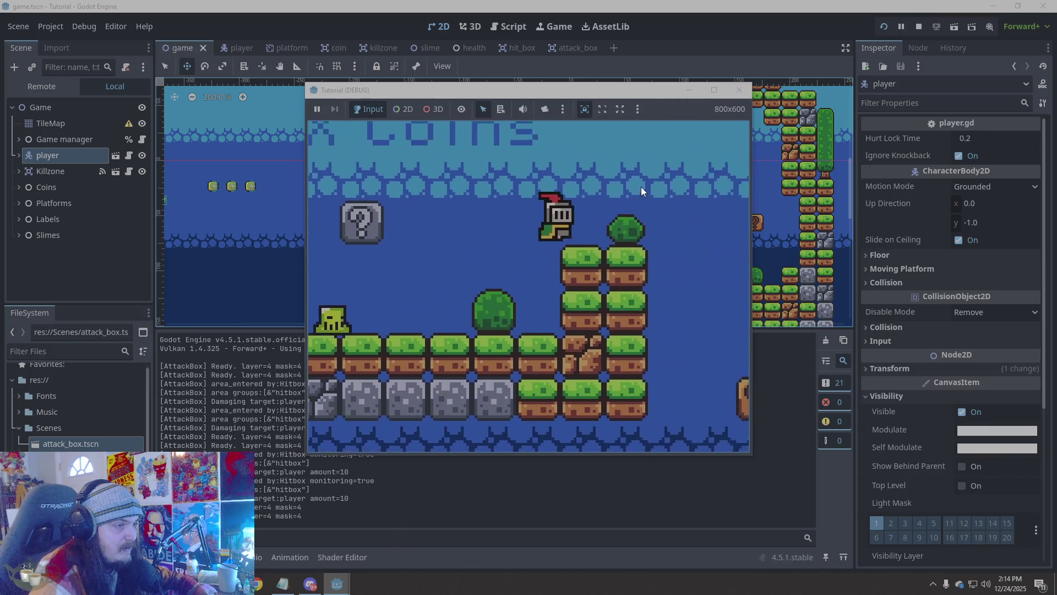
{"action": "key", "text": "Left"}
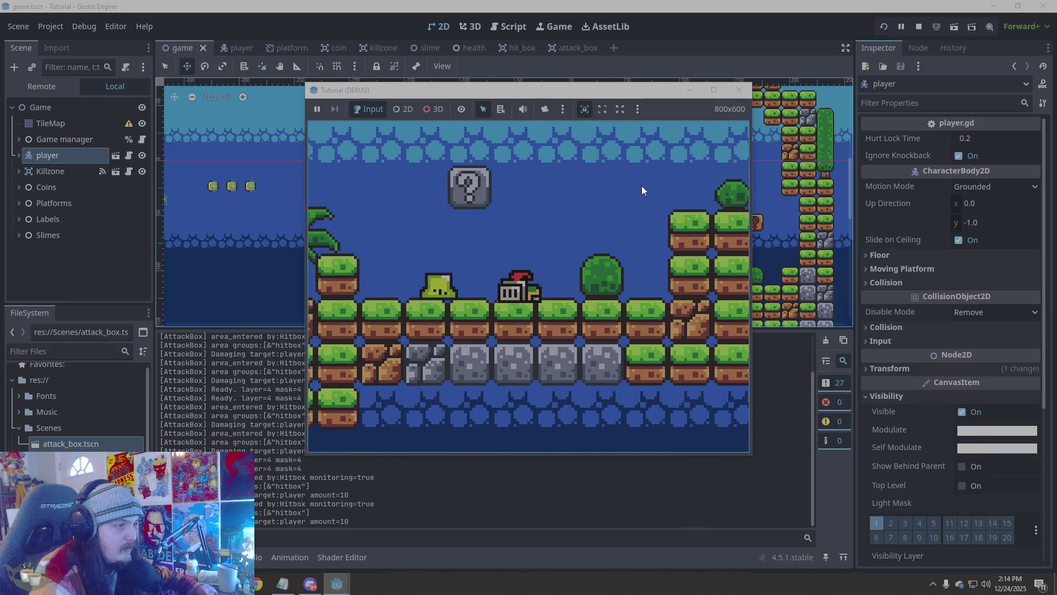
{"action": "key", "text": "Right"}
{"action": "key", "text": "space"}
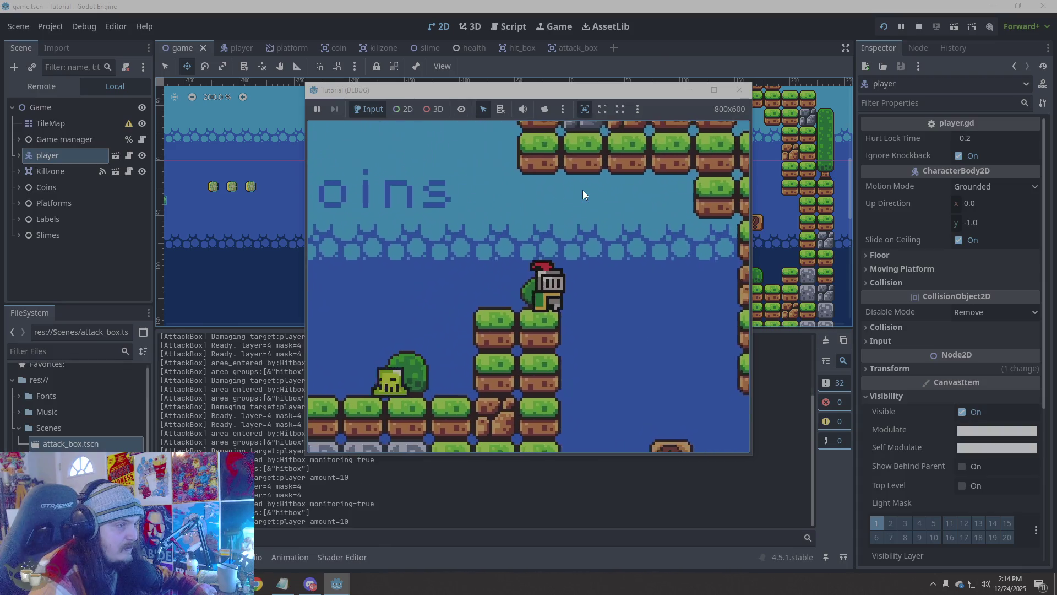
{"action": "key", "text": "Right"}
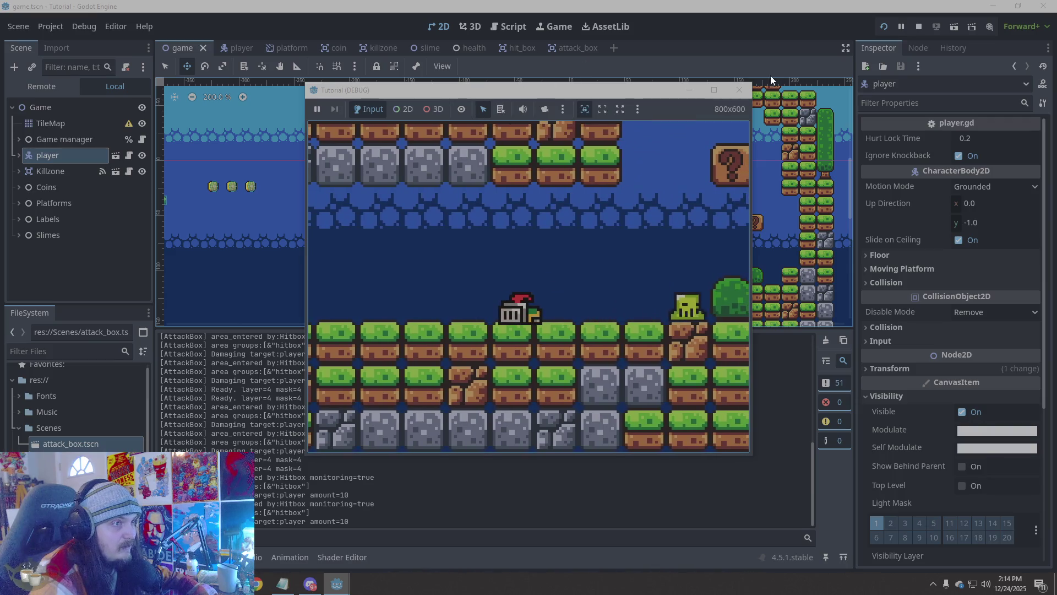
{"action": "left_click", "coordinate": [740, 90]}
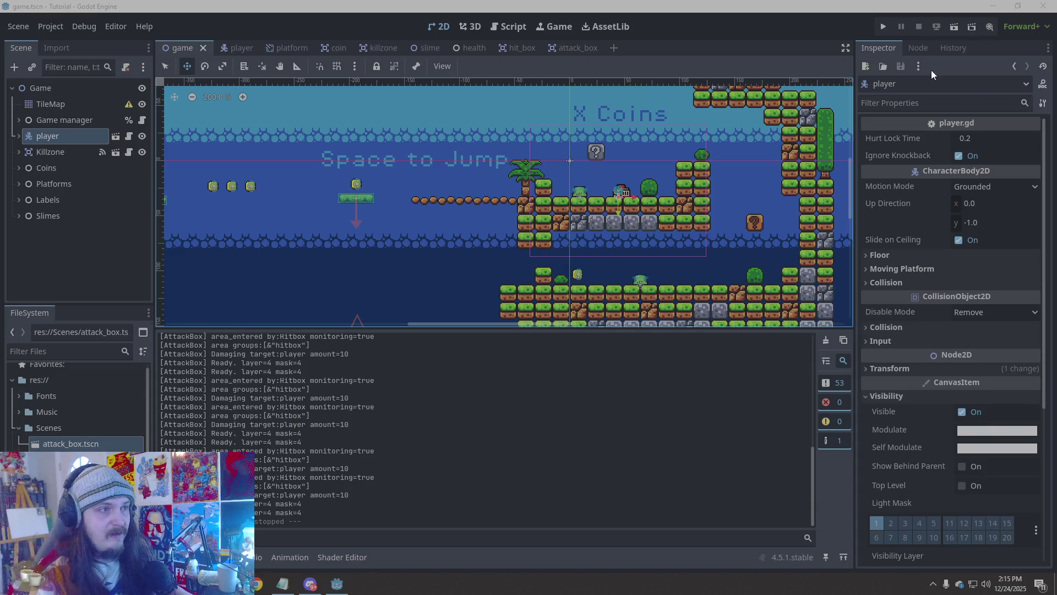
Open player.gd and read through _physics_process and _on_damaged's is_dead and Hit-animation early return
{"action": "left_click", "coordinate": [241, 48]}
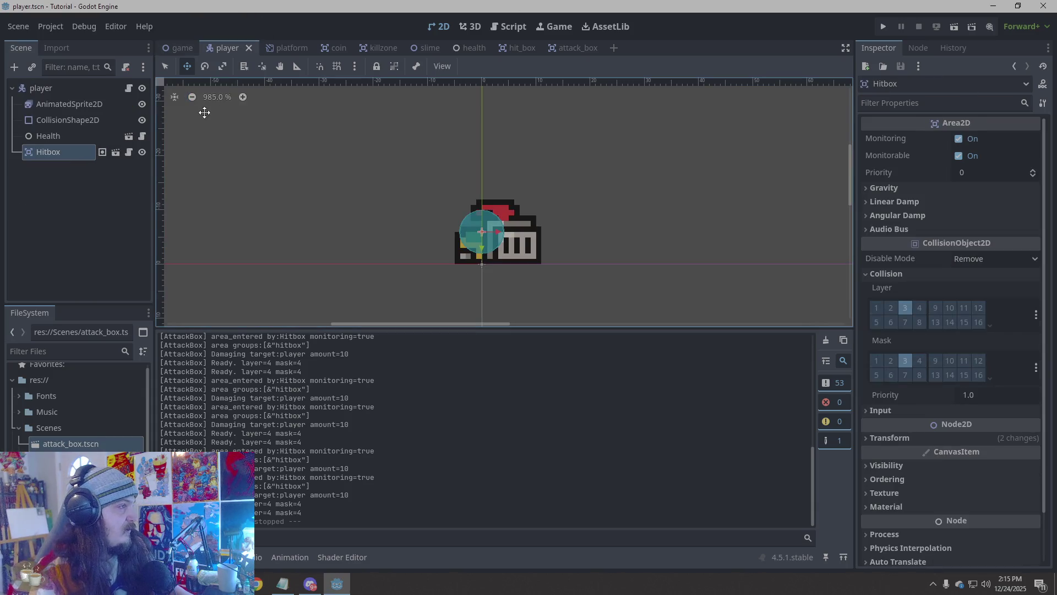
{"action": "left_click", "coordinate": [128, 88]}
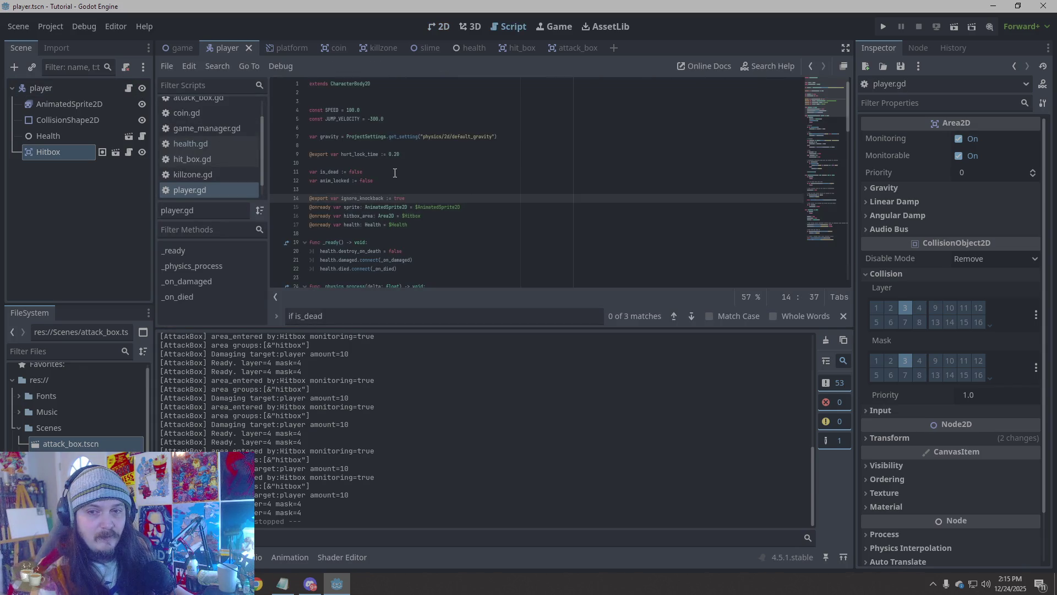
{"action": "scroll", "coordinate": [395, 173], "scroll_direction": "down", "scroll_amount": 3}
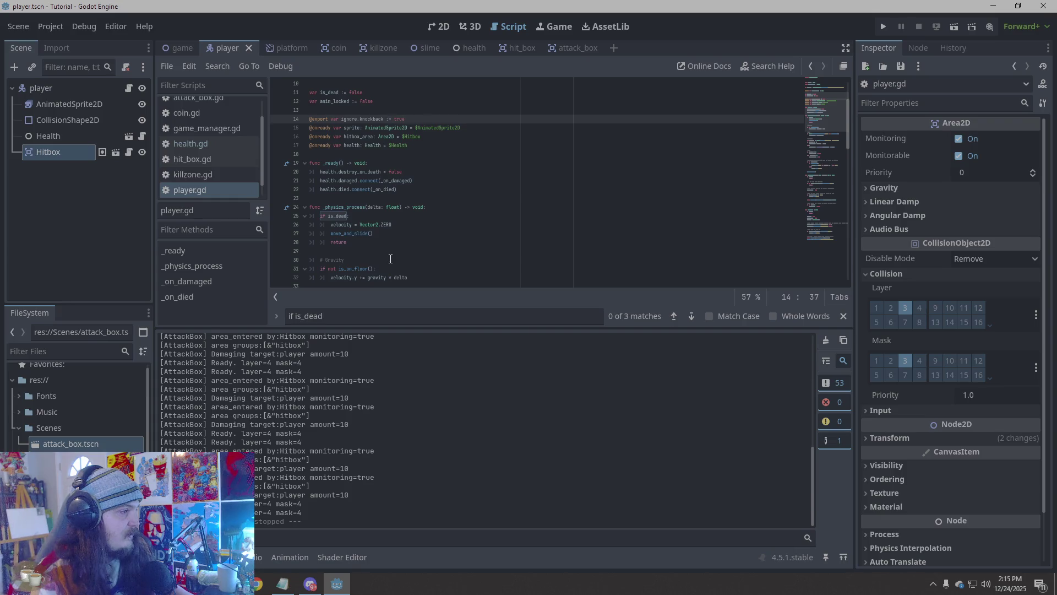
{"action": "scroll", "coordinate": [390, 258], "scroll_direction": "down", "scroll_amount": 2}
{"action": "left_click", "coordinate": [350, 197]}
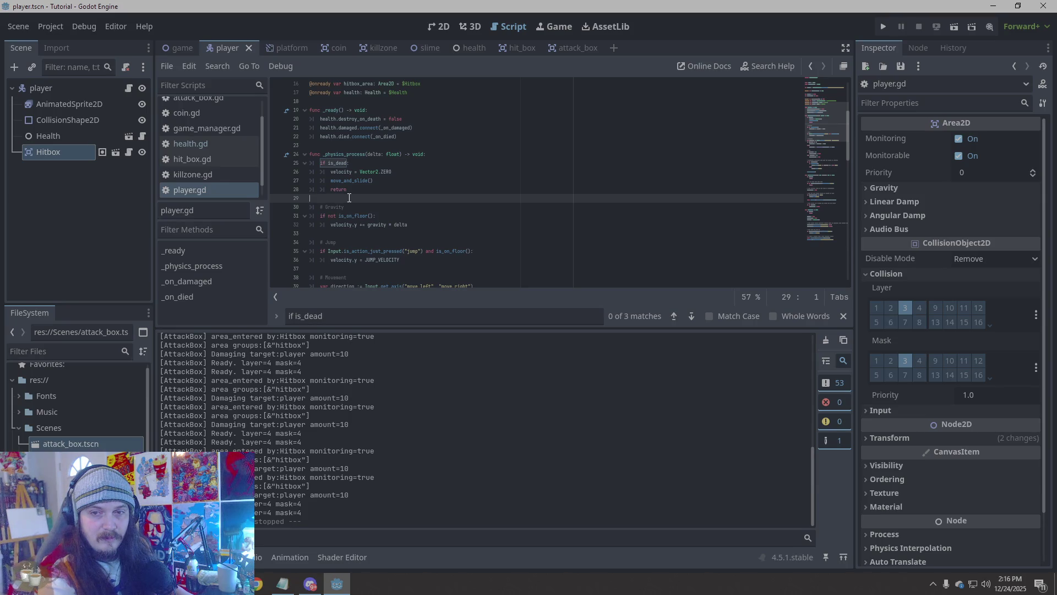
{"action": "key", "text": "Down"}
{"action": "key", "text": "Down"}
{"action": "key", "text": "Down"}
{"action": "key", "text": "Down"}
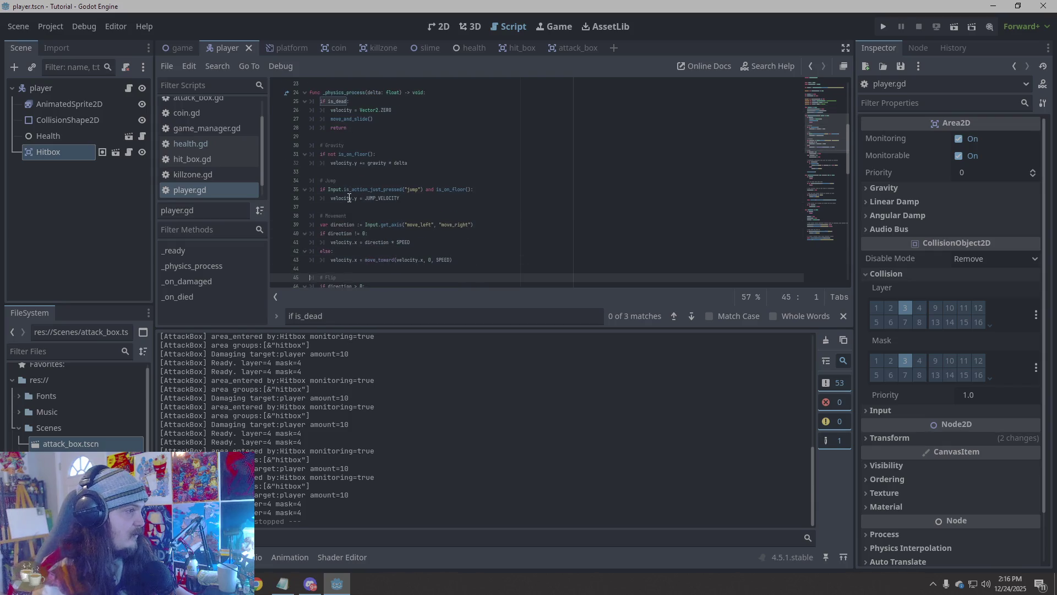
{"action": "scroll", "coordinate": [415, 204], "scroll_direction": "down", "scroll_amount": 2}
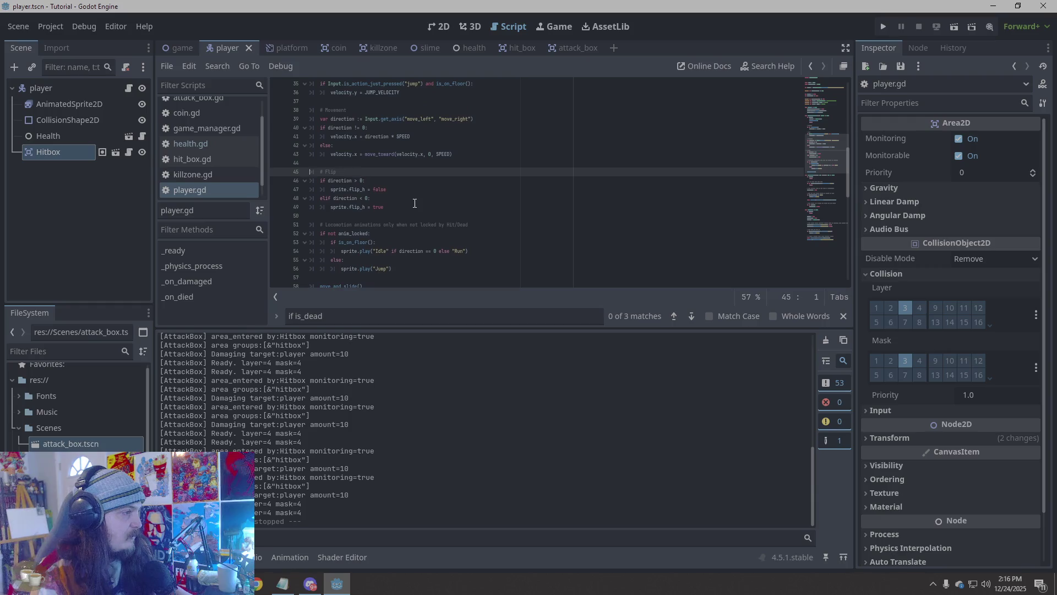
{"action": "scroll", "coordinate": [414, 204], "scroll_direction": "down", "scroll_amount": 3}
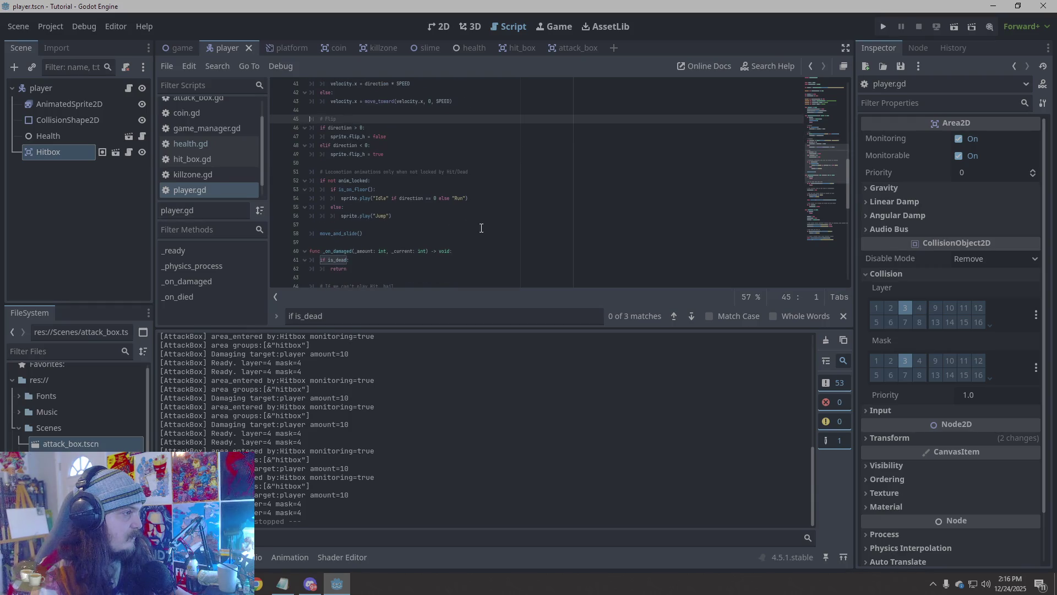
{"action": "scroll", "coordinate": [481, 228], "scroll_direction": "down", "scroll_amount": 3}
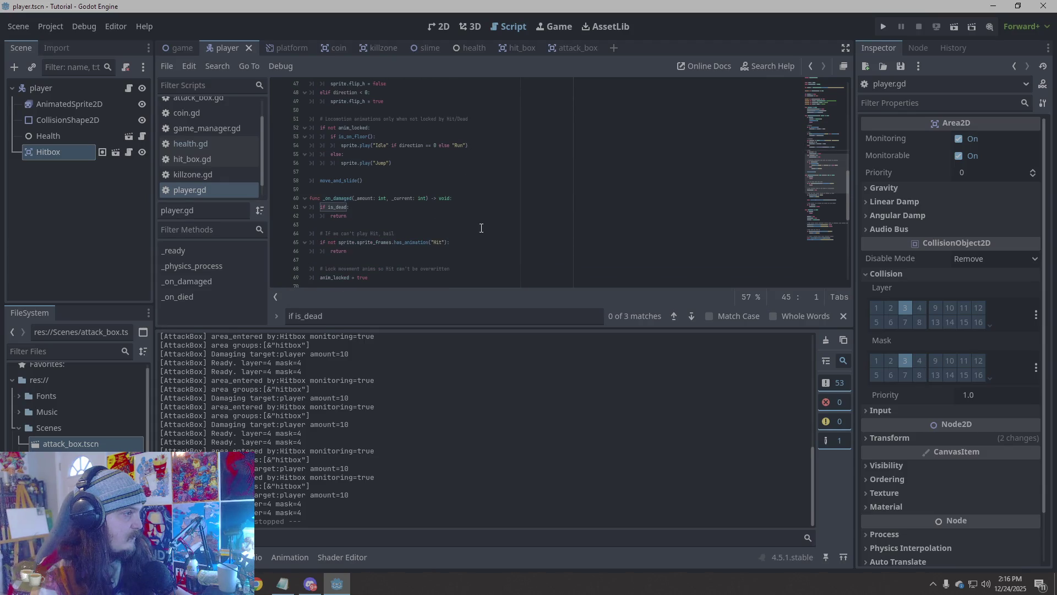
{"action": "scroll", "coordinate": [482, 228], "scroll_direction": "up", "scroll_amount": 6}
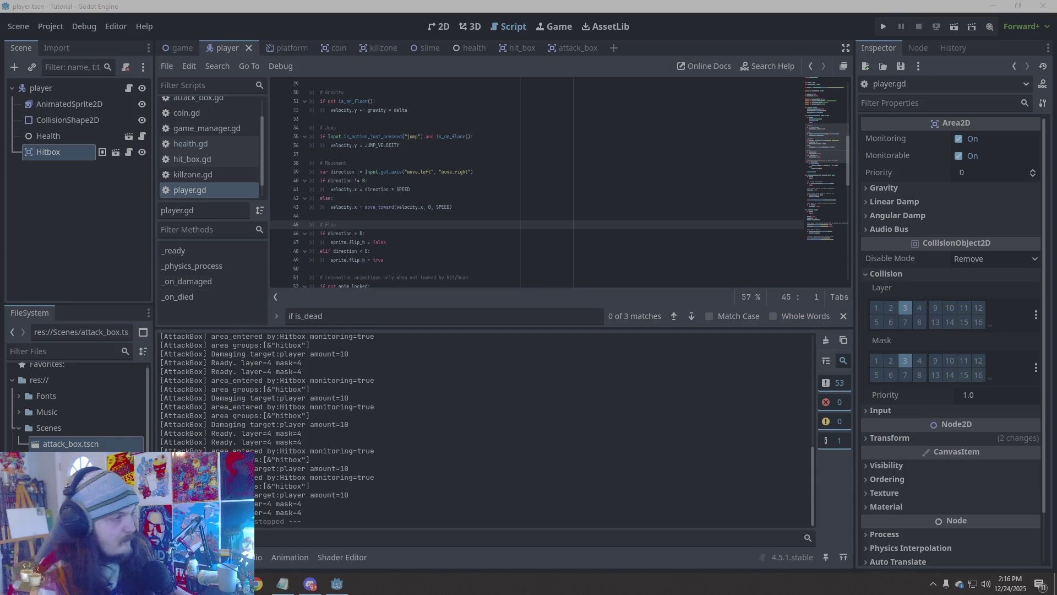
{"action": "scroll", "coordinate": [496, 230], "scroll_direction": "up", "scroll_amount": 2}
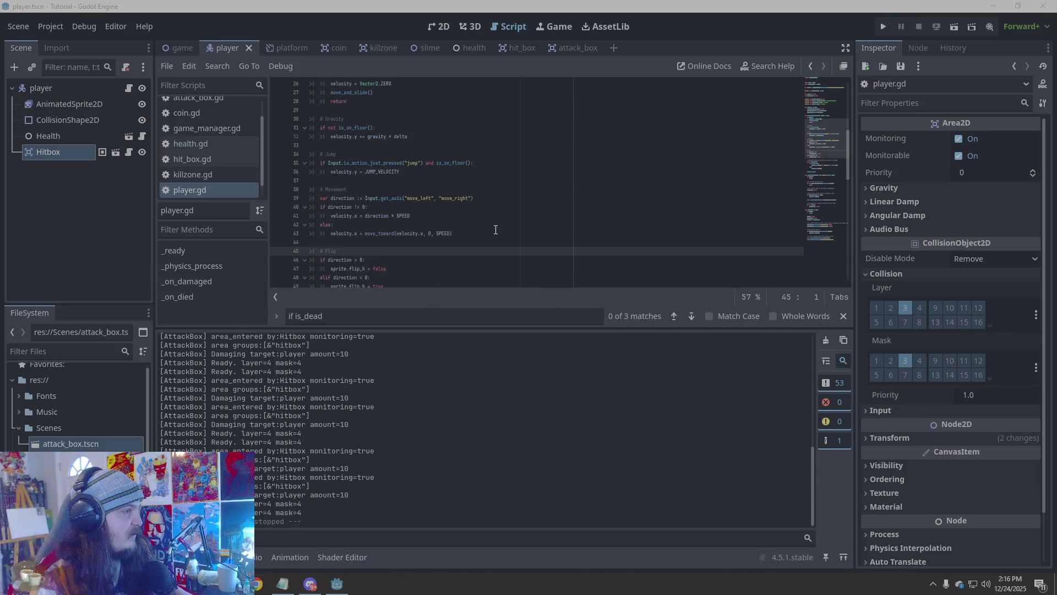
{"action": "scroll", "coordinate": [496, 230], "scroll_direction": "up", "scroll_amount": 1}
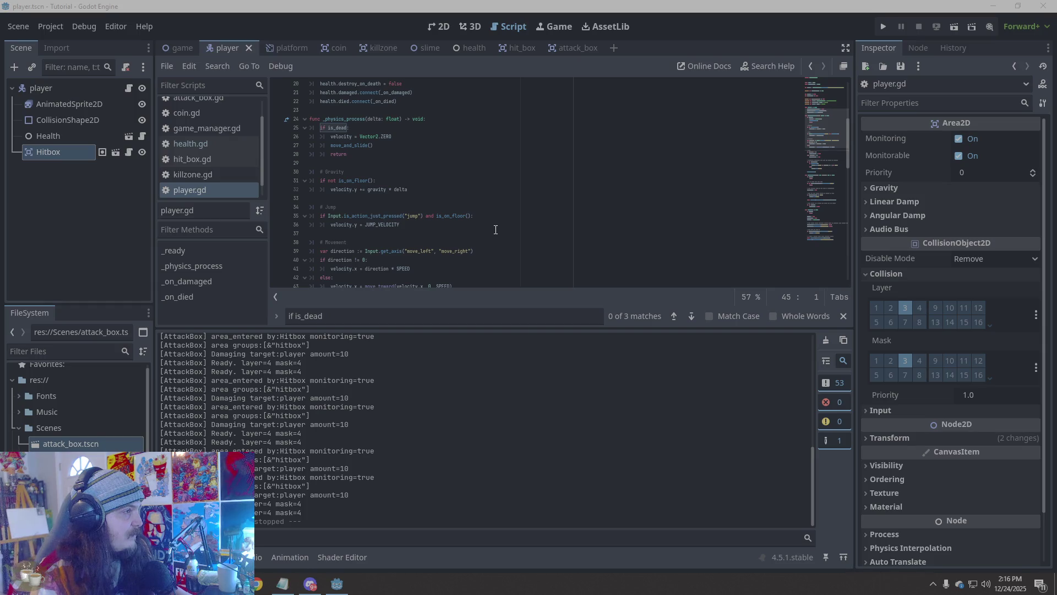
{"action": "scroll", "coordinate": [496, 229], "scroll_direction": "down", "scroll_amount": 6}
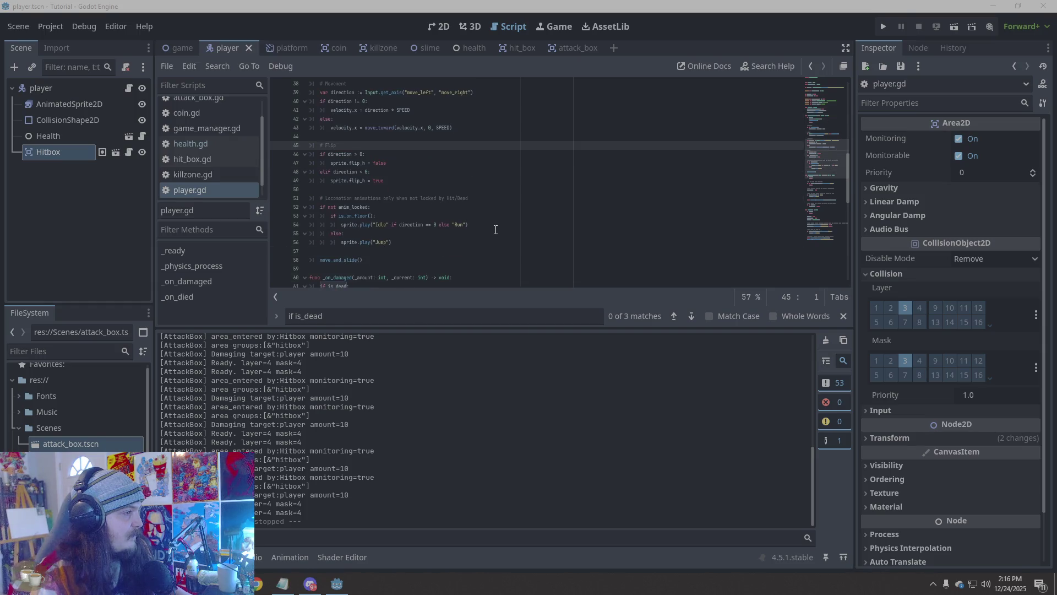
{"action": "scroll", "coordinate": [495, 230], "scroll_direction": "down", "scroll_amount": 4}
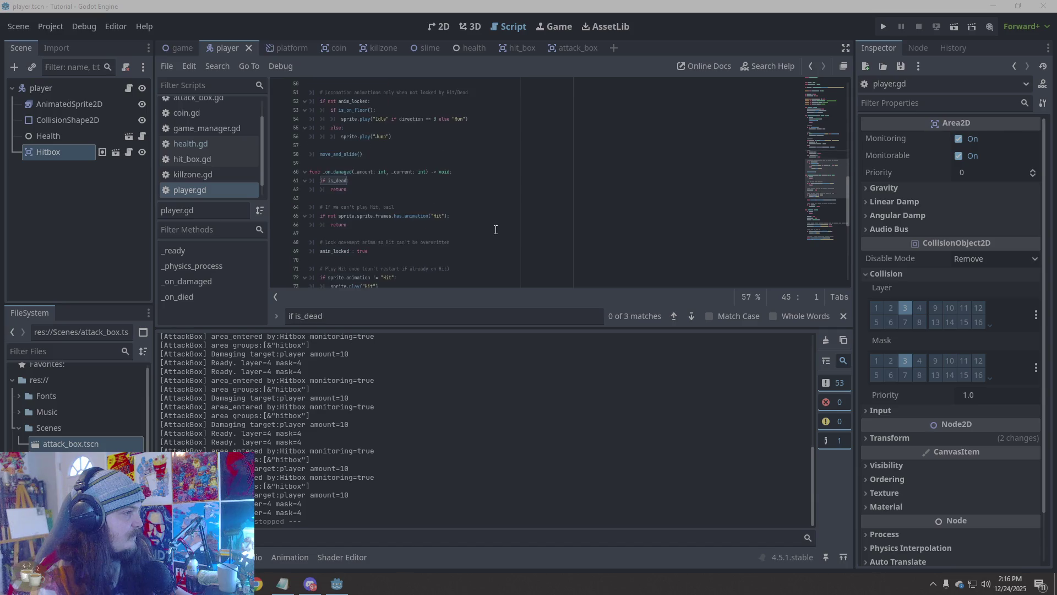
{"action": "scroll", "coordinate": [496, 229], "scroll_direction": "down", "scroll_amount": 9}
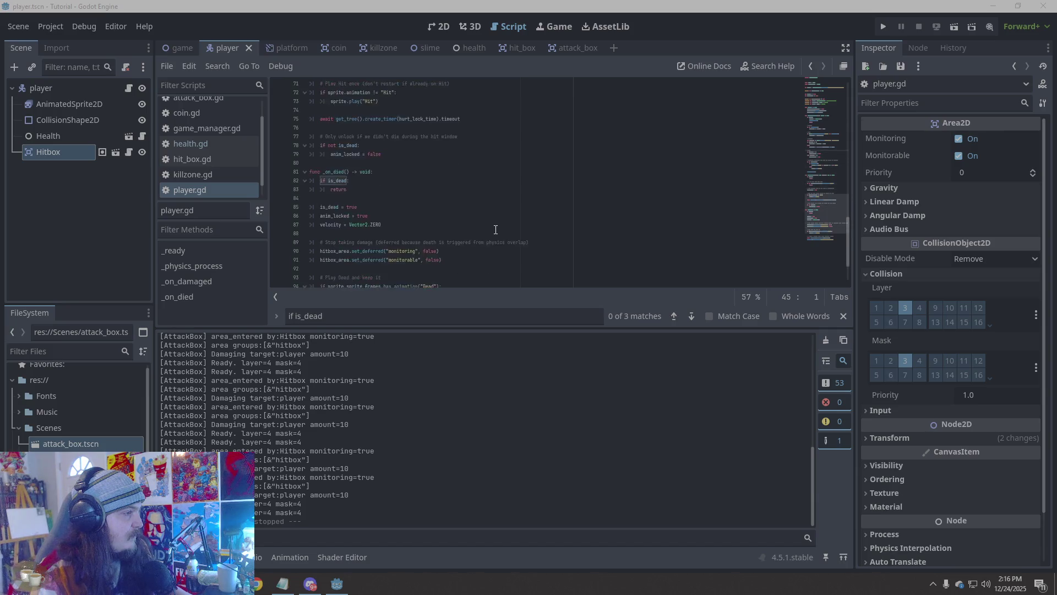
{"action": "scroll", "coordinate": [495, 230], "scroll_direction": "up", "scroll_amount": 18}
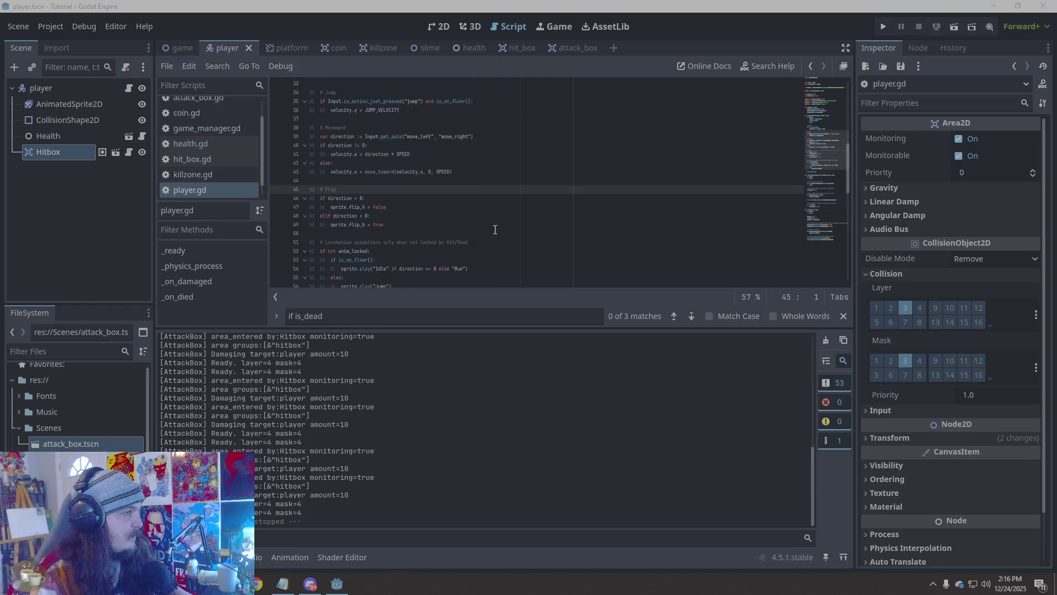
{"action": "scroll", "coordinate": [495, 230], "scroll_direction": "up", "scroll_amount": 5}
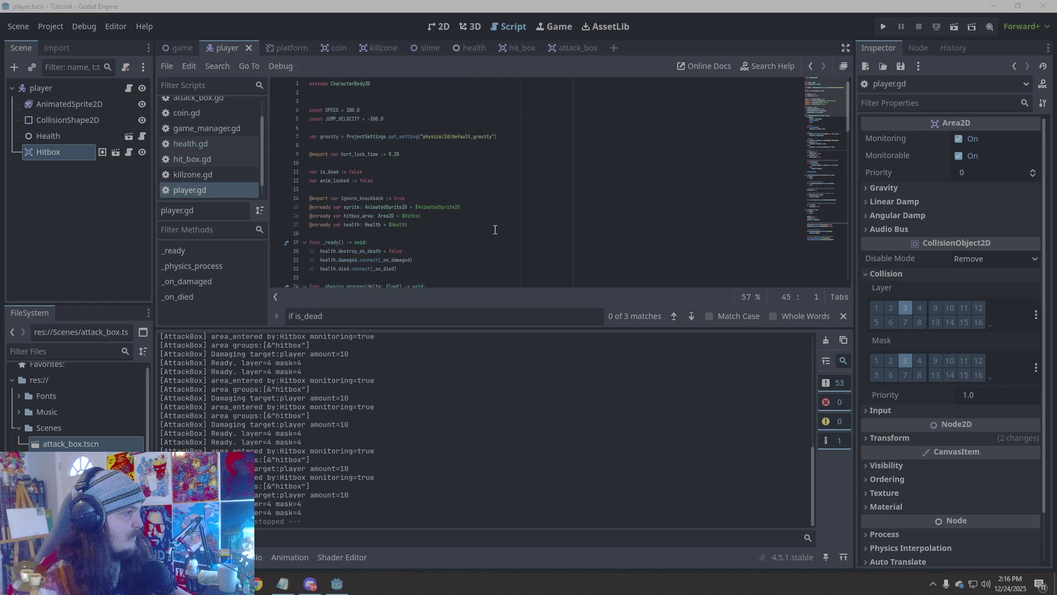
{"action": "scroll", "coordinate": [495, 229], "scroll_direction": "down", "scroll_amount": 8}
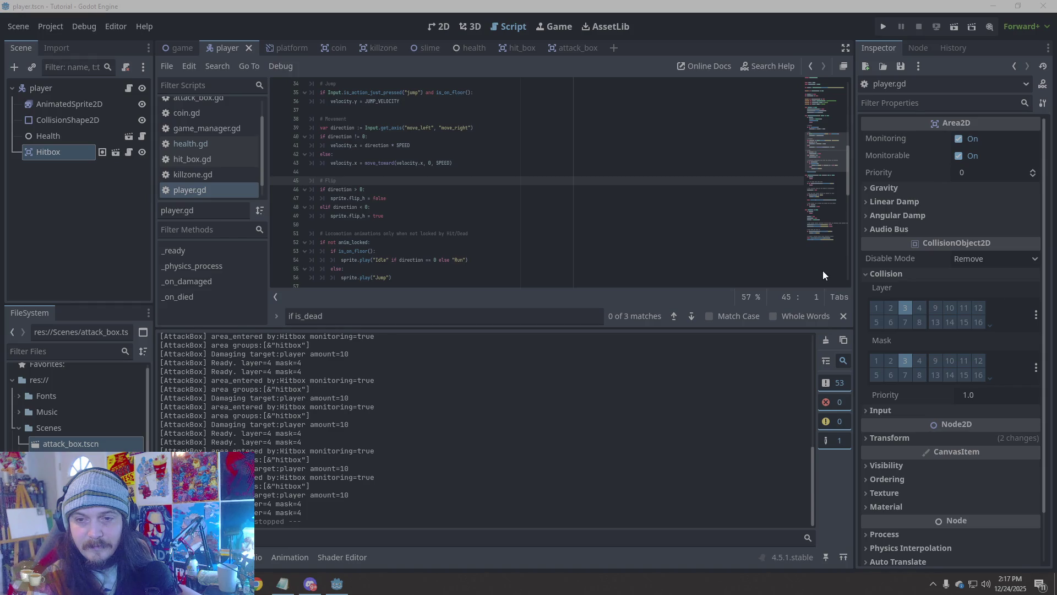
{"action": "scroll", "coordinate": [482, 185], "scroll_direction": "up", "scroll_amount": 7}
{"action": "scroll", "coordinate": [482, 184], "scroll_direction": "up", "scroll_amount": 1}
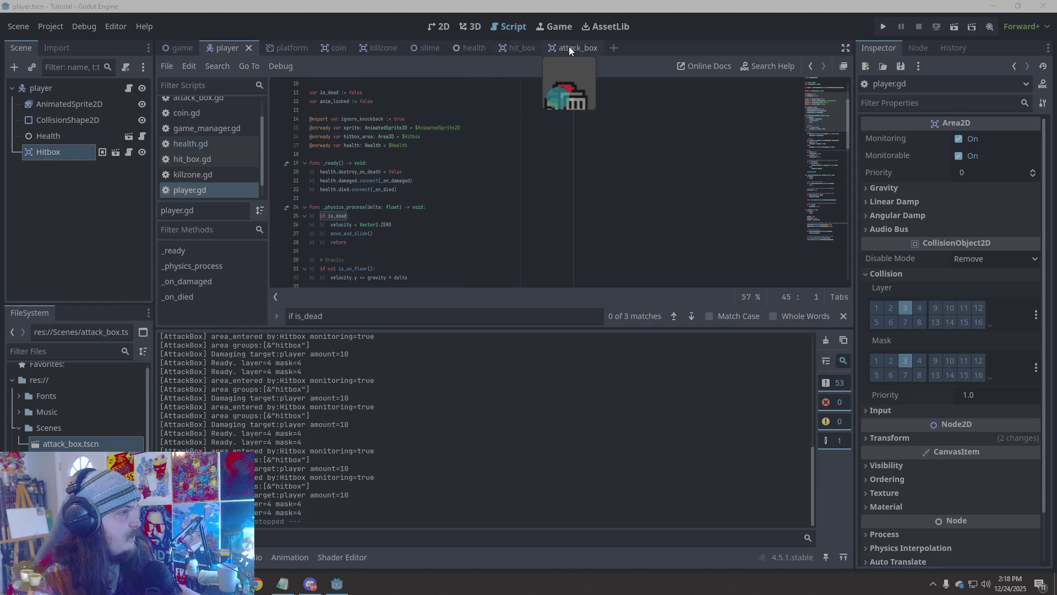
Open AttackBox.gd from the attack_box scene and select the old knockback block
{"action": "left_click", "coordinate": [587, 48]}
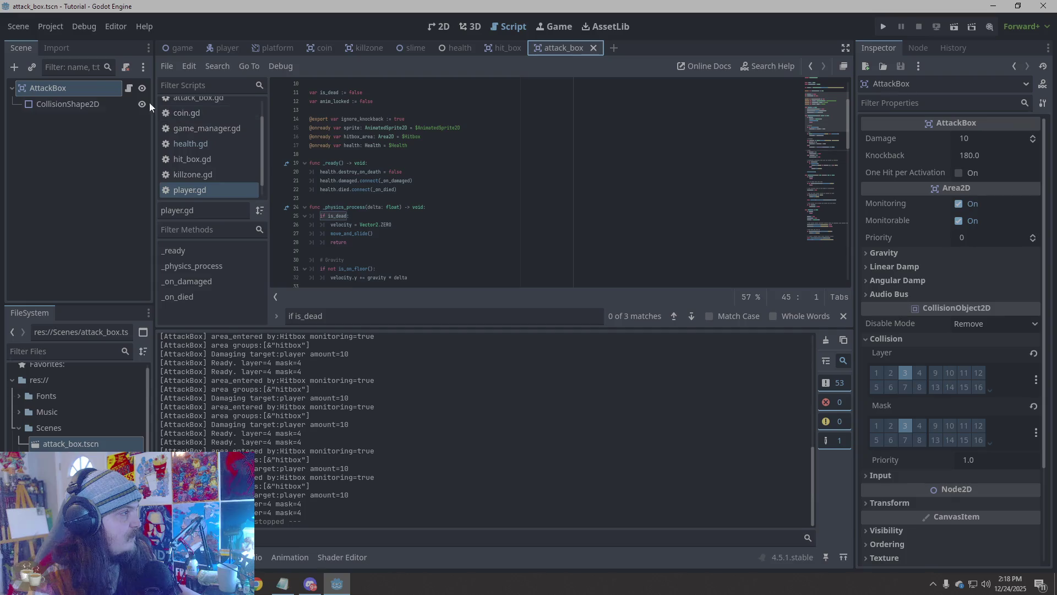
{"action": "left_click", "coordinate": [128, 89]}
{"action": "left_click", "coordinate": [433, 242]}
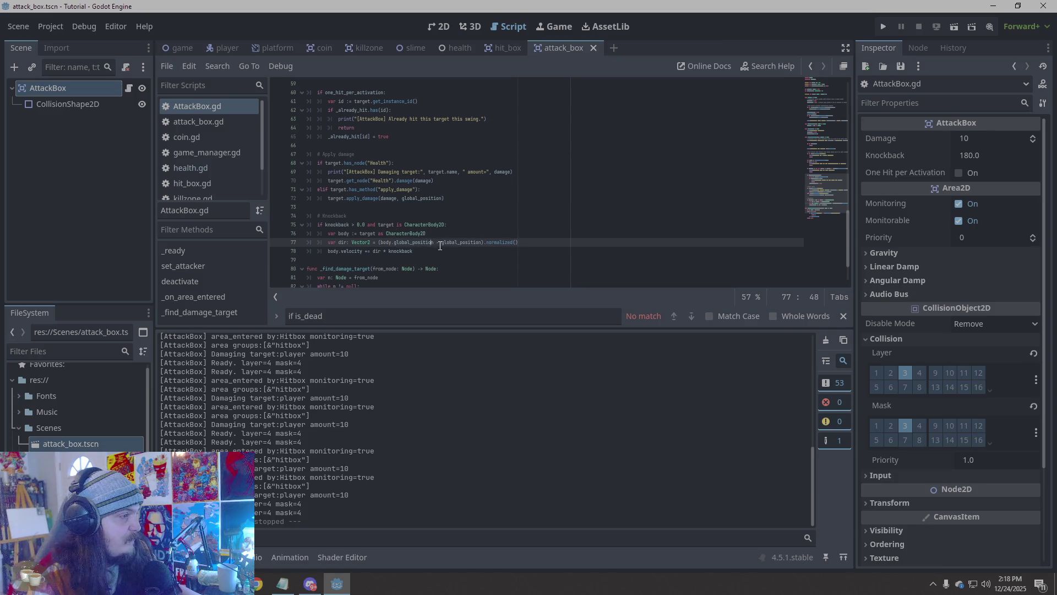
{"action": "left_click_drag", "start_coordinate": [440, 252], "coordinate": [248, 224]}
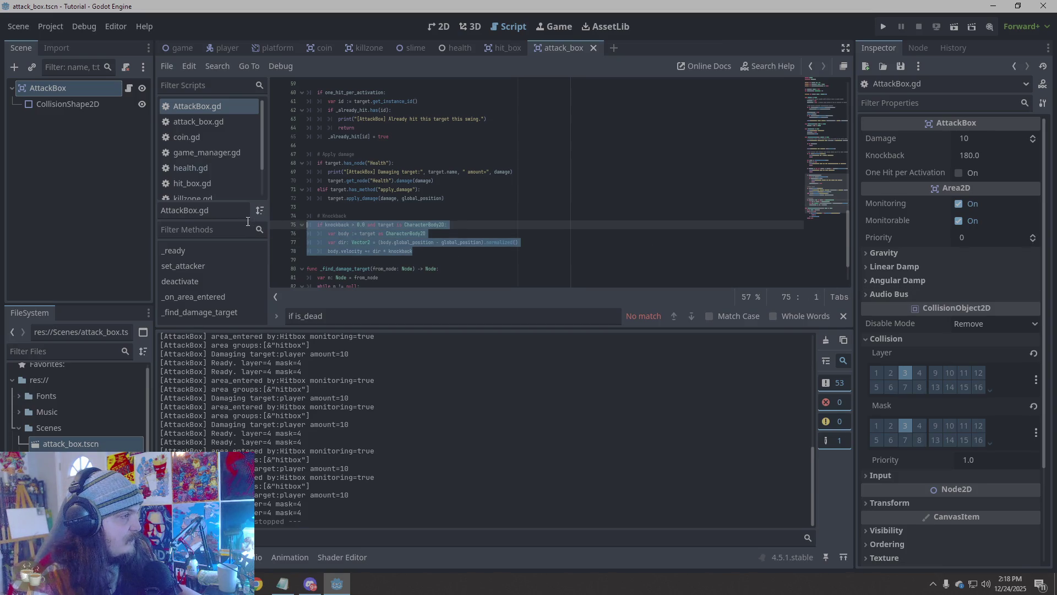
{"action": "key", "text": "Delete"}
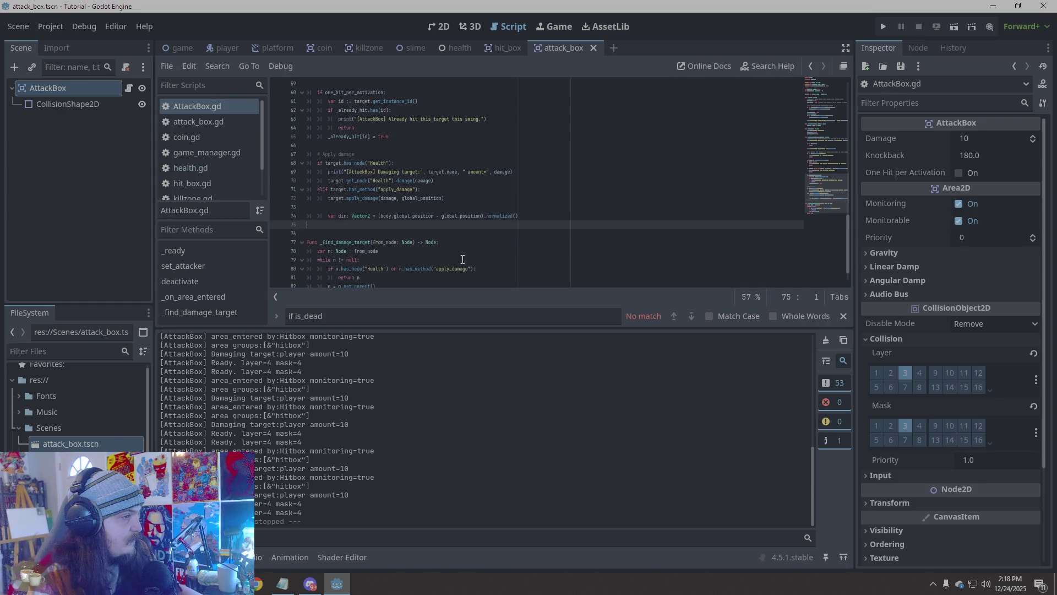
{"action": "key", "text": "ctrl+z"}
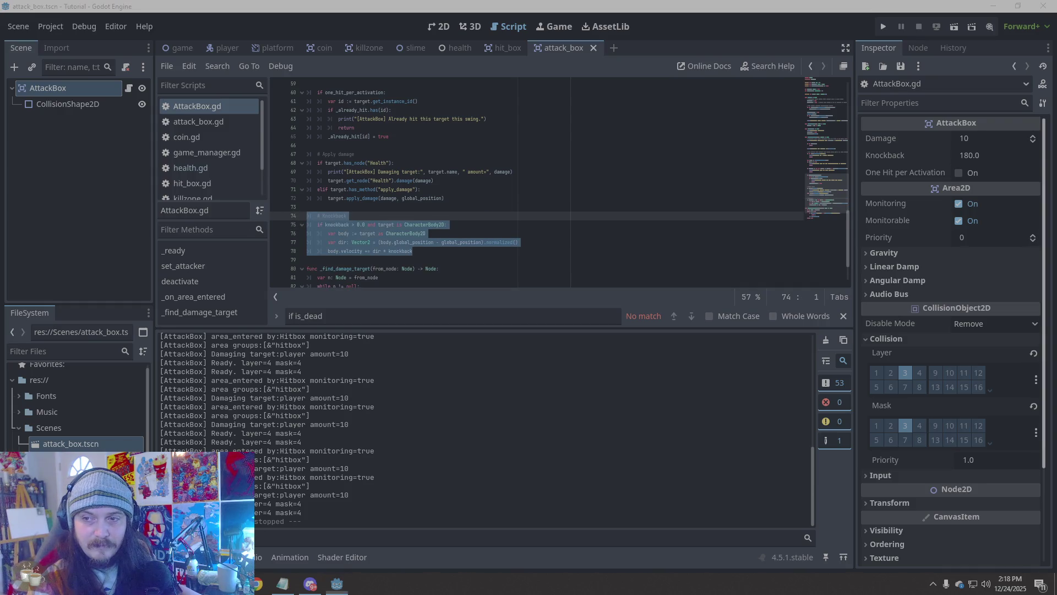
Paste the new knockback code over the old block and locate the resulting parse error
{"action": "right_click", "coordinate": [346, 230]}
{"action": "left_click", "coordinate": [374, 308]}
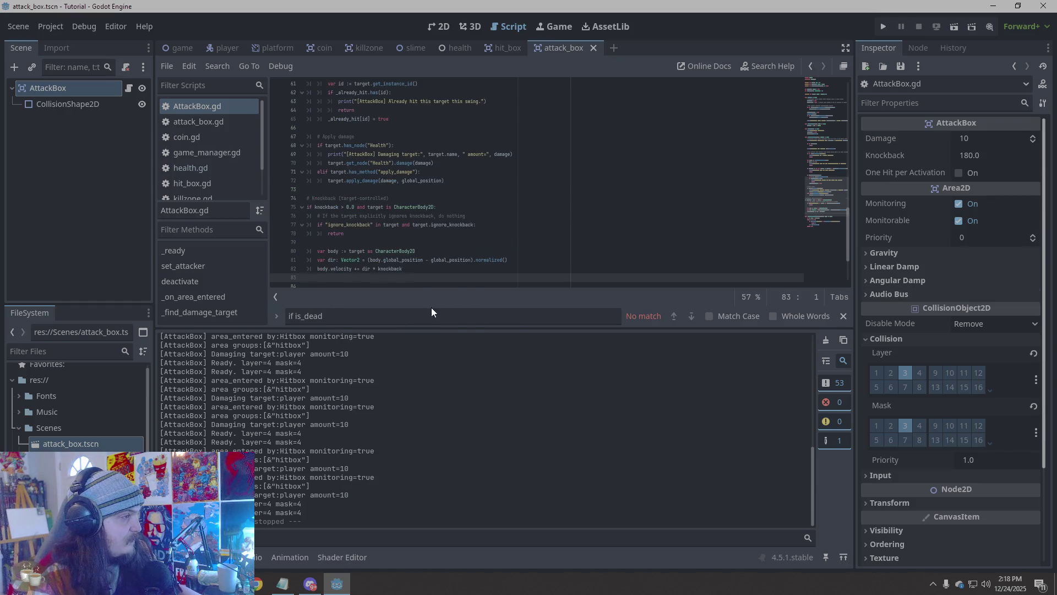
{"action": "scroll", "coordinate": [432, 240], "scroll_direction": "down", "scroll_amount": 1}
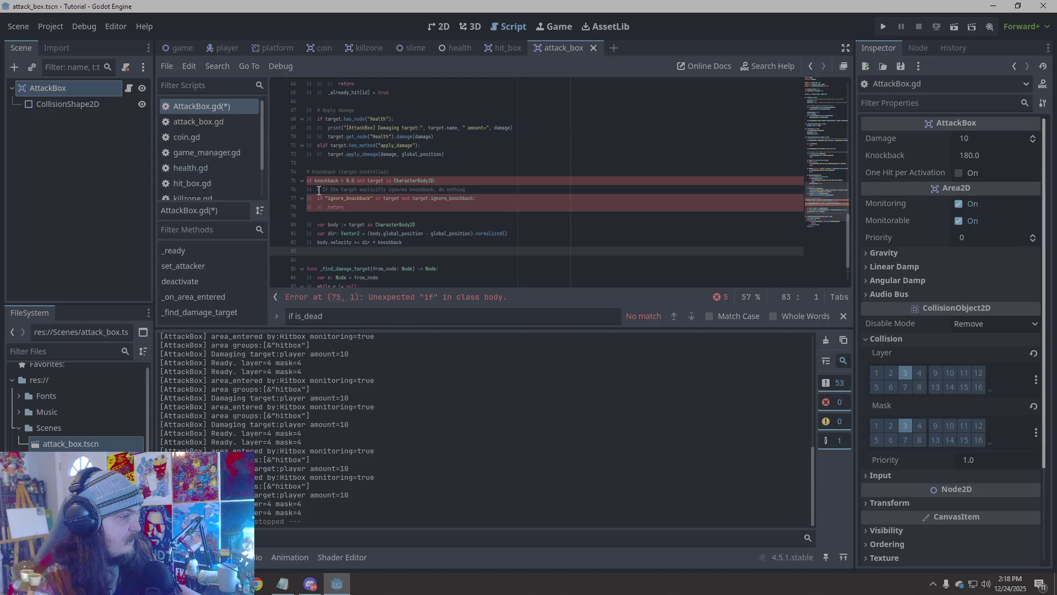
{"action": "left_click", "coordinate": [490, 298]}
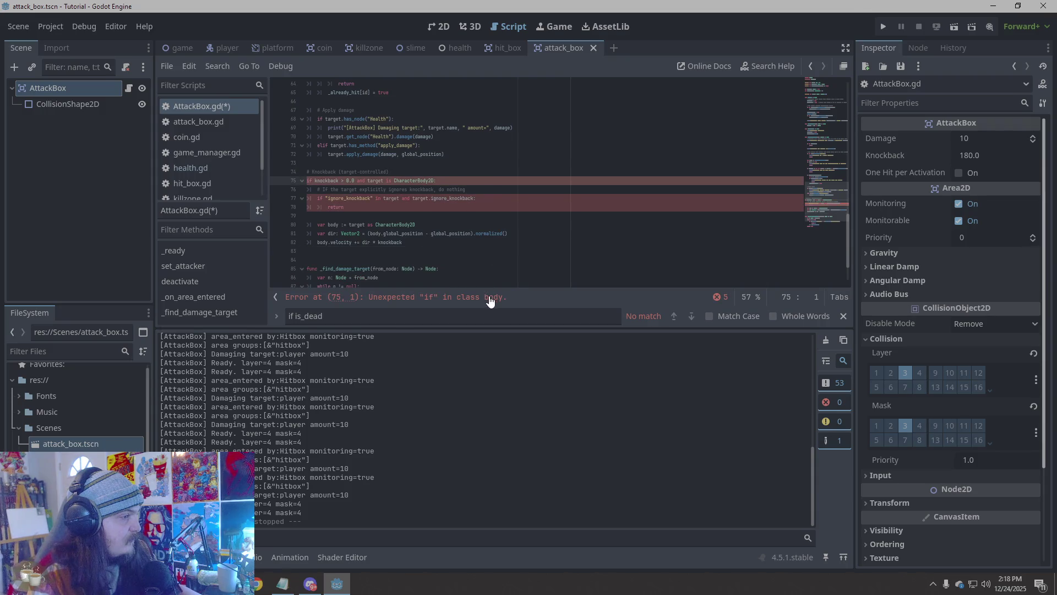
{"action": "scroll", "coordinate": [419, 254], "scroll_direction": "up", "scroll_amount": 1}
Indent the ignore_knockback return under the knockback > 0.0 check, then save and run
{"action": "left_click", "coordinate": [317, 225]}
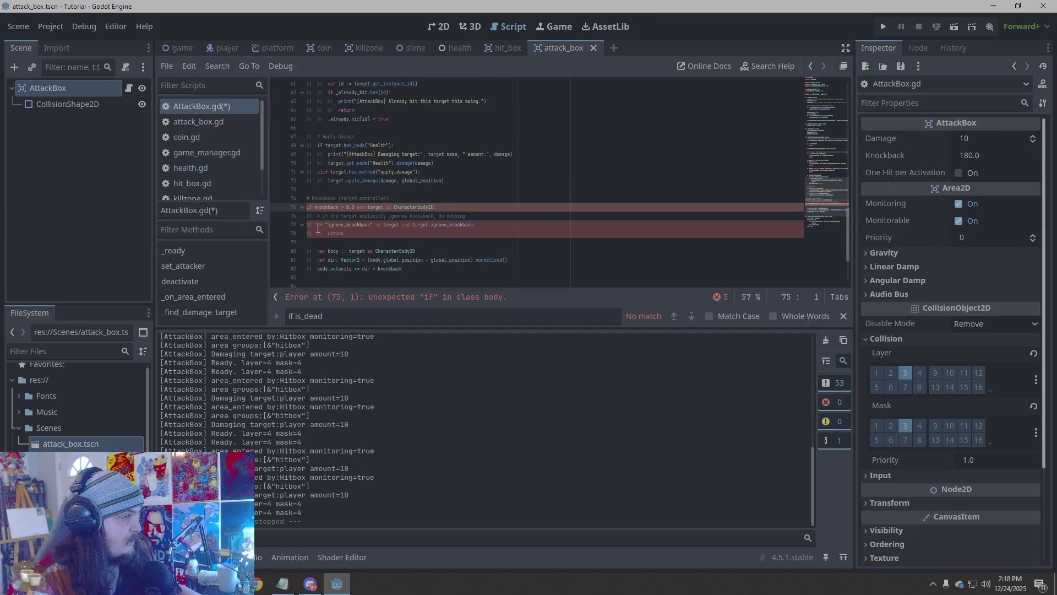
{"action": "left_click", "coordinate": [308, 207]}
{"action": "key", "text": "Tab"}
{"action": "key", "text": "Down"}
{"action": "key", "text": "Down"}
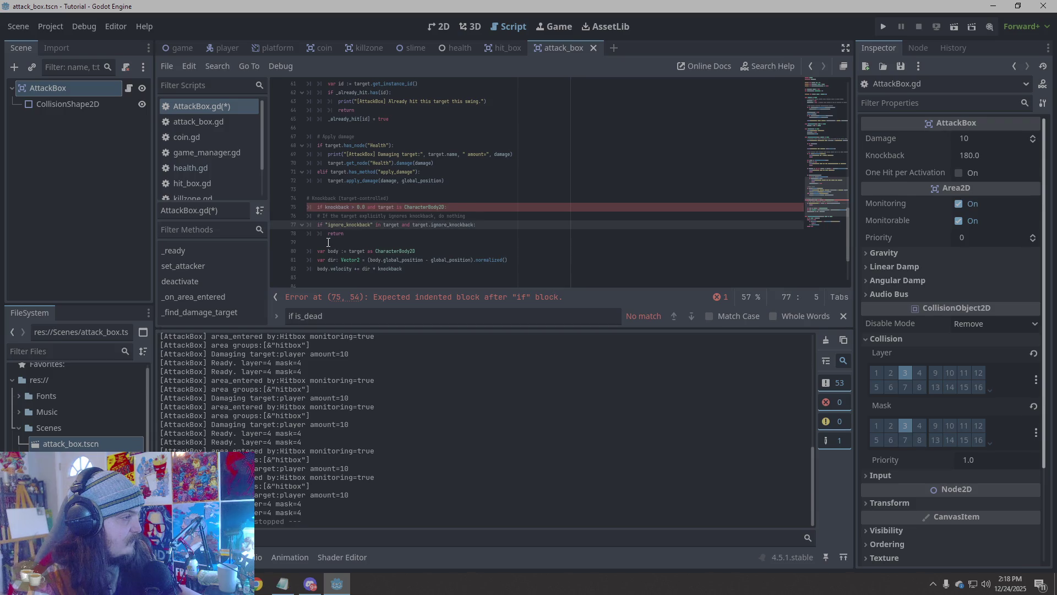
{"action": "key", "text": "Tab"}
{"action": "key", "text": "Down"}
{"action": "key", "text": "Tab"}
{"action": "left_click", "coordinate": [318, 250]}
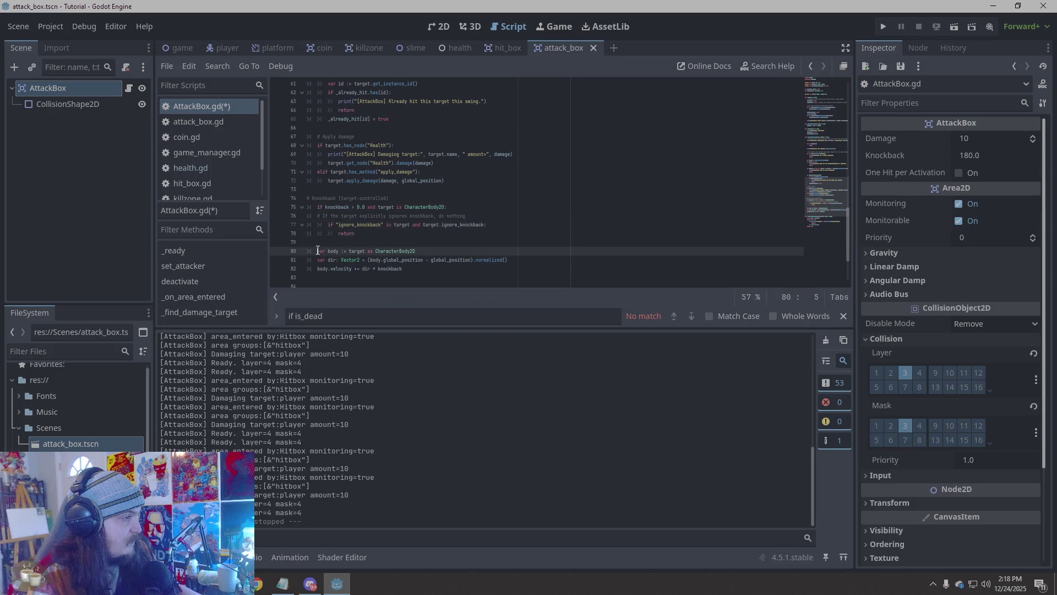
{"action": "left_click", "coordinate": [883, 28]}
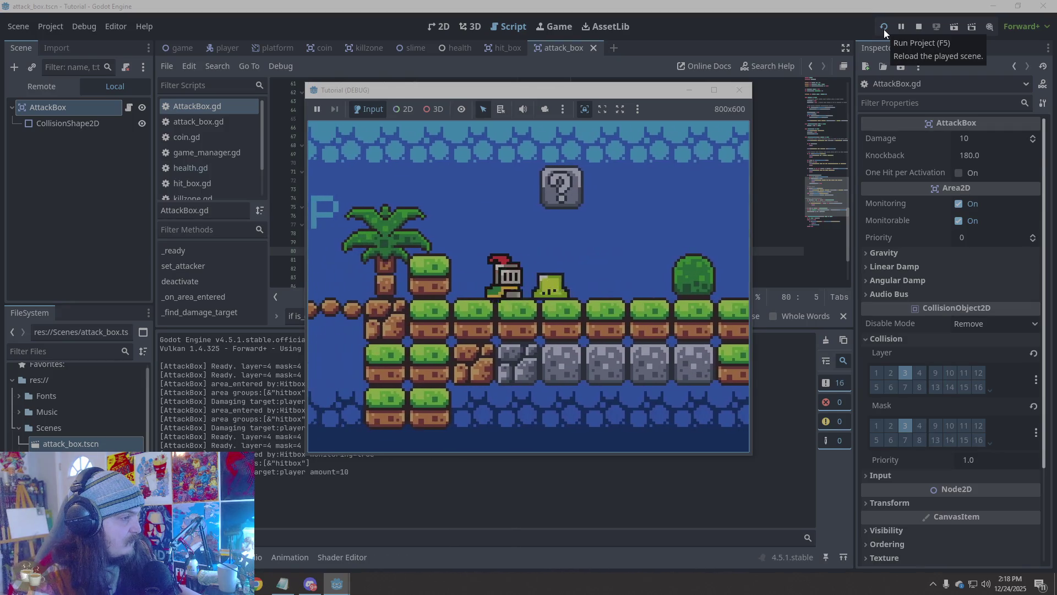
Restart the game and walk the knight left and right past the slime to test knockback
{"action": "left_click", "coordinate": [738, 89]}
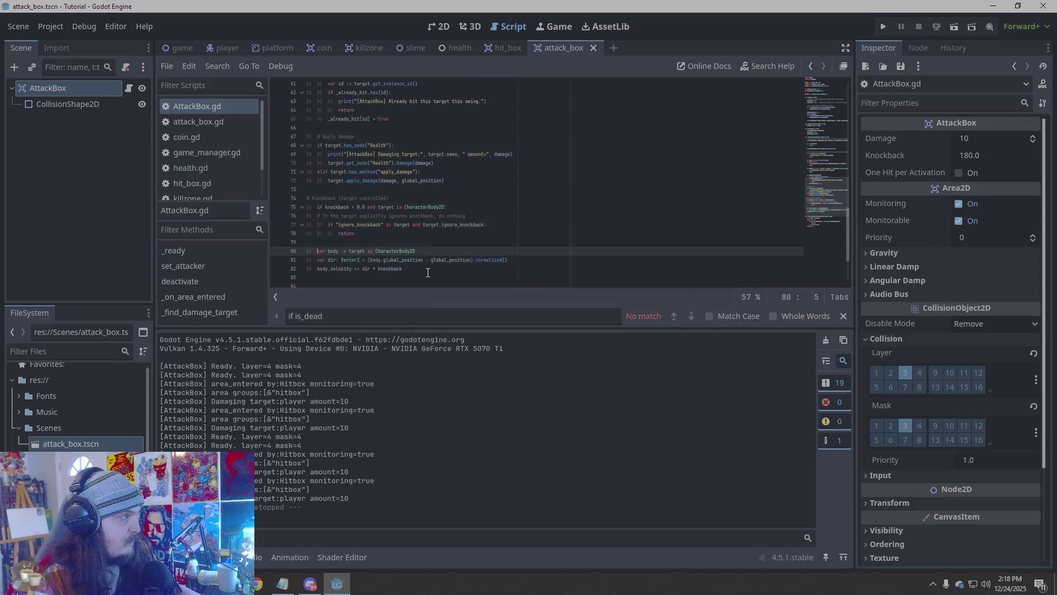
{"action": "left_click", "coordinate": [883, 26]}
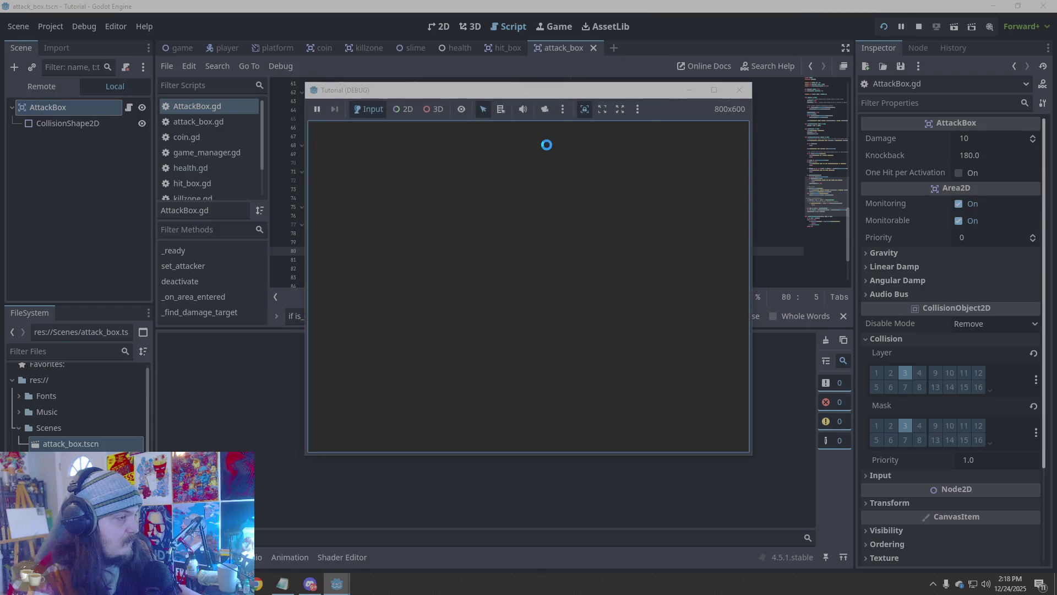
{"action": "key", "text": "Left"}
{"action": "key", "text": "Right"}
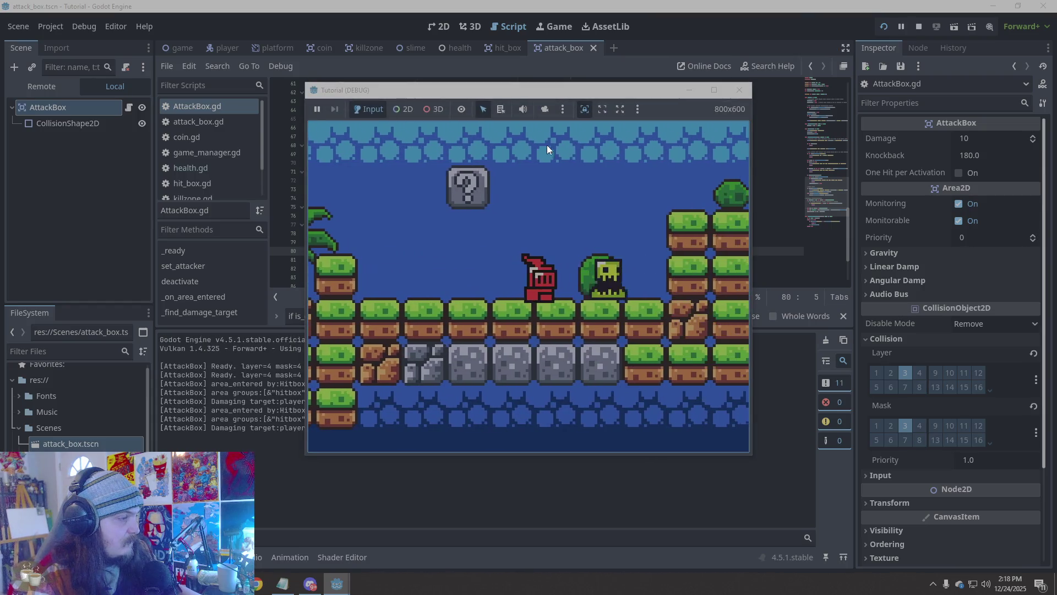
{"action": "left_click", "coordinate": [739, 90]}
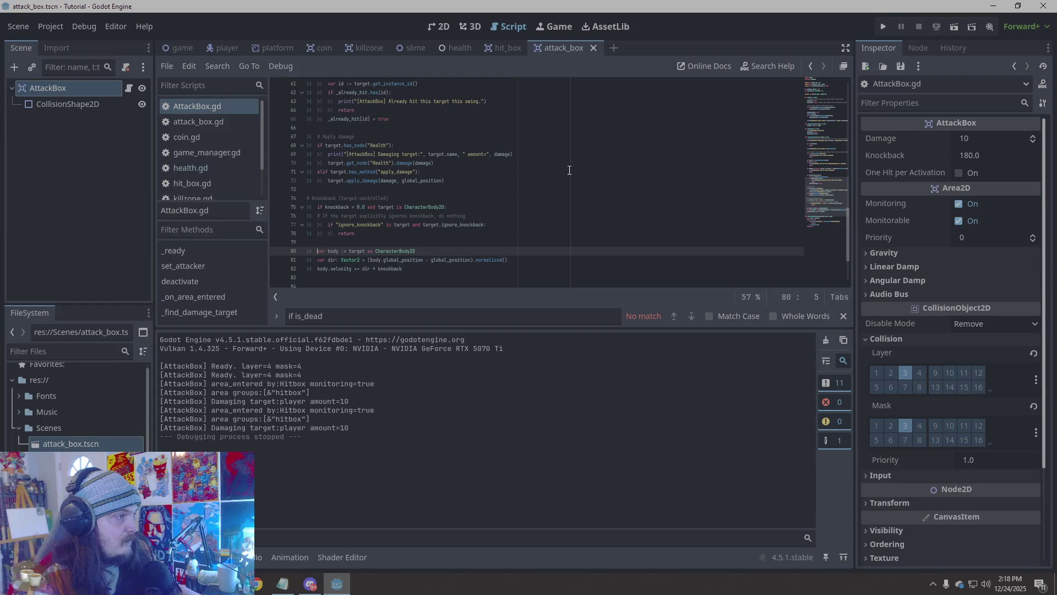
Delete the ignore_knockback check lines from AttackBox.gd's knockback block and rerun the game
{"action": "key", "text": "shift+Up"}
{"action": "key", "text": "shift+Up"}
{"action": "key", "text": "shift+Up"}
{"action": "key", "text": "BackSpace"}
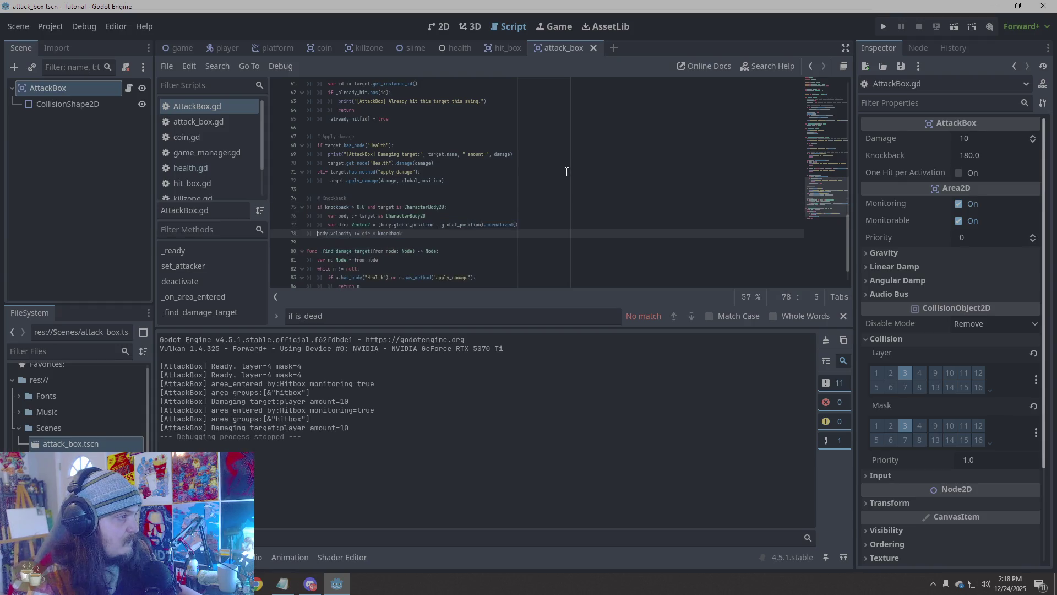
{"action": "key", "text": "Down"}
{"action": "key", "text": "Down"}
{"action": "key", "text": "End"}
{"action": "key", "text": "shift+Up"}
{"action": "key", "text": "shift+Up"}
{"action": "key", "text": "shift+Up"}
{"action": "key", "text": "shift+Home"}
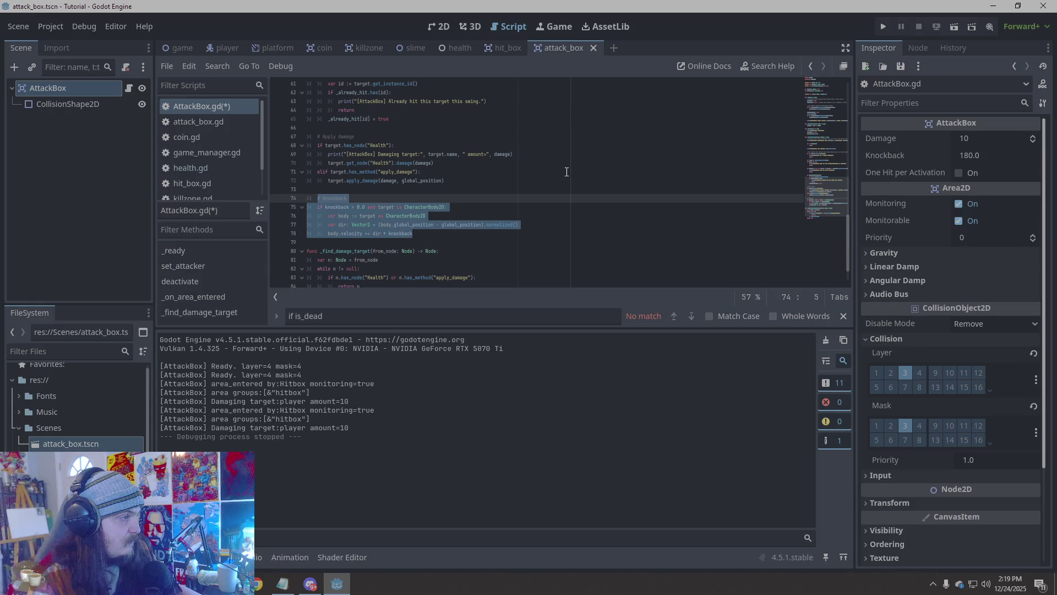
{"action": "left_click", "coordinate": [566, 172]}
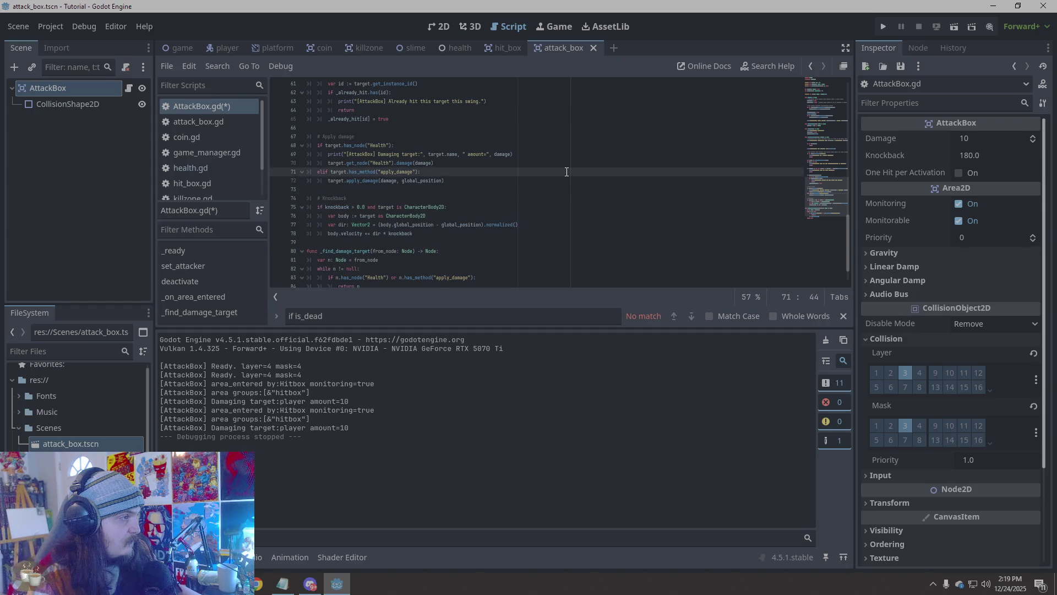
{"action": "scroll", "coordinate": [567, 171], "scroll_direction": "down", "scroll_amount": 1}
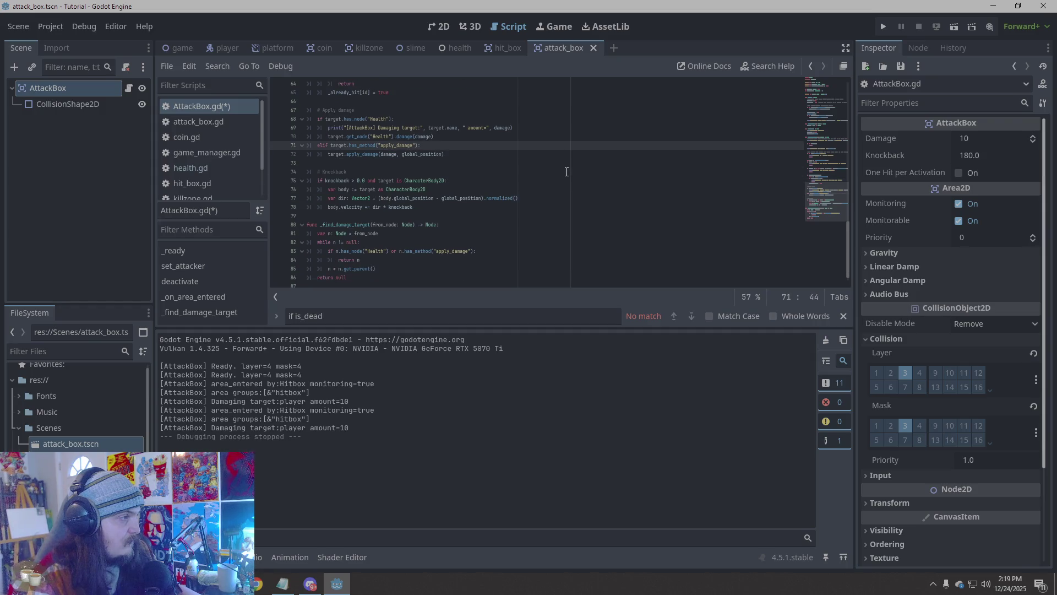
{"action": "left_click", "coordinate": [890, 20]}
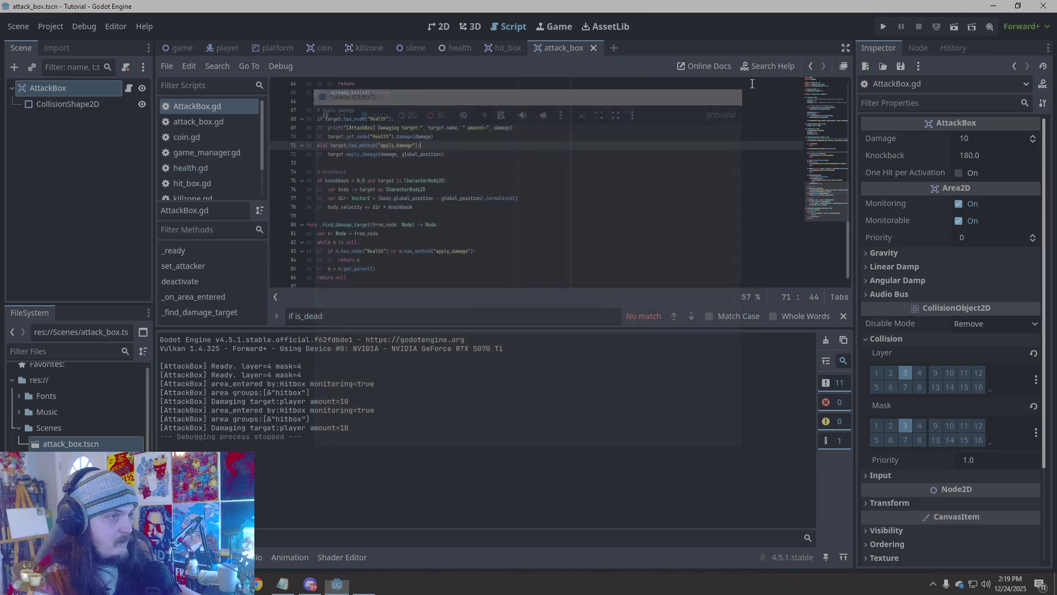
{"action": "left_click", "coordinate": [651, 241]}
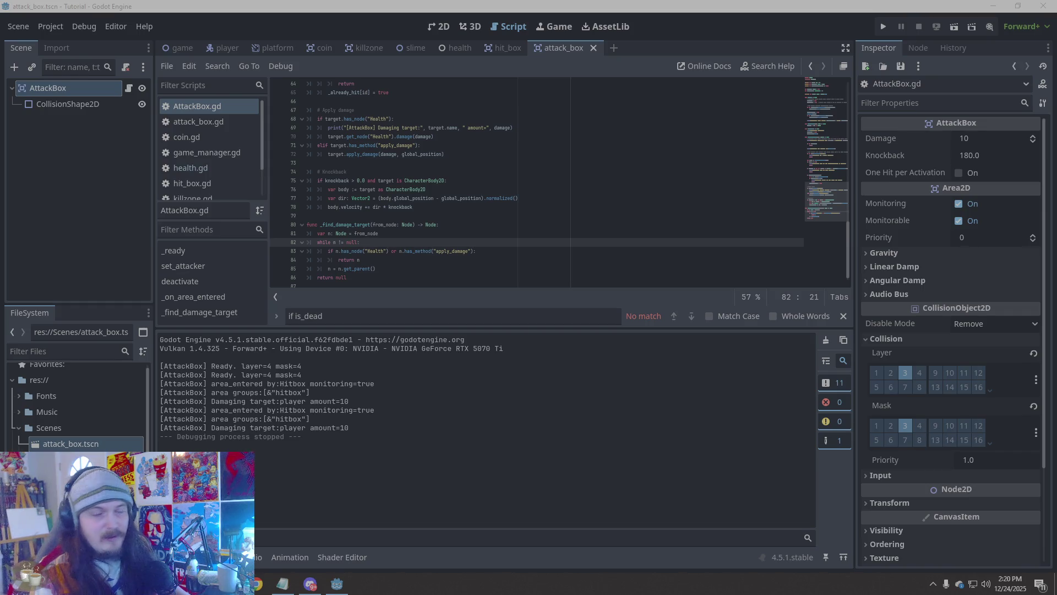
{"action": "scroll", "coordinate": [509, 224], "scroll_direction": "up", "scroll_amount": 20}
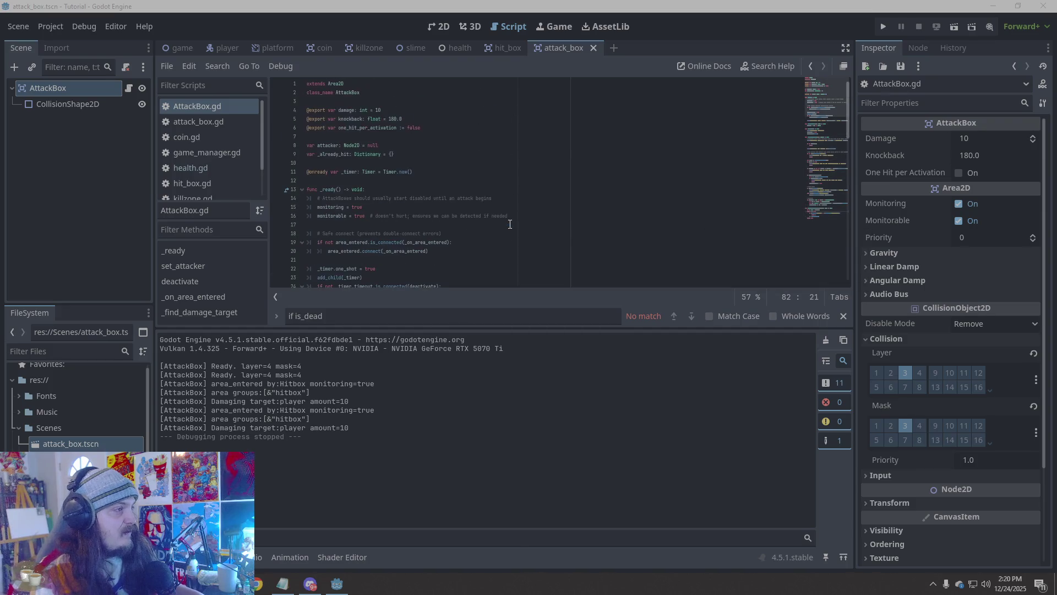
In player.gd, replace the ignore_knockback export with hitstun_time 0.20 and knockback_friction 1200.0 exports
{"action": "left_click", "coordinate": [492, 200]}
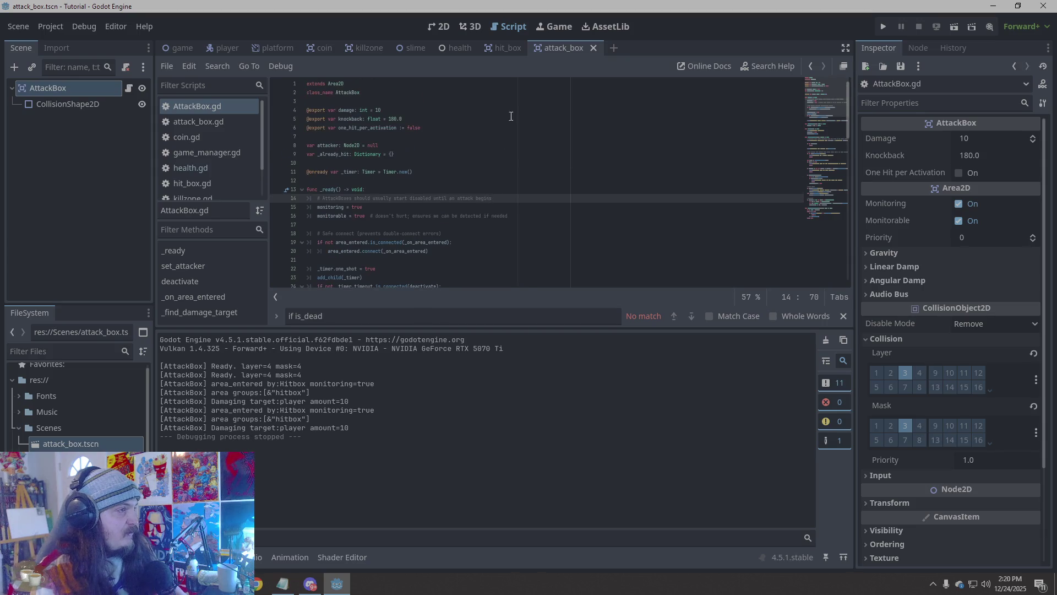
{"action": "scroll", "coordinate": [213, 181], "scroll_direction": "down", "scroll_amount": 2}
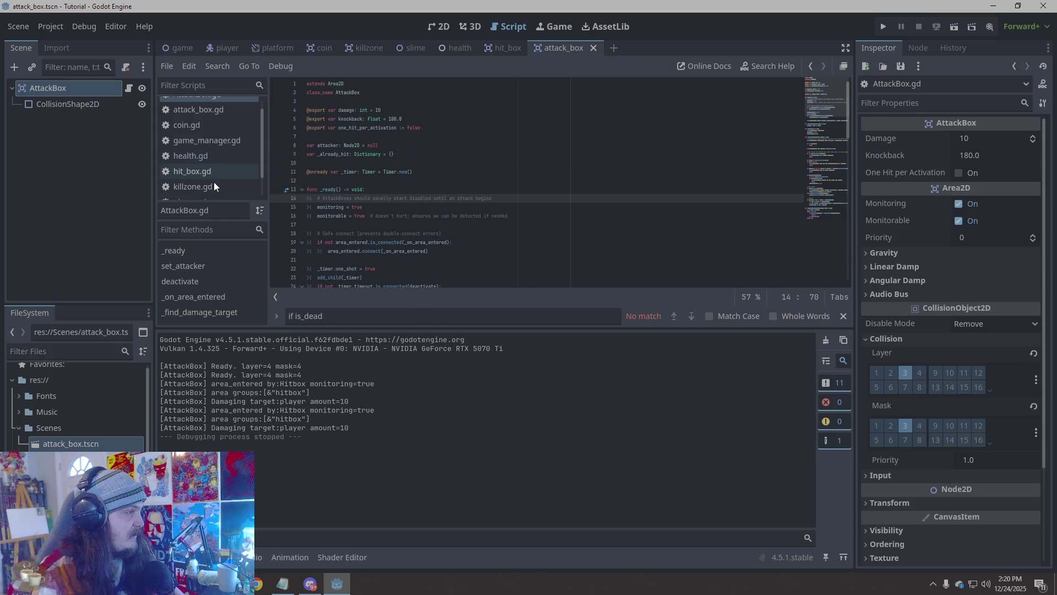
{"action": "left_click", "coordinate": [214, 187]}
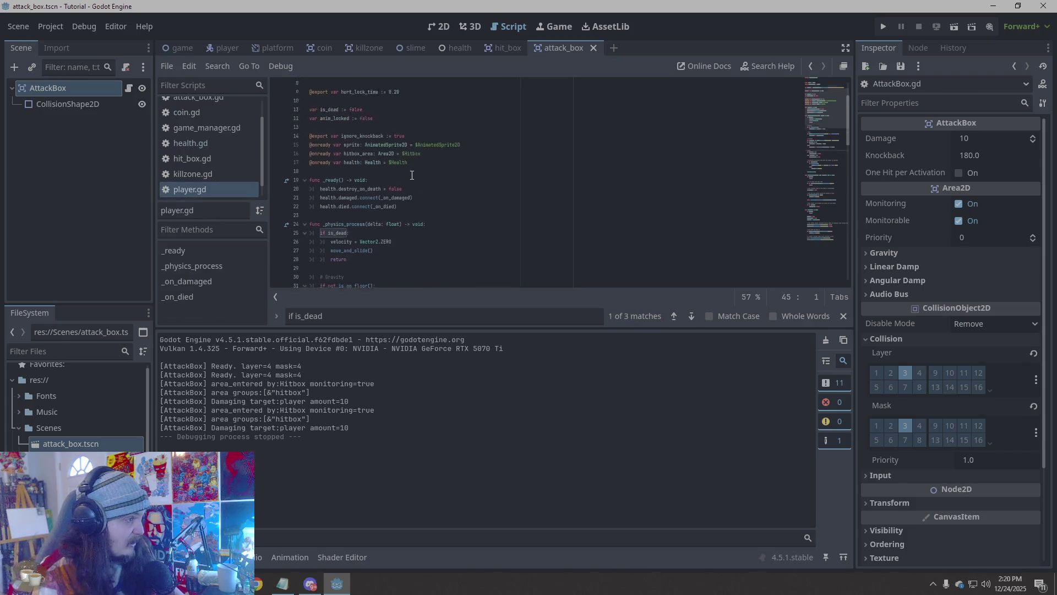
{"action": "left_click", "coordinate": [411, 198]}
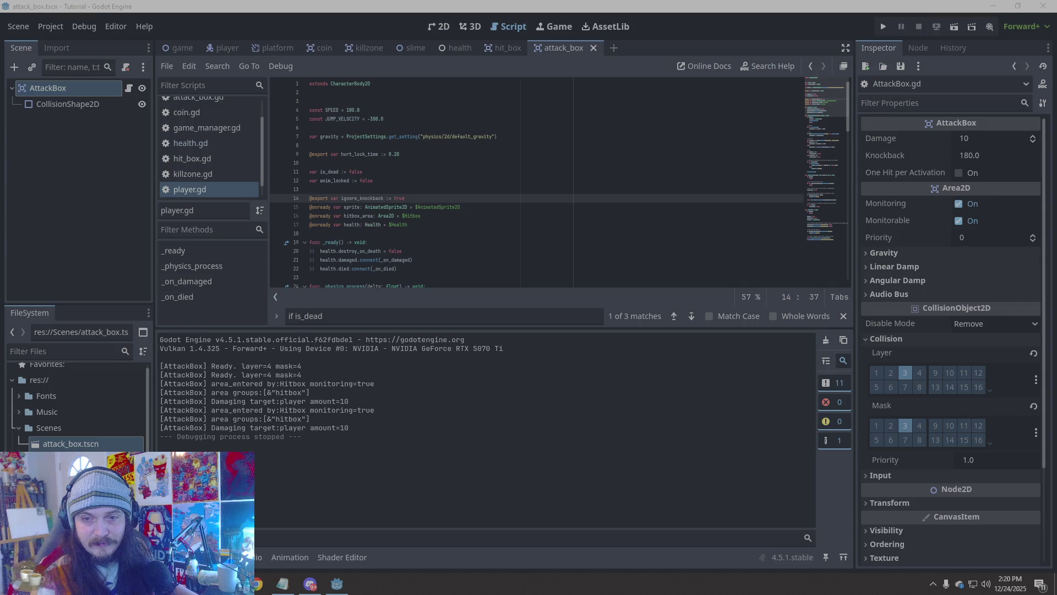
{"action": "triple_click", "coordinate": [420, 201]}
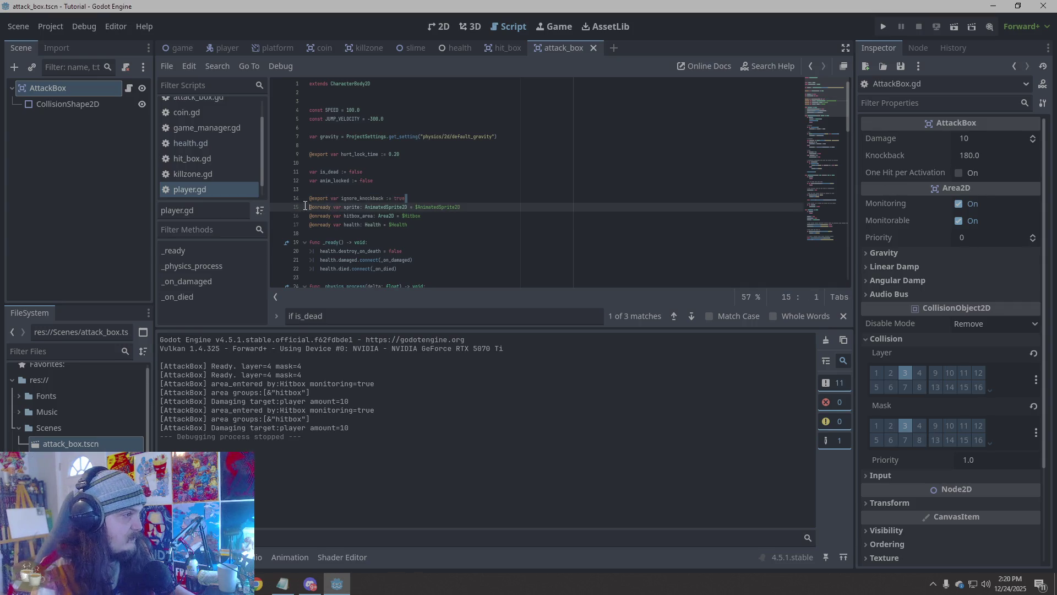
{"action": "type", "text": "@export var hitstun_time := 0.20 @export var knockback_friction := 1200.0  # higher = stops sooner"}
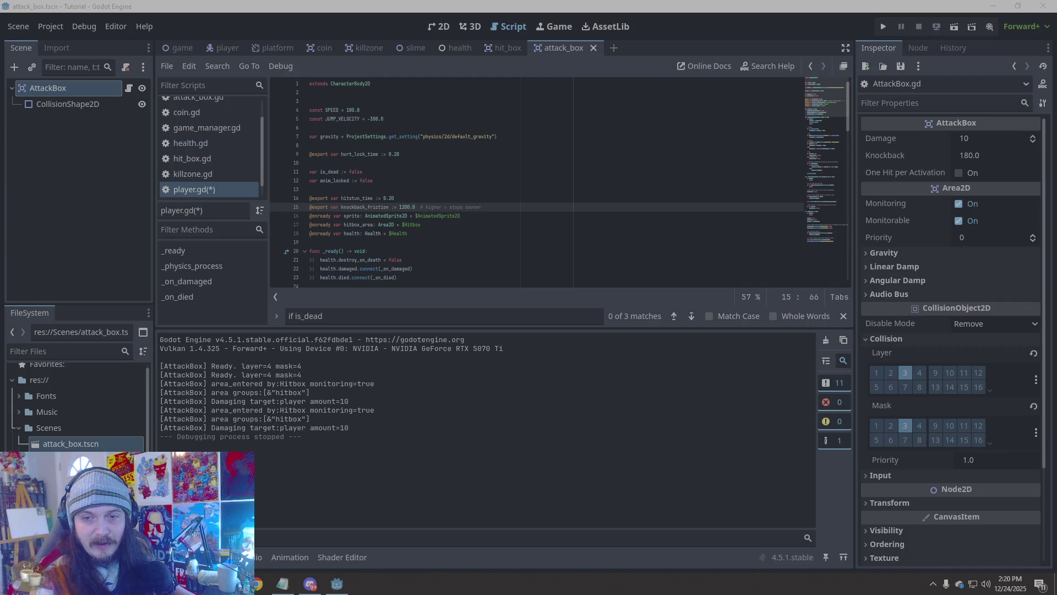
Add 'var can_move := true' after line 12 and replace the old code with the reworked script
{"action": "left_click", "coordinate": [381, 182]}
{"action": "key", "text": "Return"}
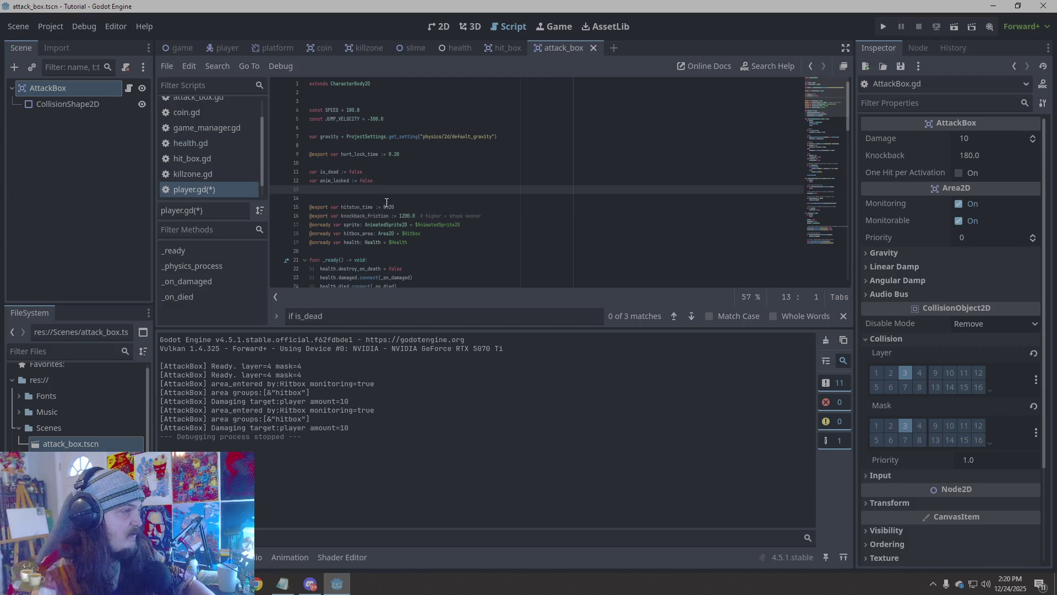
{"action": "type", "text": "var can_move := true"}
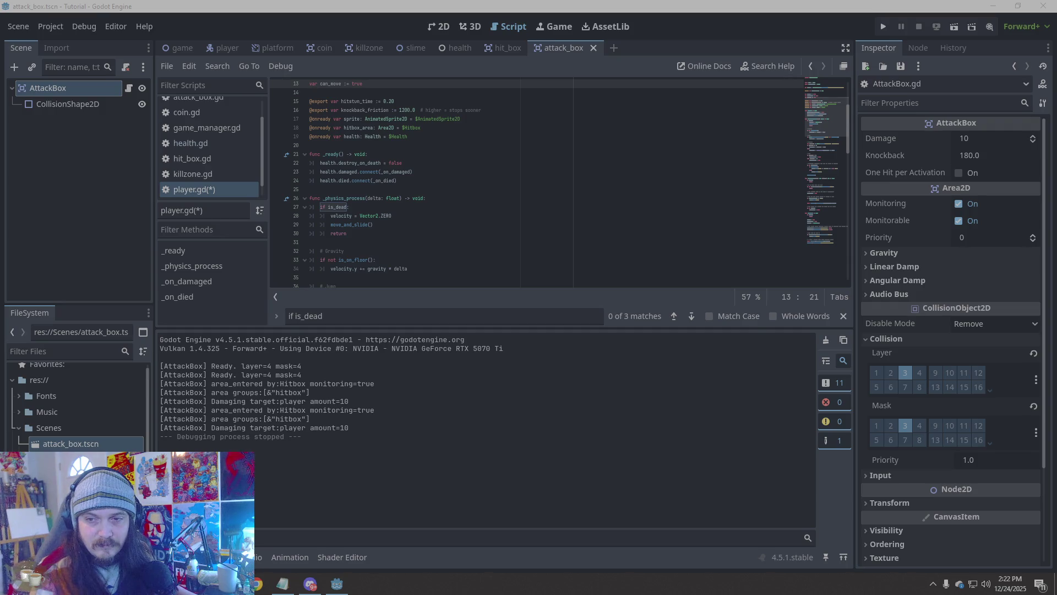
{"action": "left_click", "coordinate": [469, 205]}
{"action": "scroll", "coordinate": [446, 226], "scroll_direction": "down", "scroll_amount": 15}
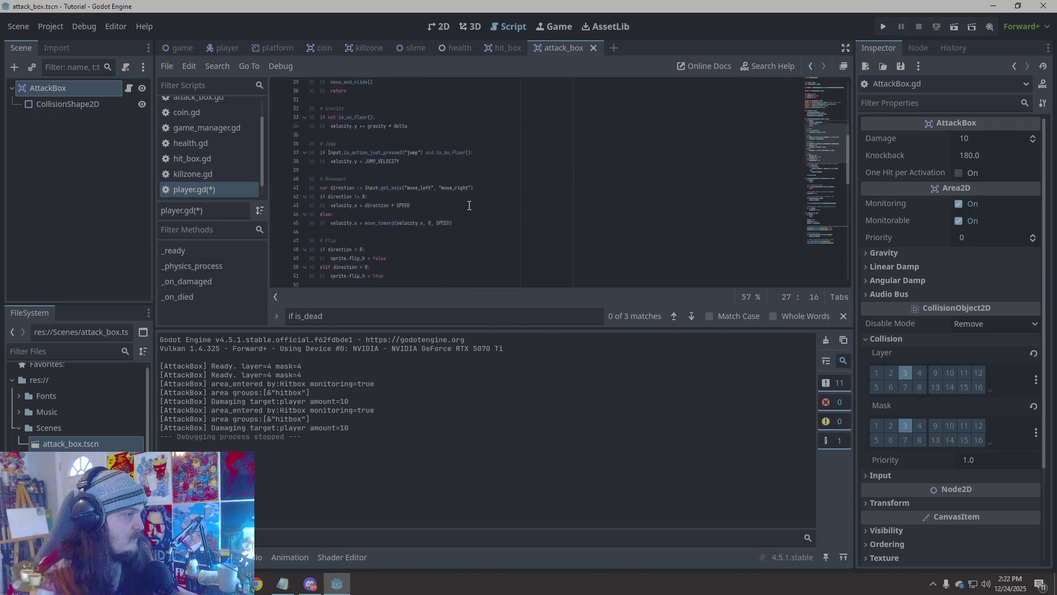
{"action": "mouse_move", "coordinate": [488, 276]}
{"action": "left_mouse_down"}
{"action": "mouse_move", "coordinate": [429, 221]}
{"action": "mouse_move", "coordinate": [299, 142]}
{"action": "mouse_move", "coordinate": [300, 127]}
{"action": "left_mouse_up"}
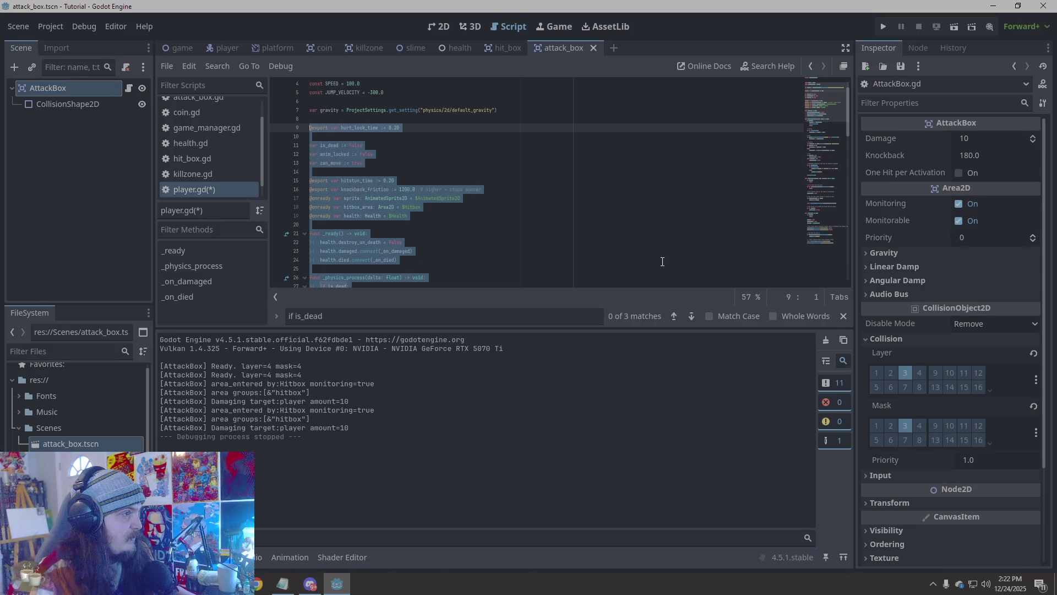
{"action": "key", "text": "ctrl+End"}
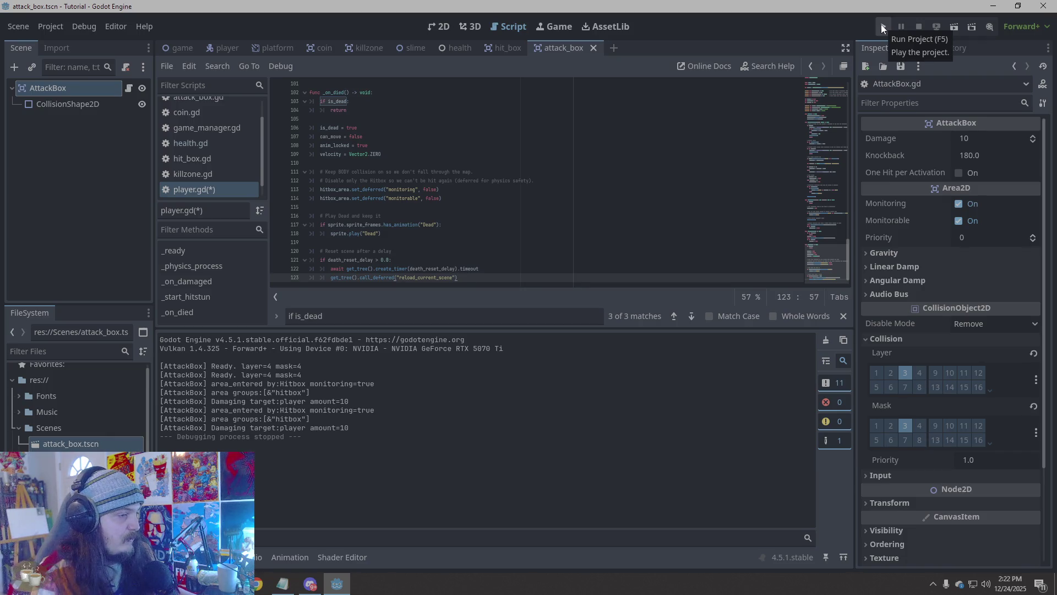
Playtest the reworked player by walking the knight left, stop, then open the slime scene
{"action": "left_click", "coordinate": [882, 28]}
{"action": "key", "text": "Left"}
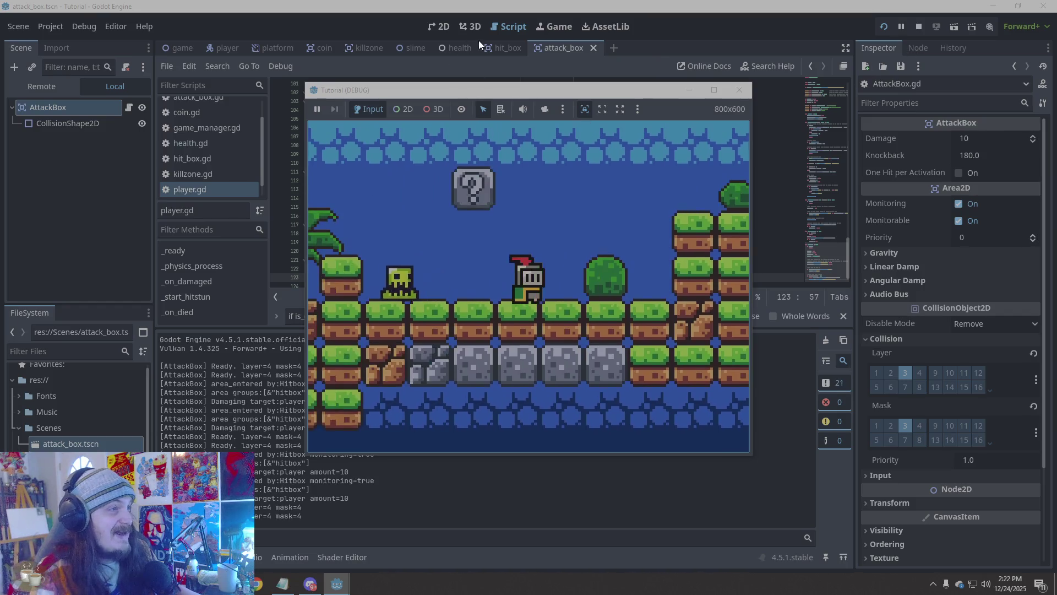
{"action": "key", "text": "F8"}
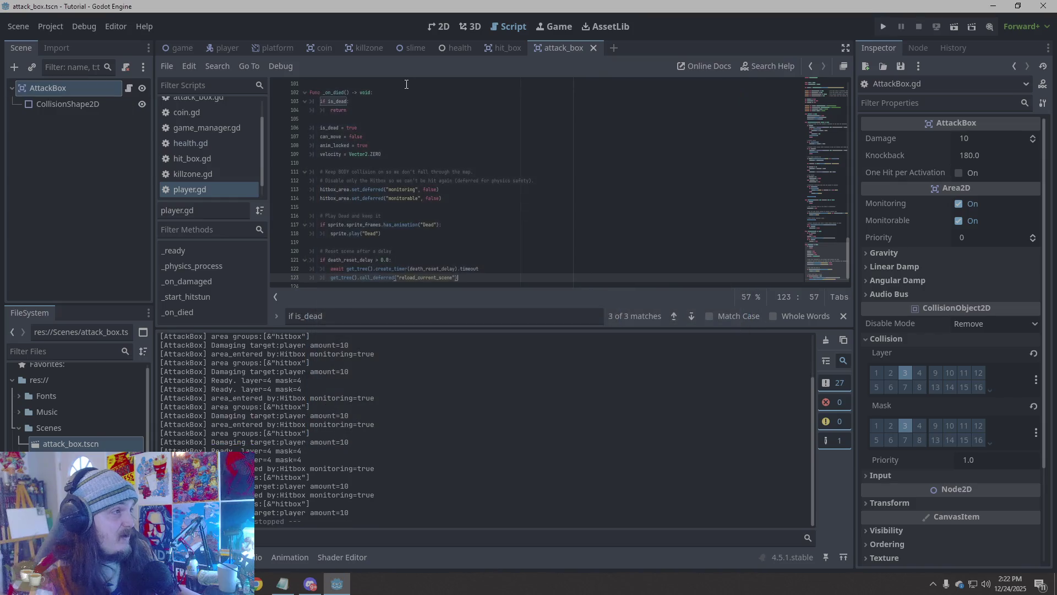
{"action": "left_click", "coordinate": [412, 48]}
{"action": "left_click", "coordinate": [972, 156]}
Set the slime AttackBox's Knockback from 750.0 to 450.0 in the Inspector
{"action": "left_click", "coordinate": [972, 157]}
{"action": "left_click_drag", "start_coordinate": [971, 157], "coordinate": [954, 159]}
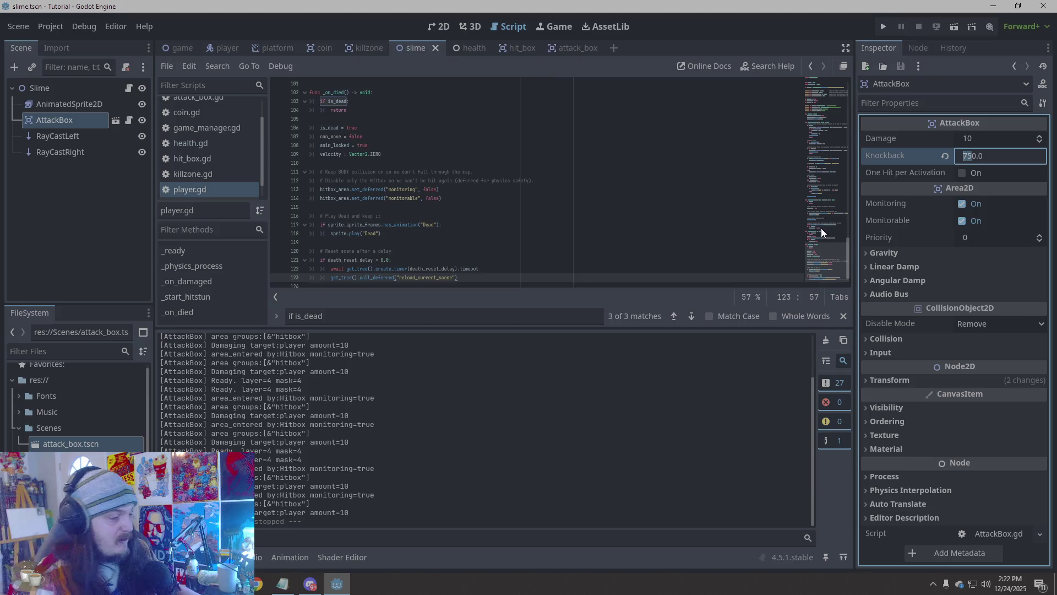
{"action": "type", "text": "45"}
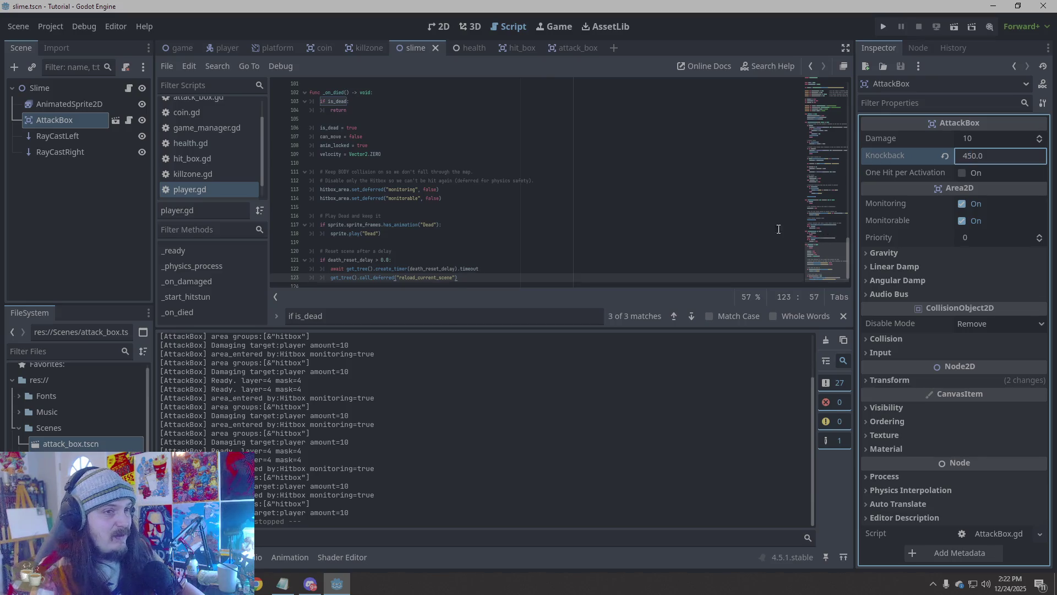
{"action": "left_click", "coordinate": [715, 146]}
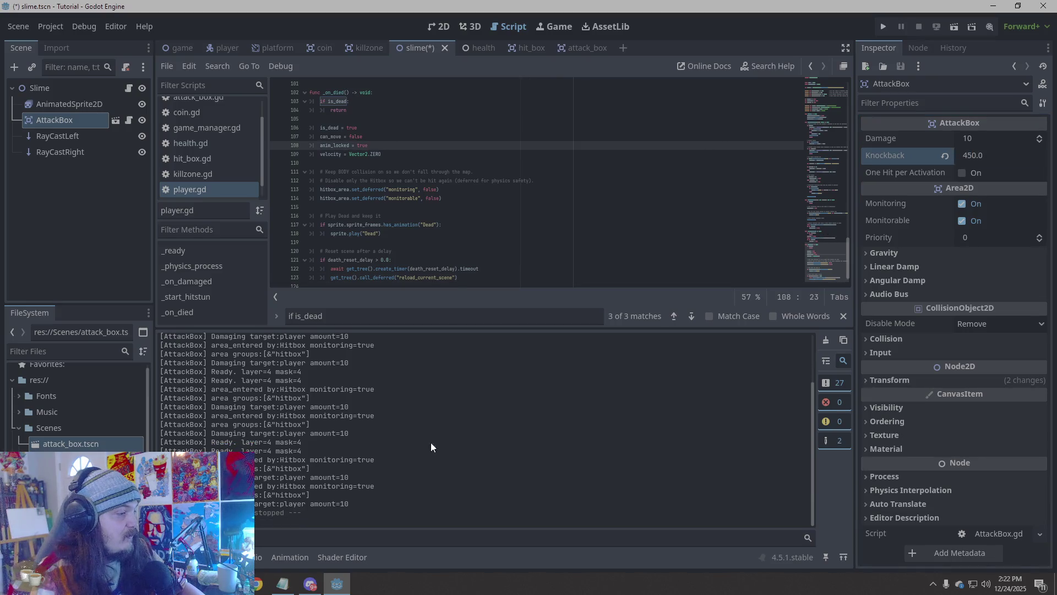
Playtest the level, jumping and moving the knight into the slime, then stop the game
{"action": "left_click", "coordinate": [884, 27]}
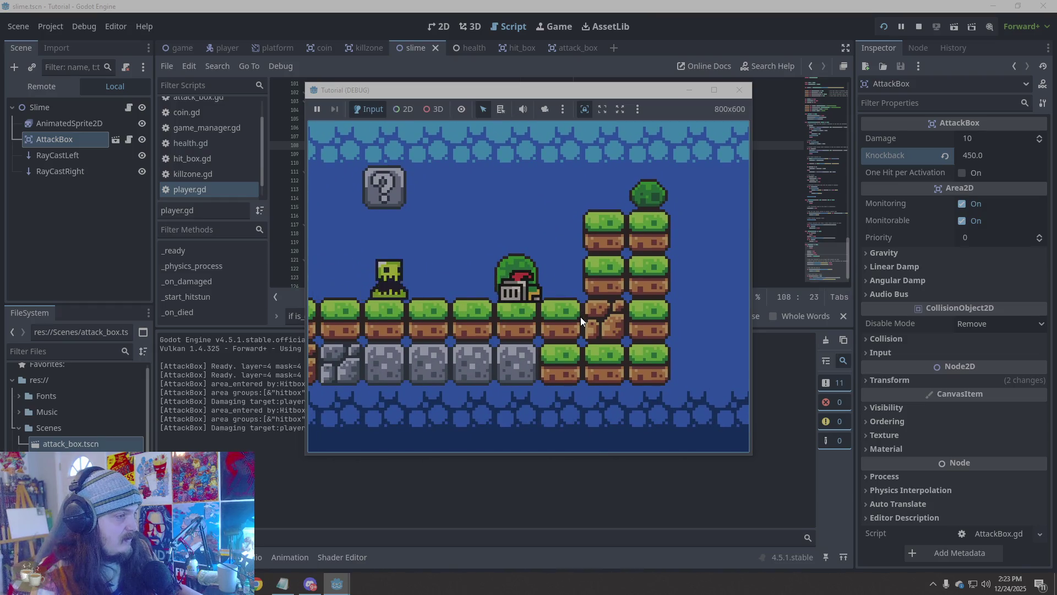
{"action": "key", "text": "Left"}
{"action": "key", "text": "space"}
{"action": "key", "text": "Right"}
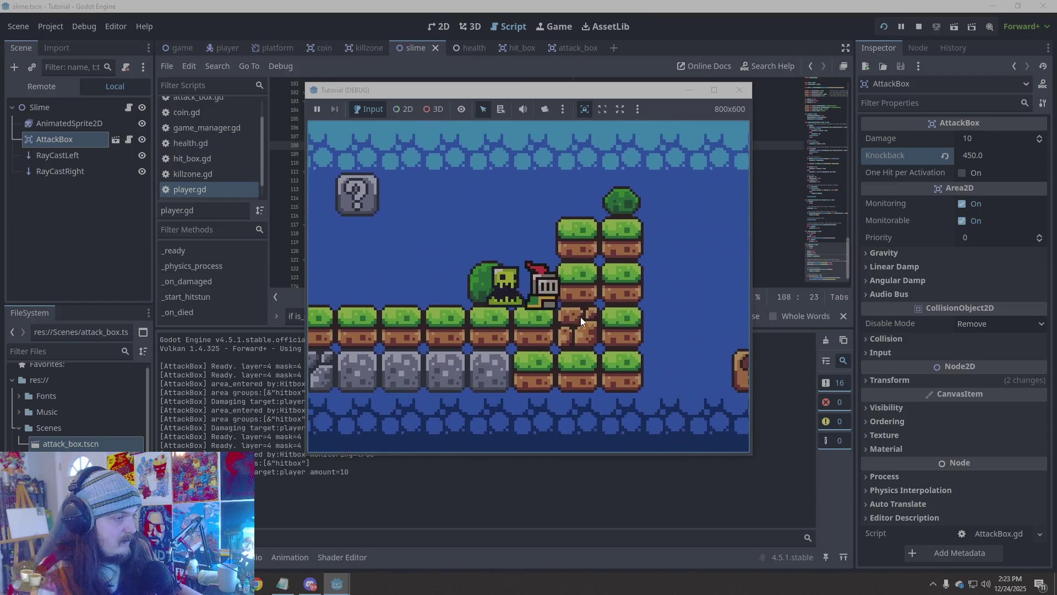
{"action": "left_click", "coordinate": [739, 89]}
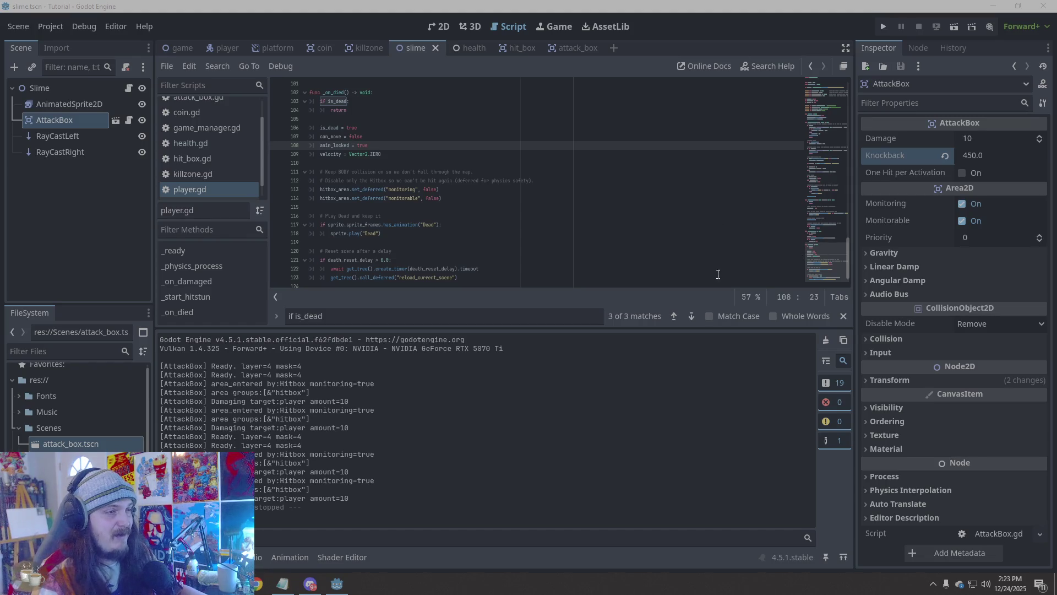
{"action": "left_click", "coordinate": [681, 363]}
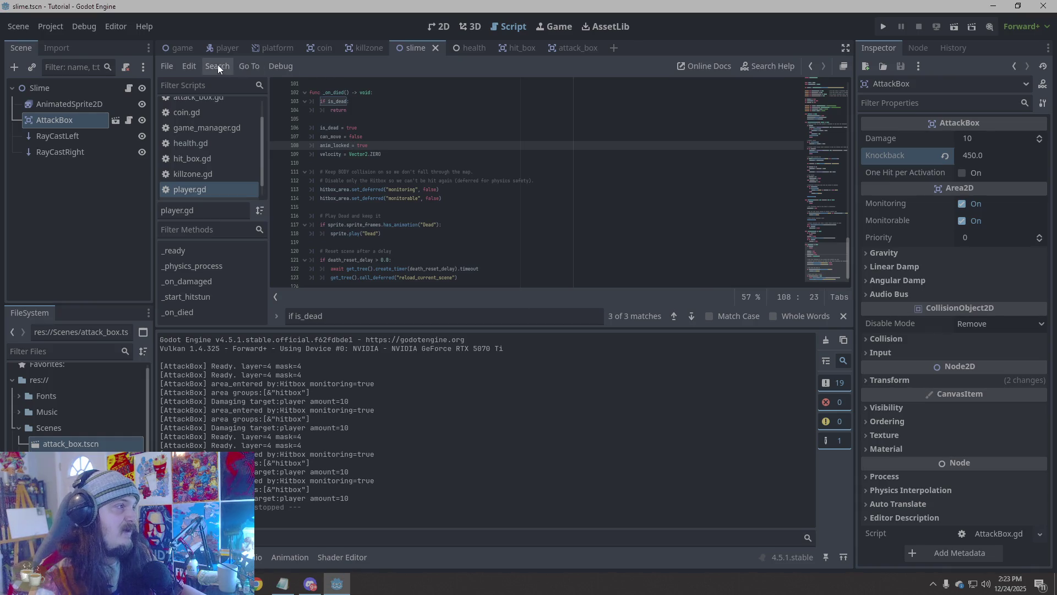
Verify the player's Hitbox is in the hitbox group under Node > Groups, then run a test
{"action": "left_click", "coordinate": [229, 48]}
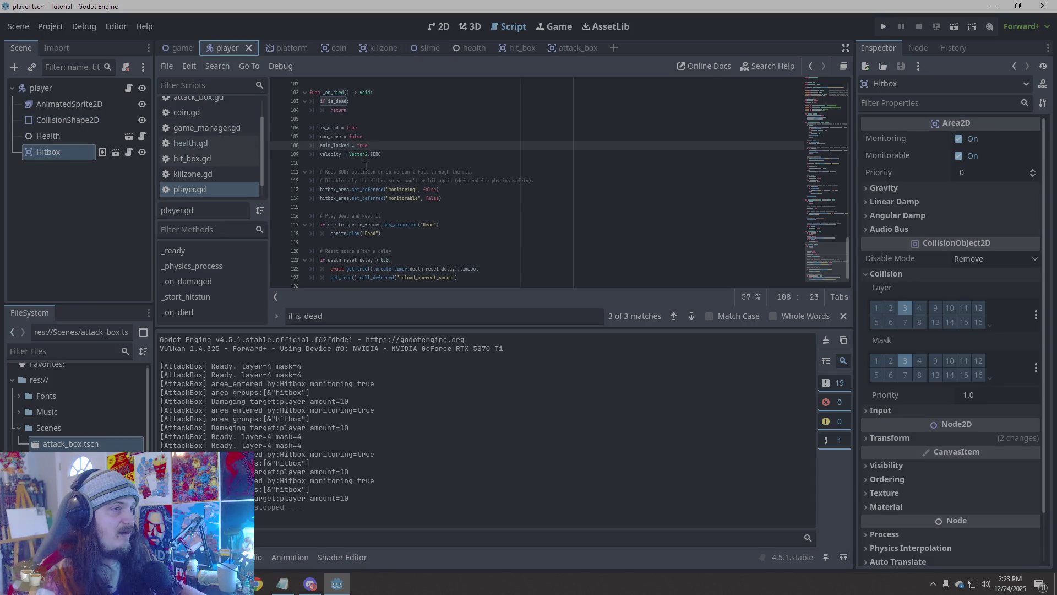
{"action": "left_click", "coordinate": [917, 48]}
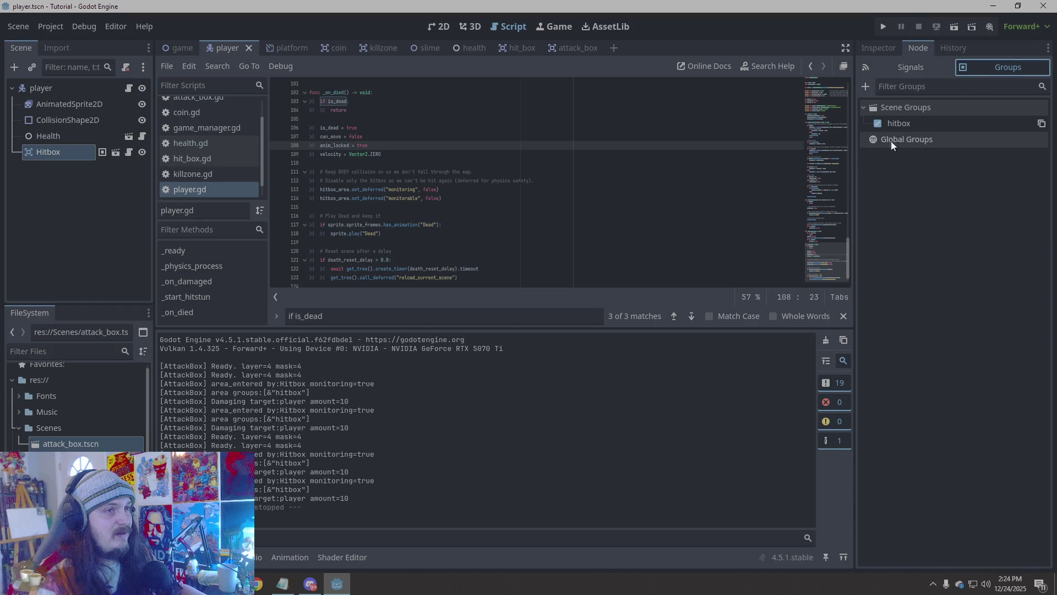
{"action": "left_click", "coordinate": [895, 280]}
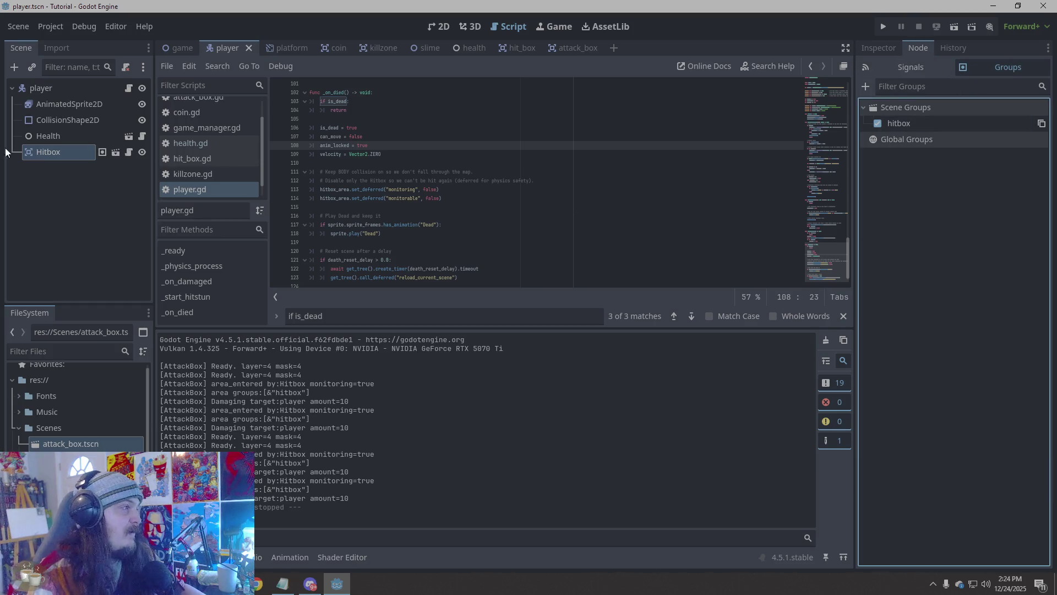
{"action": "left_click", "coordinate": [881, 19]}
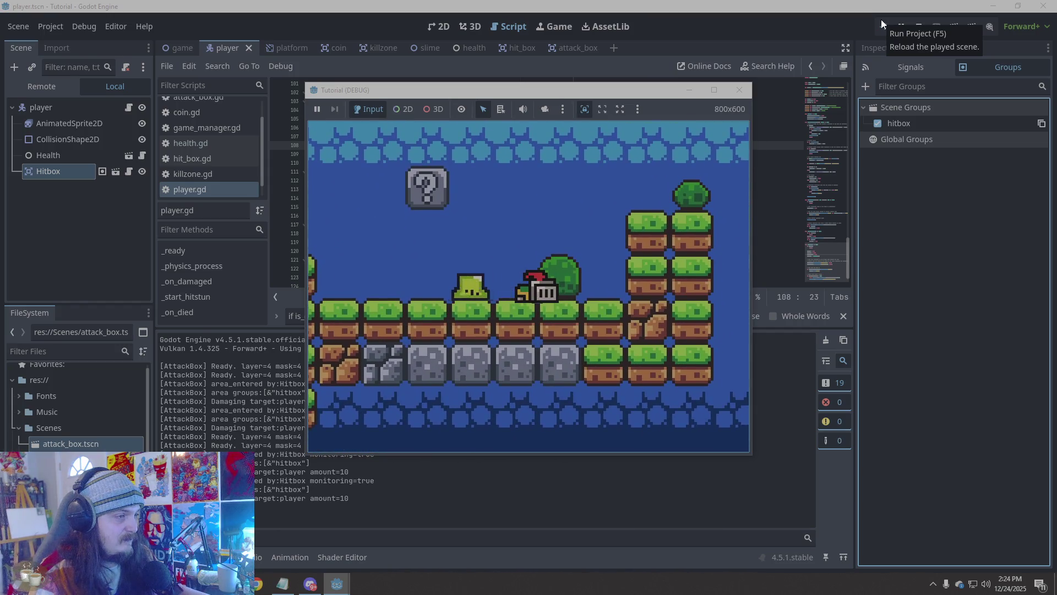
{"action": "left_click", "coordinate": [740, 90]}
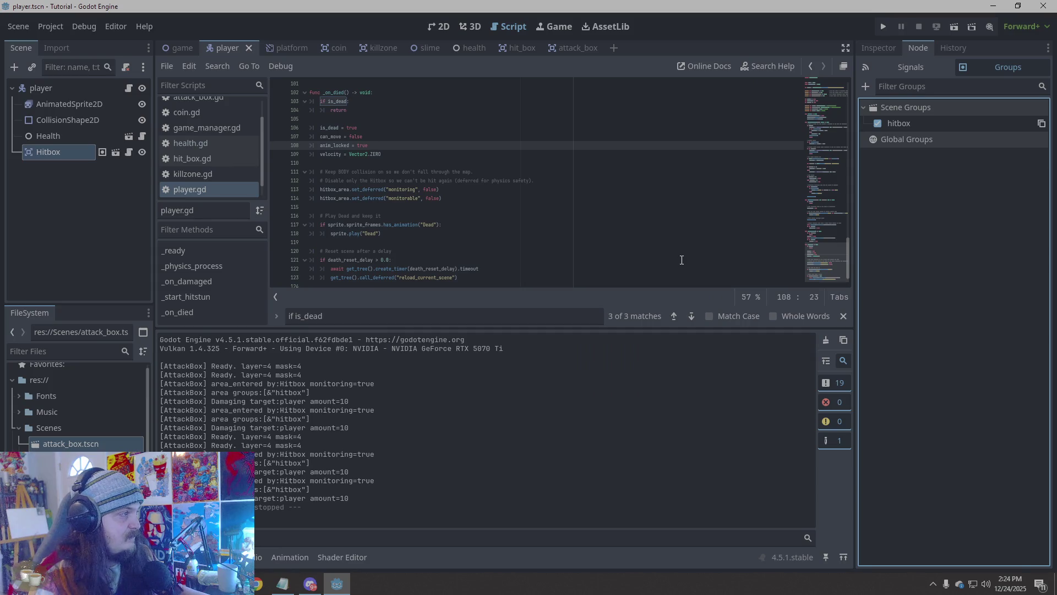
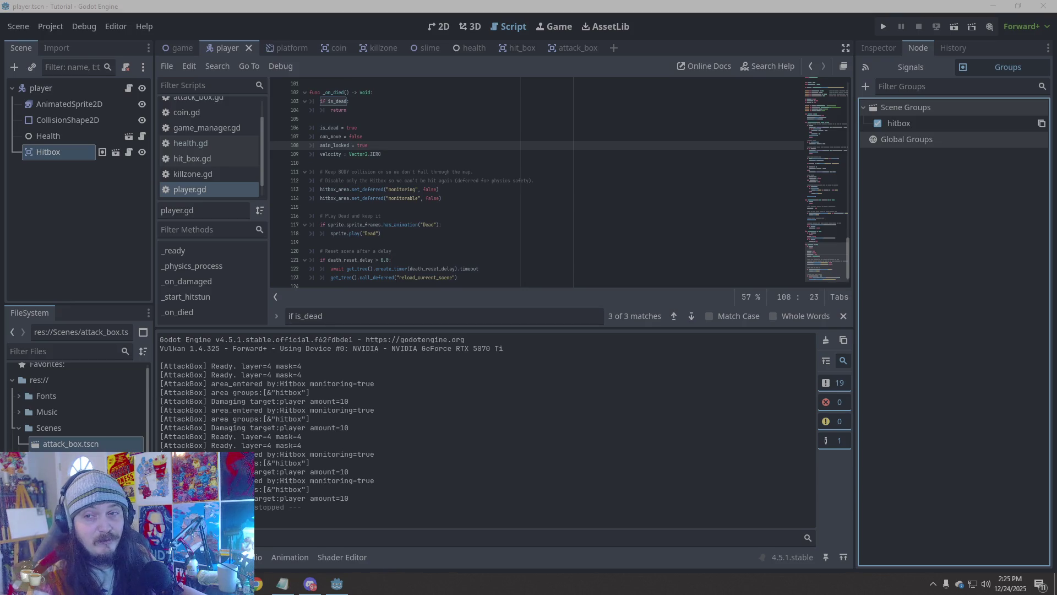
Run the level and walk the knight left into the slime to take a hit
{"action": "scroll", "coordinate": [477, 238], "scroll_direction": "down", "scroll_amount": 1}
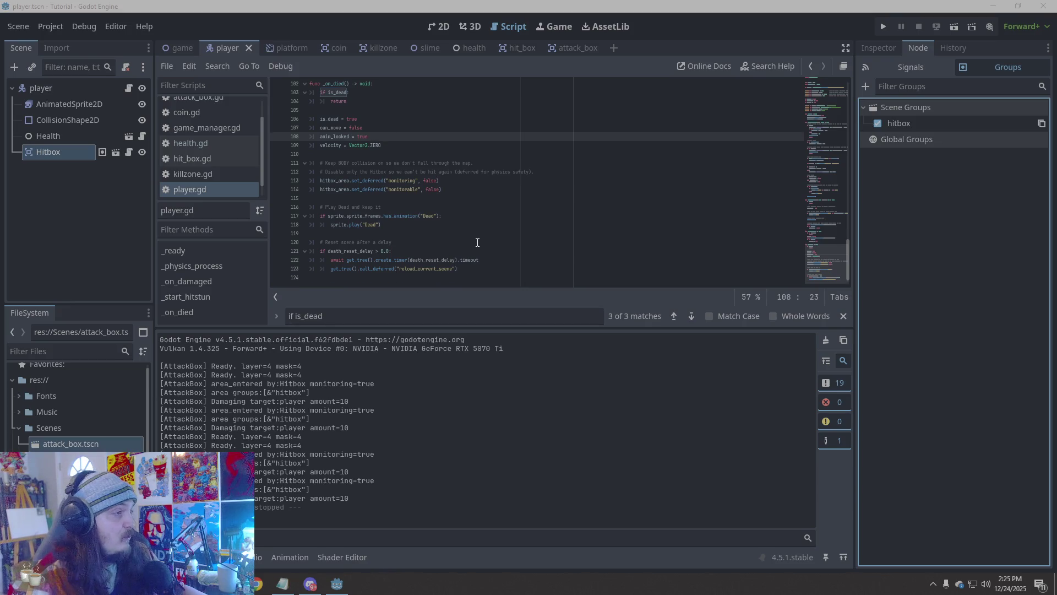
{"action": "left_click", "coordinate": [879, 27]}
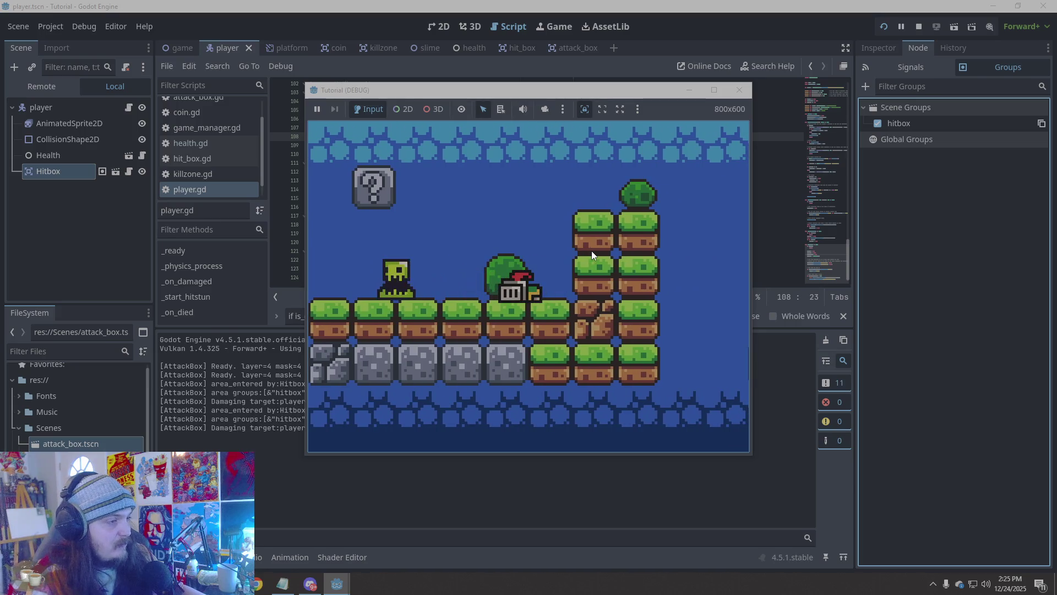
{"action": "key", "text": "Right"}
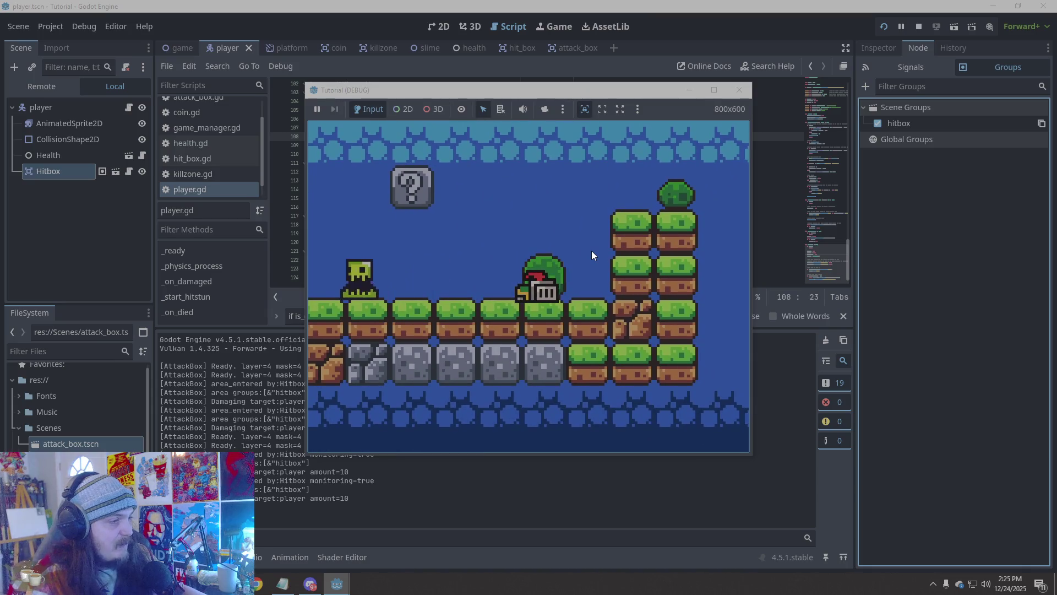
{"action": "key", "text": "Left"}
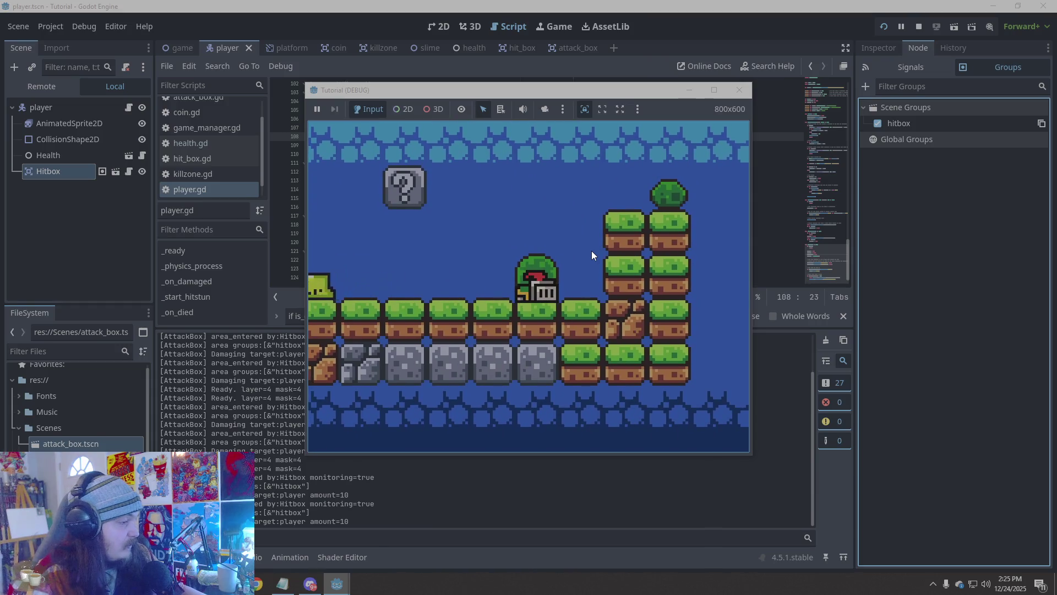
{"action": "key", "text": "Left"}
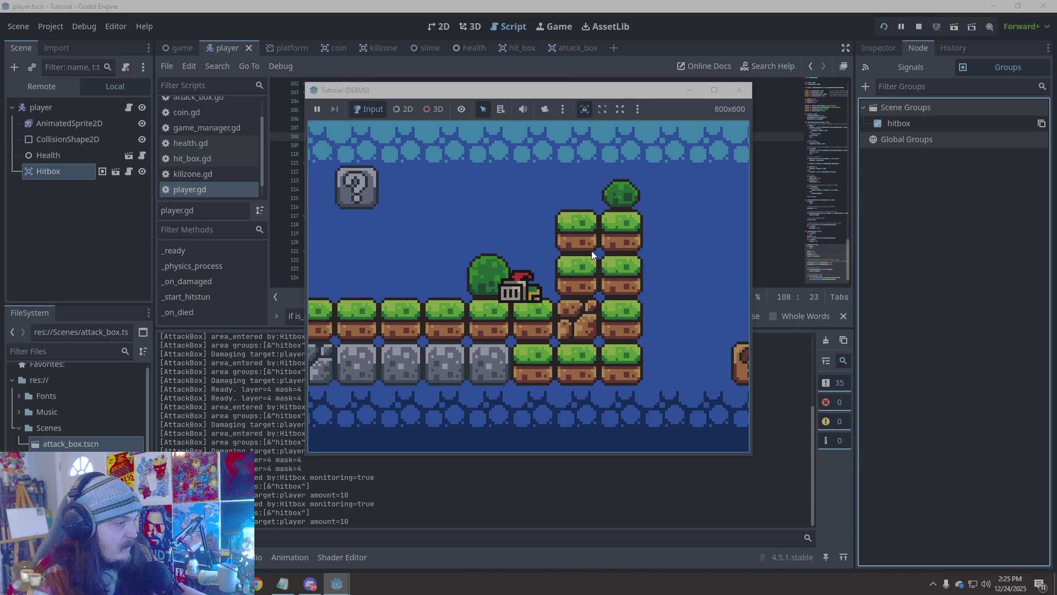
{"action": "key", "text": "Left"}
{"action": "key", "text": "Left"}
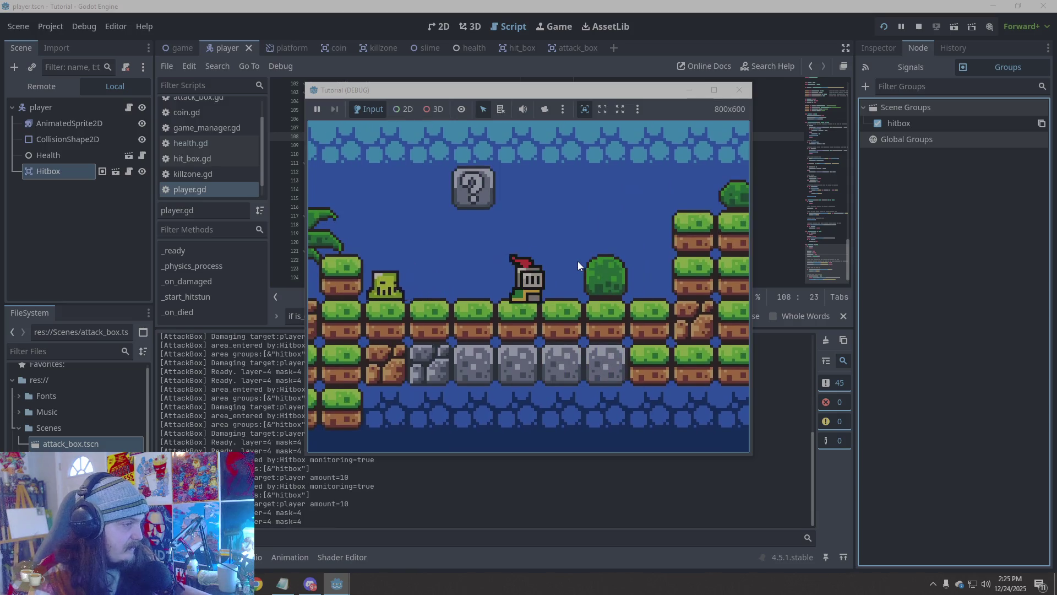
Jump the knight onto the ? block, then onto the stacked grass blocks
{"action": "key", "text": "space"}
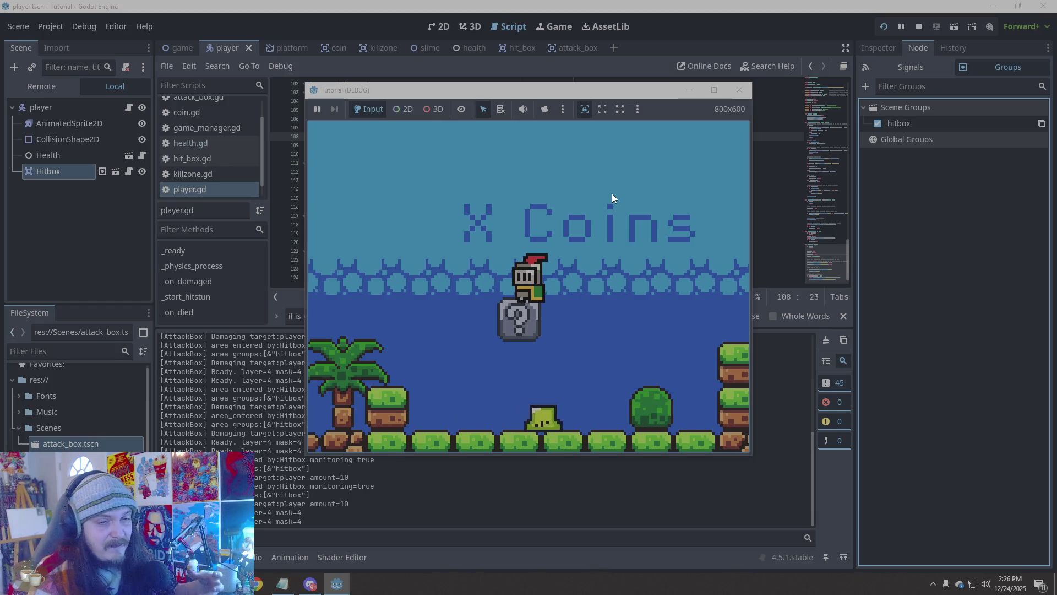
{"action": "key", "text": "Right"}
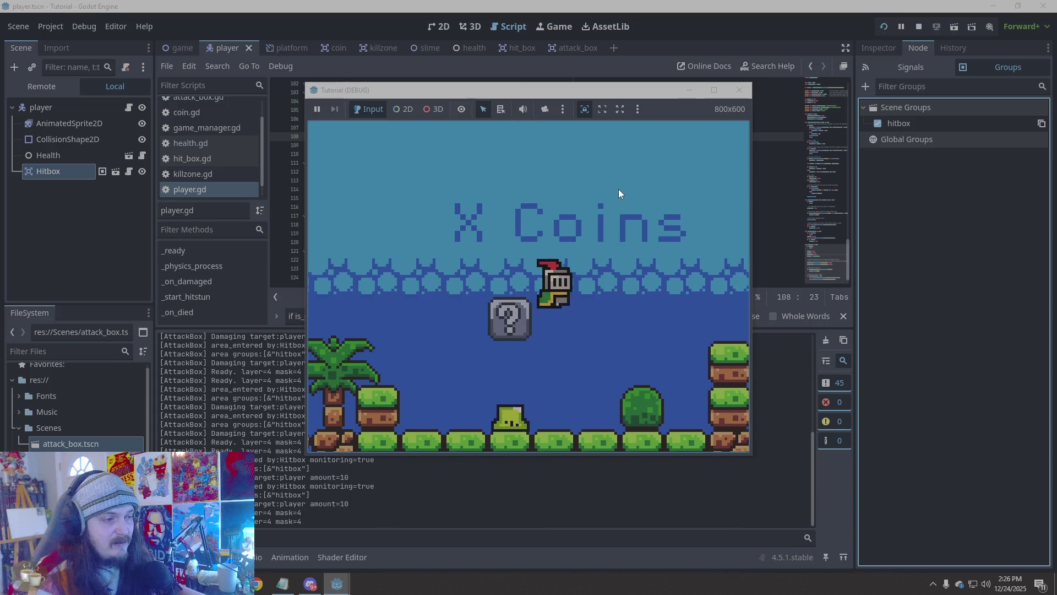
{"action": "key", "text": "space"}
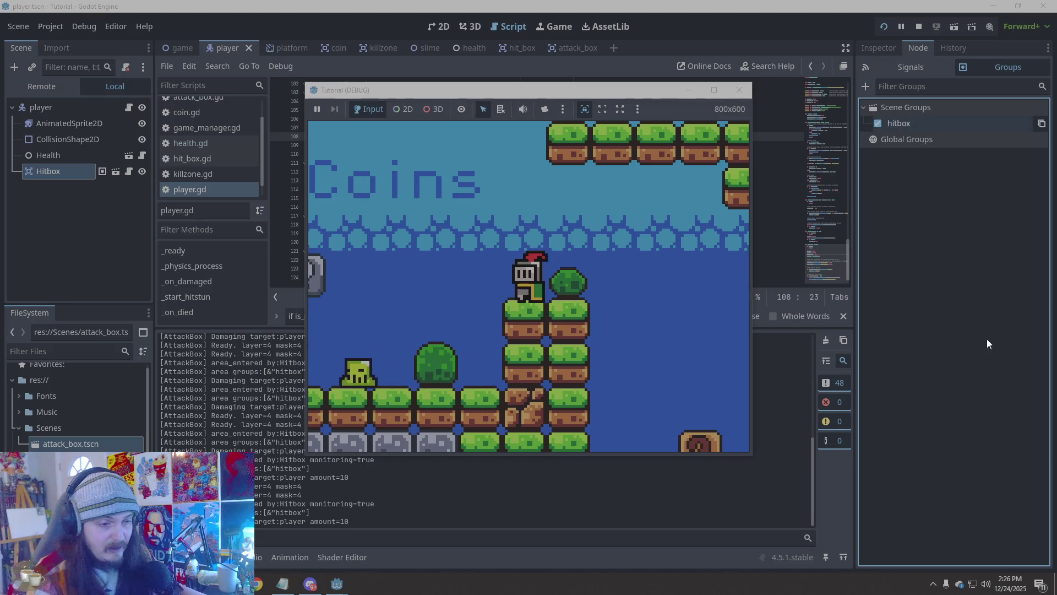
Stop the running game and scroll to the top of player.gd
{"action": "left_click", "coordinate": [738, 90]}
{"action": "scroll", "coordinate": [474, 215], "scroll_direction": "up", "scroll_amount": 15}
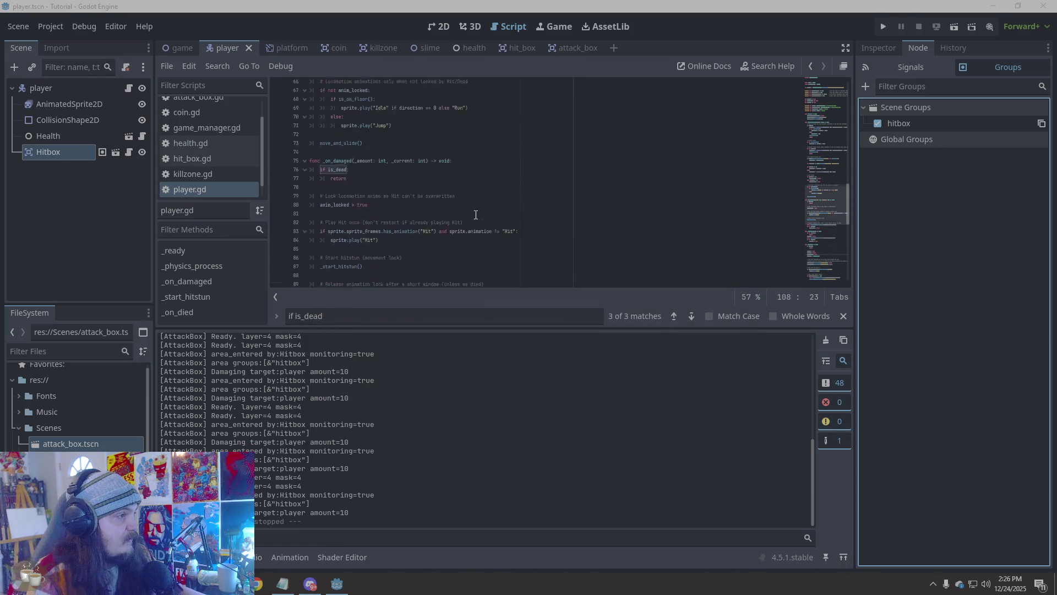
{"action": "scroll", "coordinate": [474, 215], "scroll_direction": "up", "scroll_amount": 6}
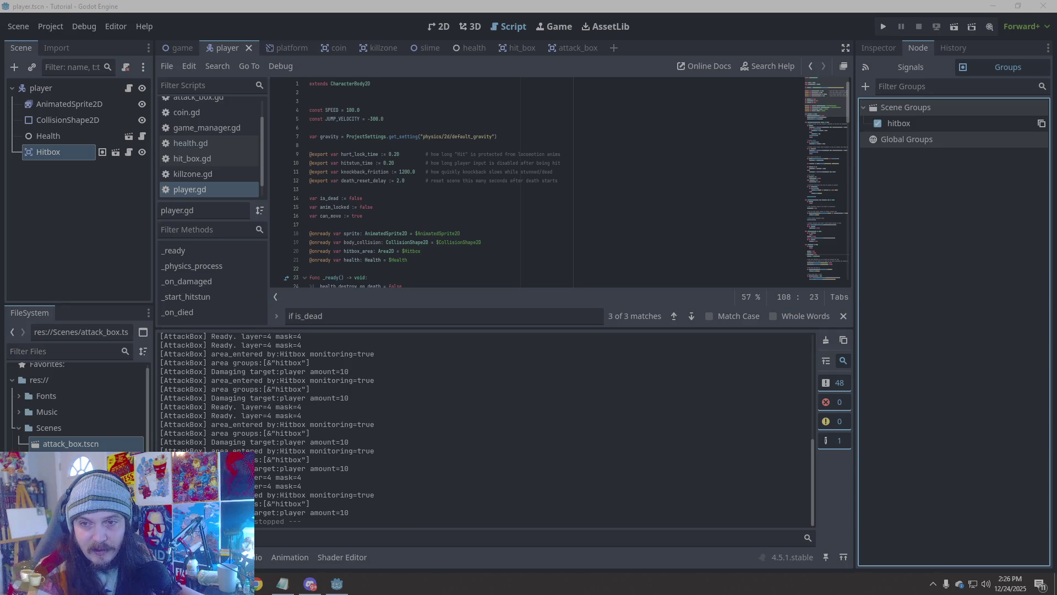
Insert the knockback_up_boost, airborne_reverse_mult and min_airborne_reverse exports after the gravity line
{"action": "left_click", "coordinate": [385, 145]}
{"action": "key", "text": "Return"}
{"action": "key", "text": "ctrl+v"}
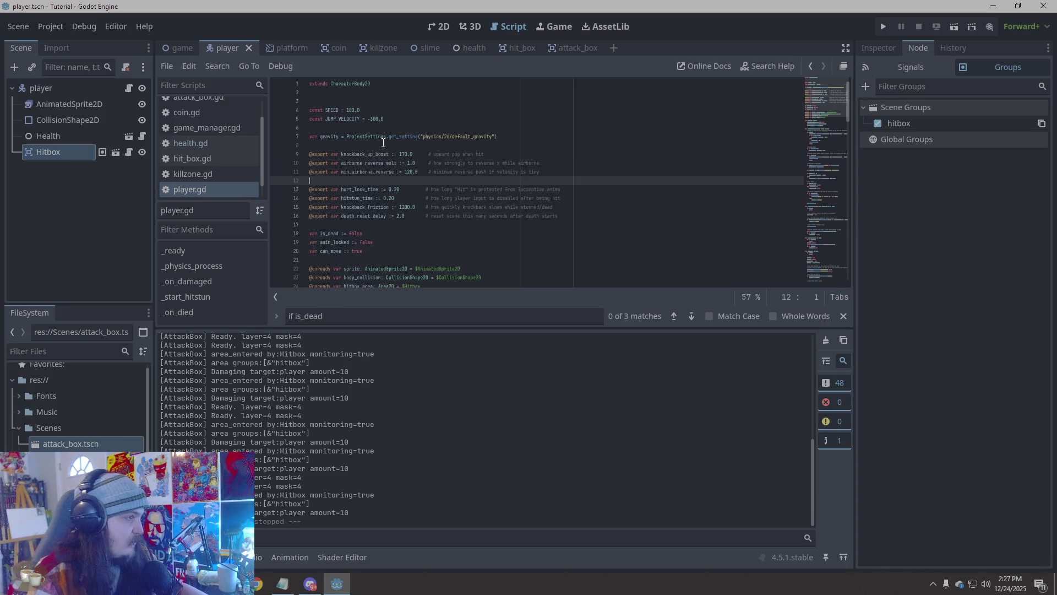
{"action": "key", "text": "BackSpace"}
{"action": "left_click", "coordinate": [661, 207]}
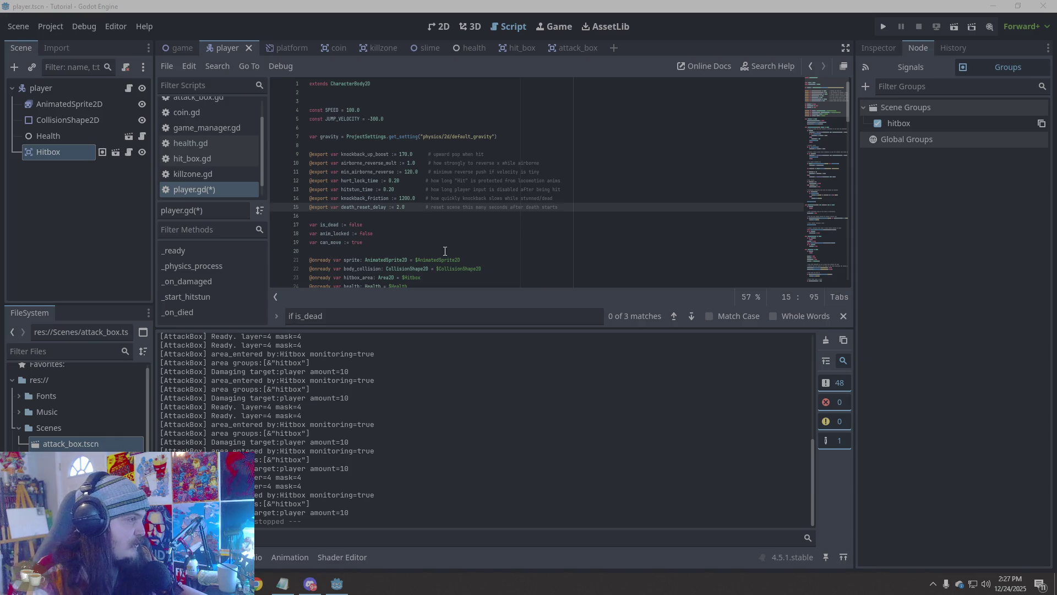
{"action": "scroll", "coordinate": [443, 250], "scroll_direction": "down", "scroll_amount": 10}
{"action": "scroll", "coordinate": [445, 252], "scroll_direction": "up", "scroll_amount": 5}
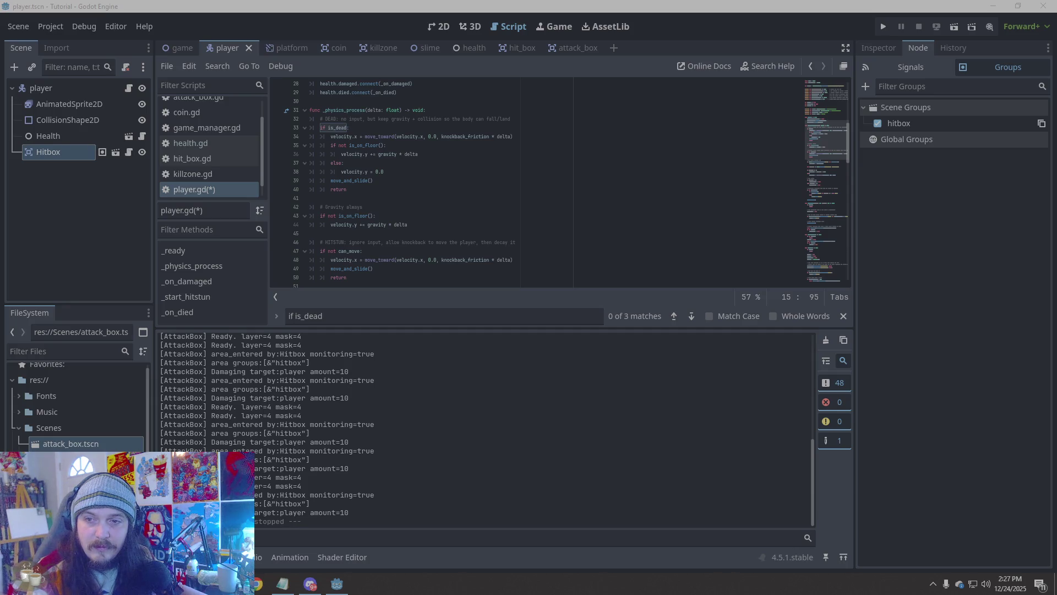
{"action": "scroll", "coordinate": [473, 218], "scroll_direction": "down", "scroll_amount": 17}
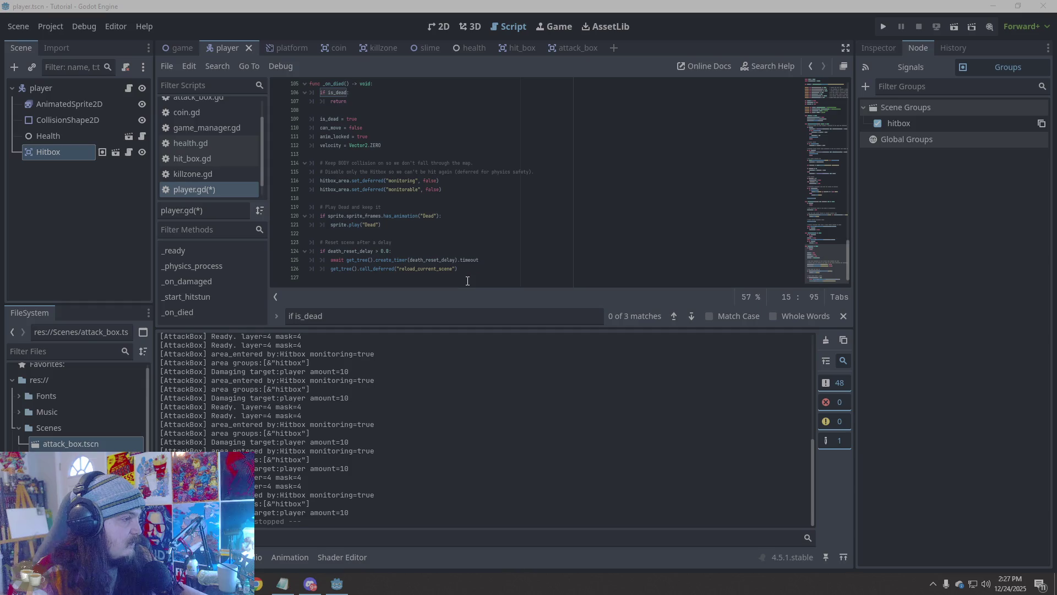
Paste the receive_knockback function on a new line after _on_died
{"action": "left_click", "coordinate": [464, 278]}
{"action": "key", "text": "Return"}
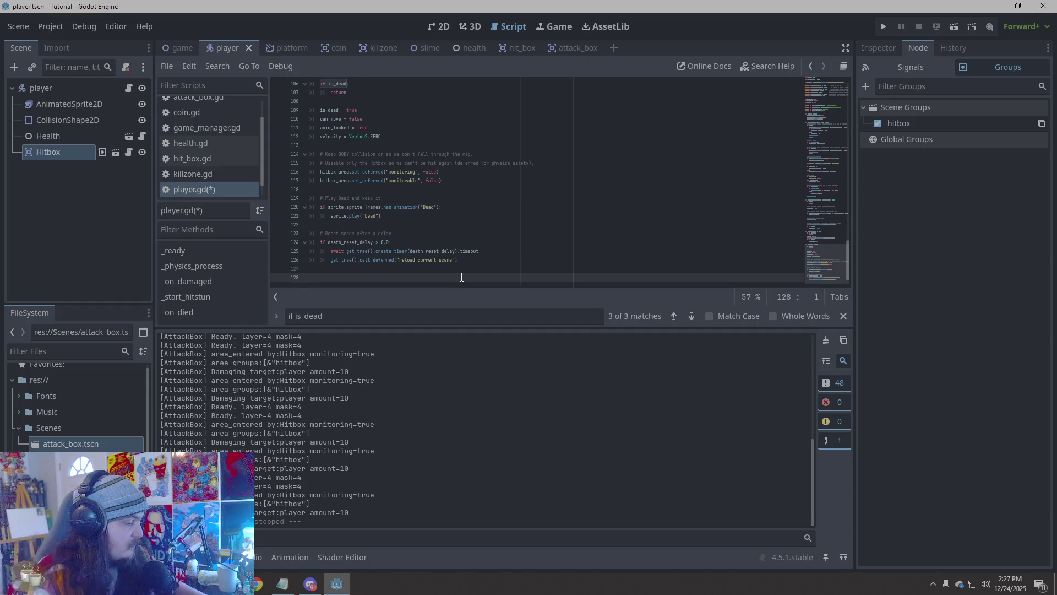
{"action": "key", "text": "ctrl+v"}
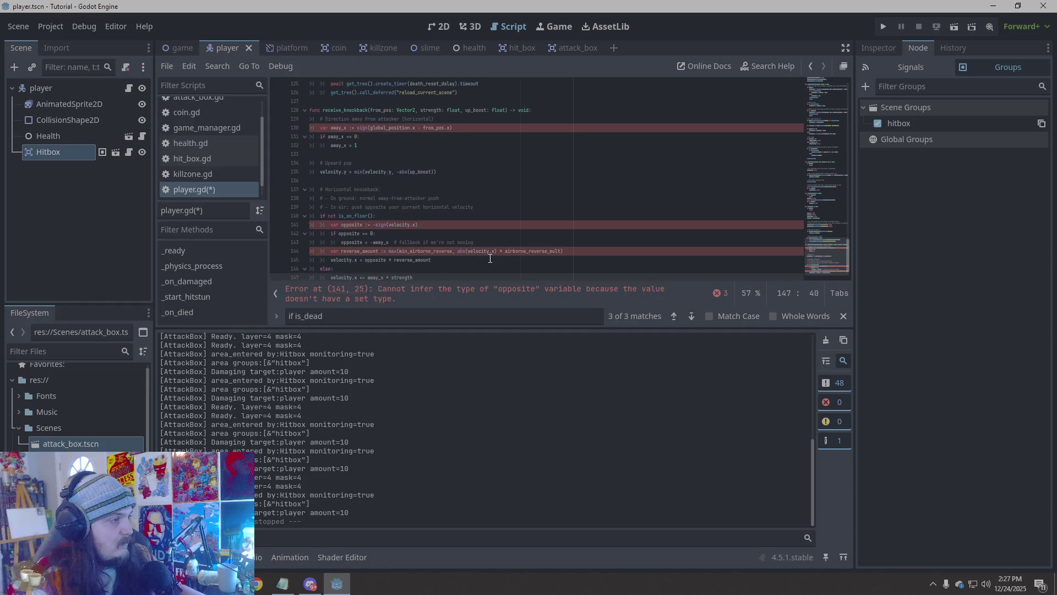
Jump to the line 141 type error and inspect lines 130 and 144
{"action": "left_click", "coordinate": [491, 292]}
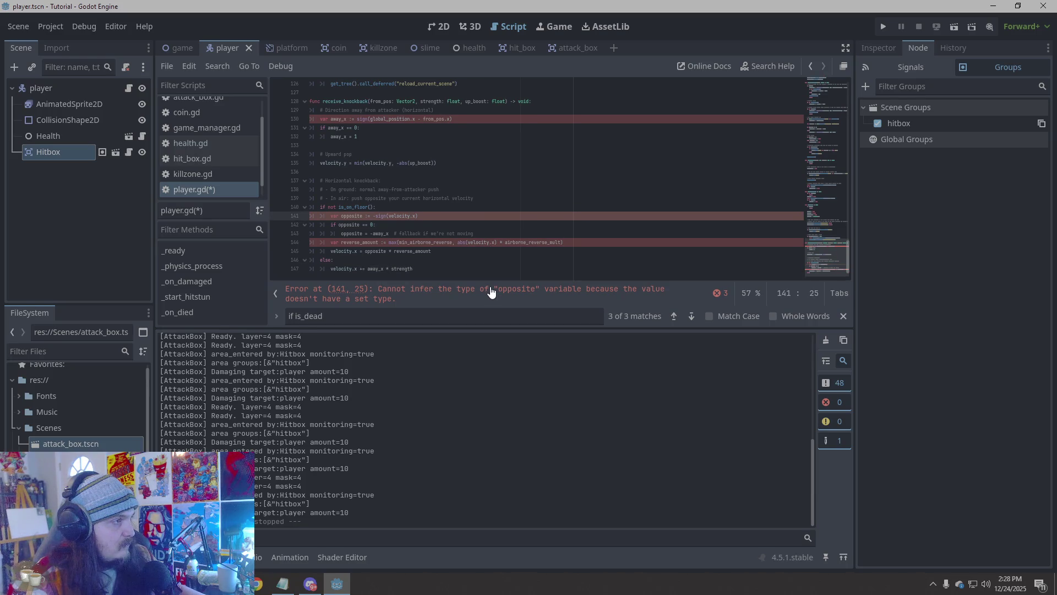
{"action": "scroll", "coordinate": [494, 227], "scroll_direction": "up", "scroll_amount": 10}
{"action": "scroll", "coordinate": [494, 226], "scroll_direction": "down", "scroll_amount": 6}
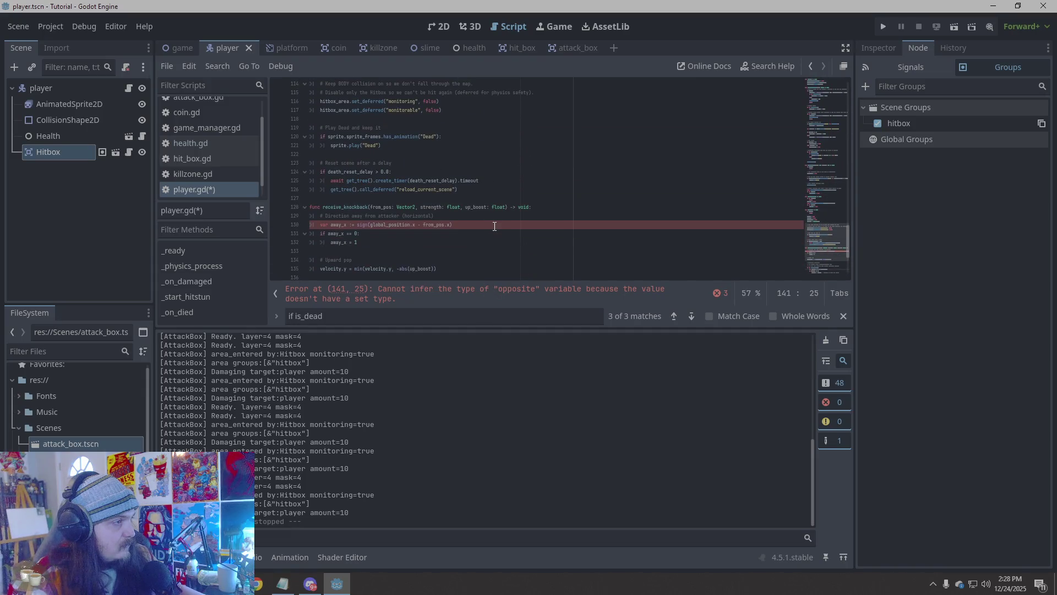
{"action": "scroll", "coordinate": [494, 226], "scroll_direction": "up", "scroll_amount": 20}
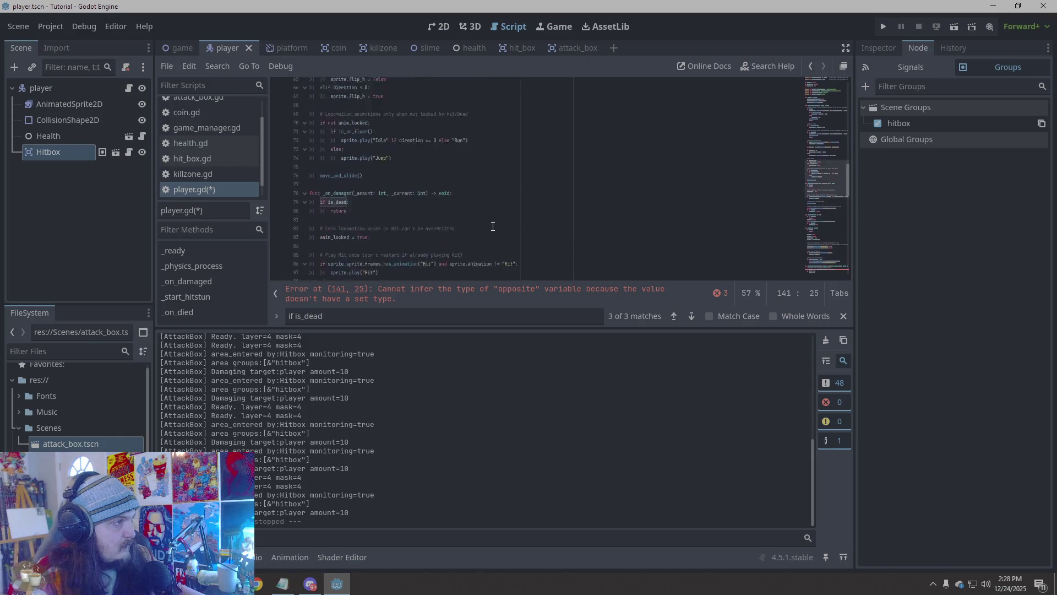
{"action": "scroll", "coordinate": [493, 226], "scroll_direction": "up", "scroll_amount": 5}
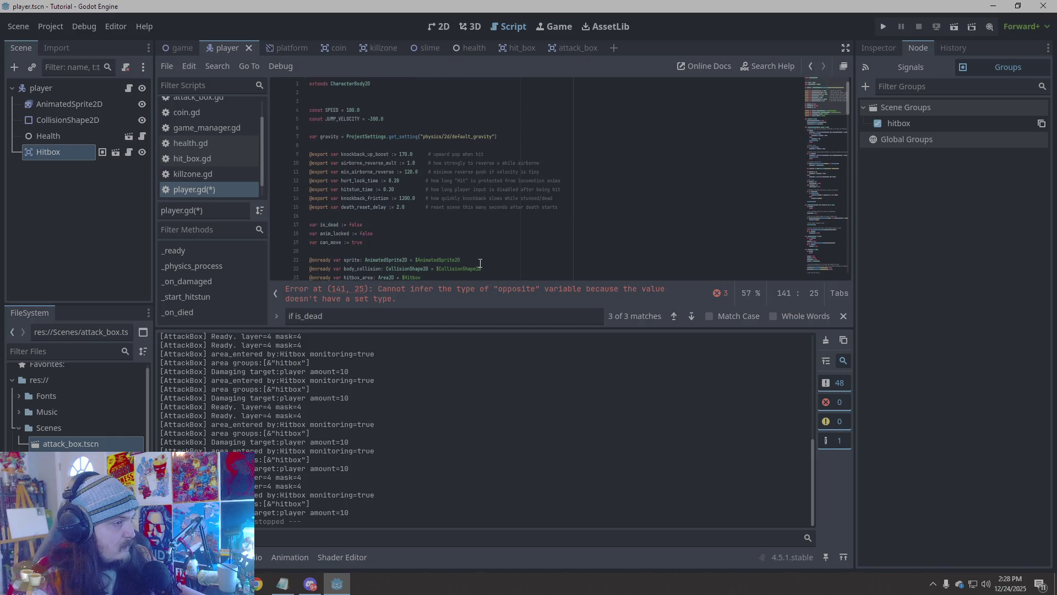
{"action": "left_click", "coordinate": [503, 298]}
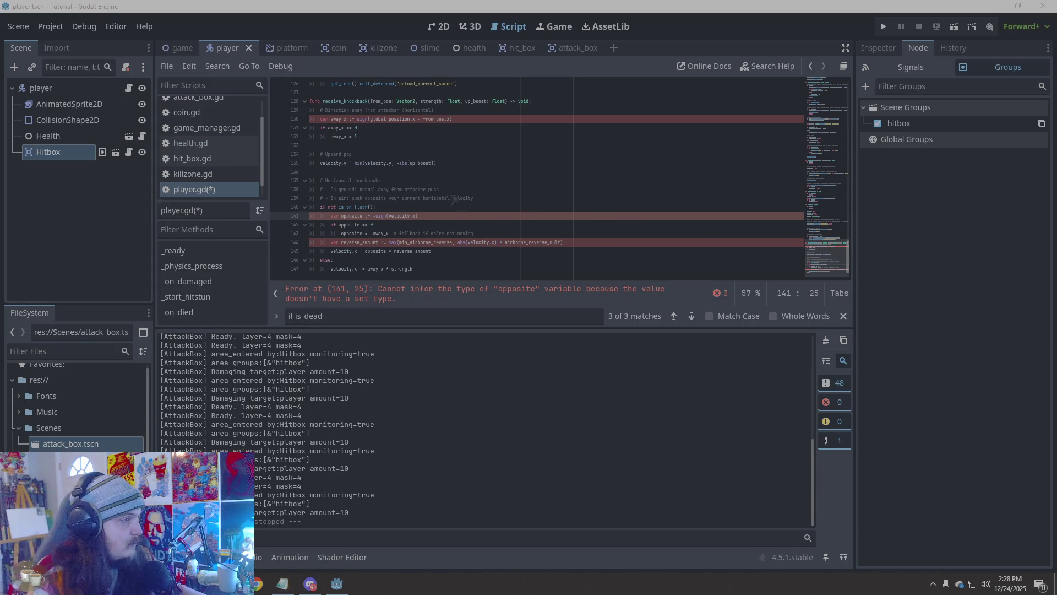
{"action": "left_click", "coordinate": [443, 121]}
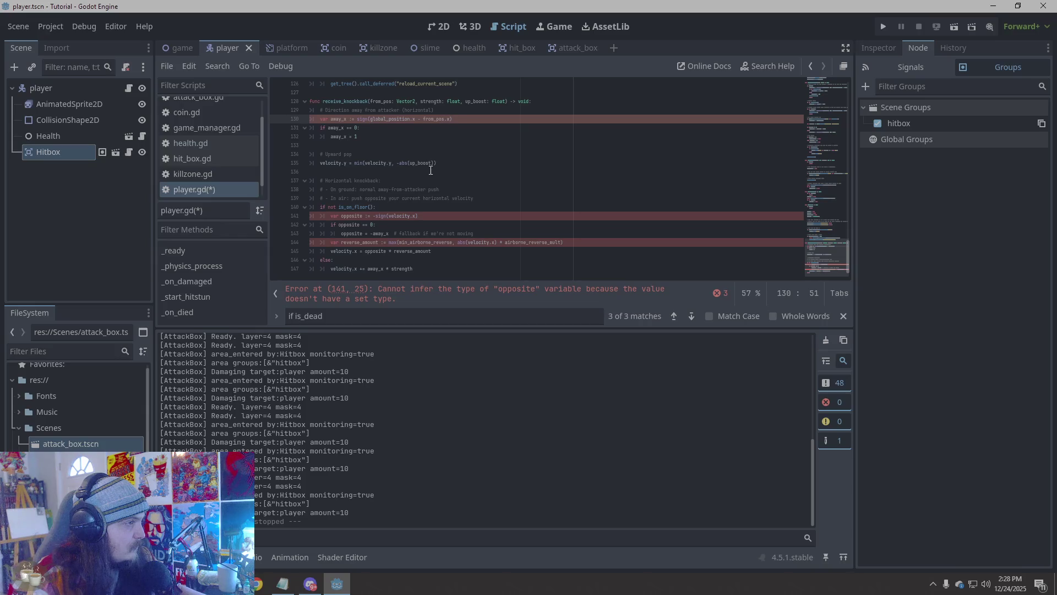
{"action": "left_click", "coordinate": [424, 217]}
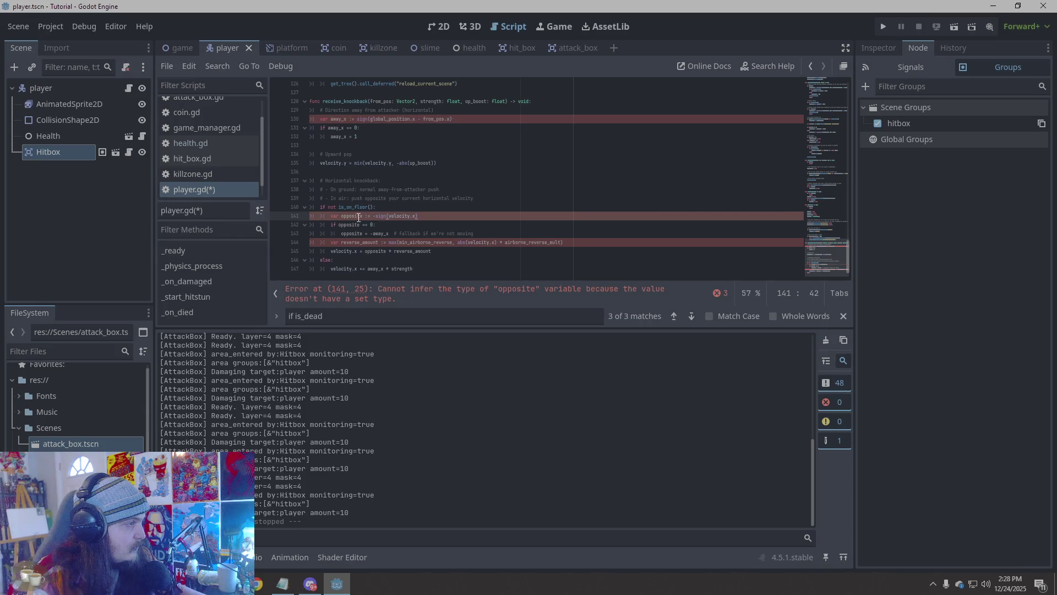
{"action": "left_click", "coordinate": [367, 243]}
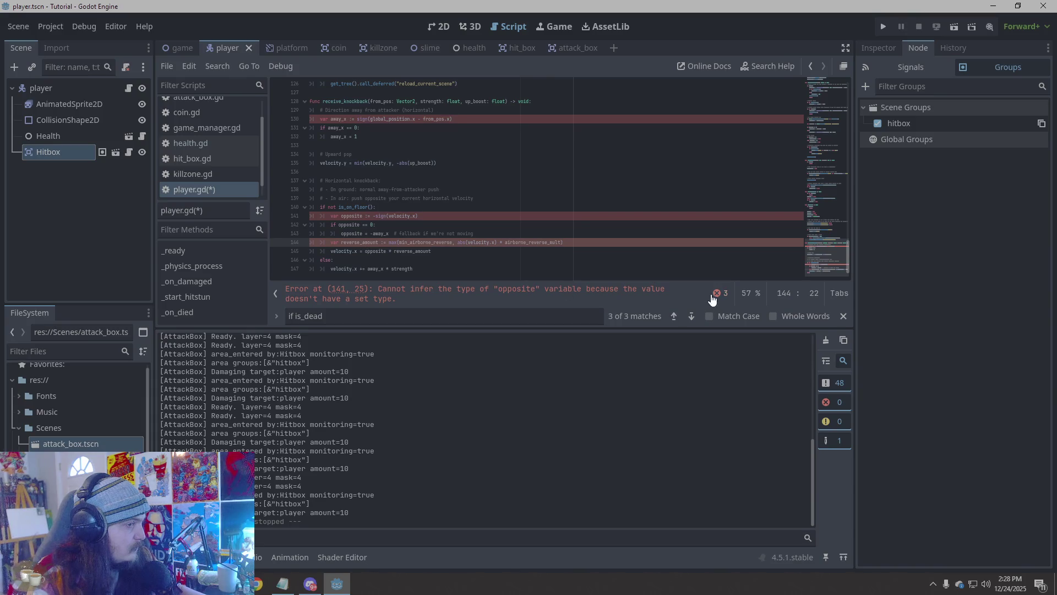
Jump to the line 141 error and change its sign call to signf
{"action": "double_click", "coordinate": [444, 292]}
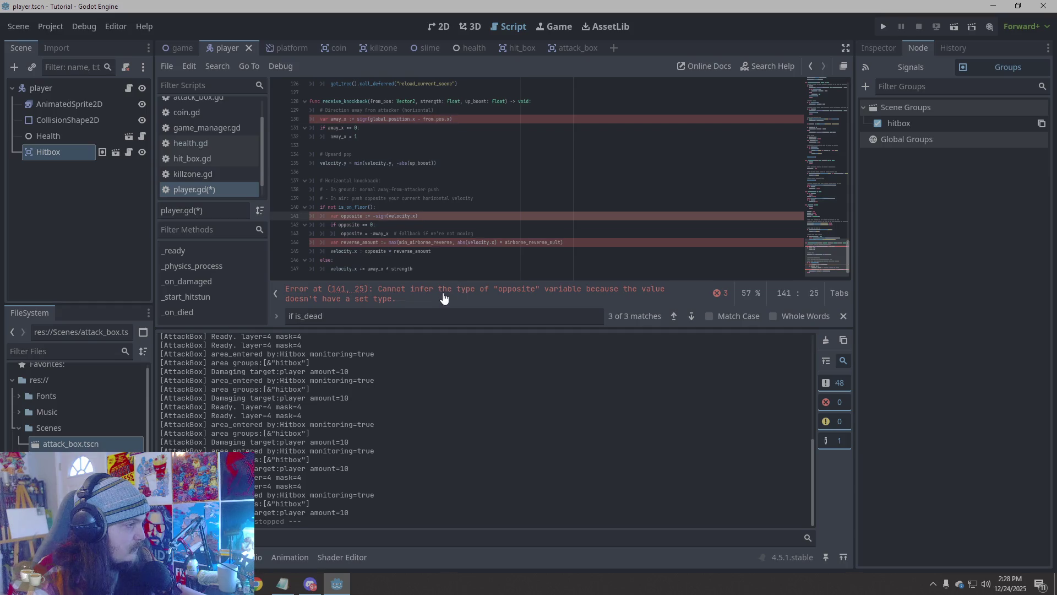
{"action": "right_click", "coordinate": [517, 293]}
{"action": "left_click", "coordinate": [541, 298]}
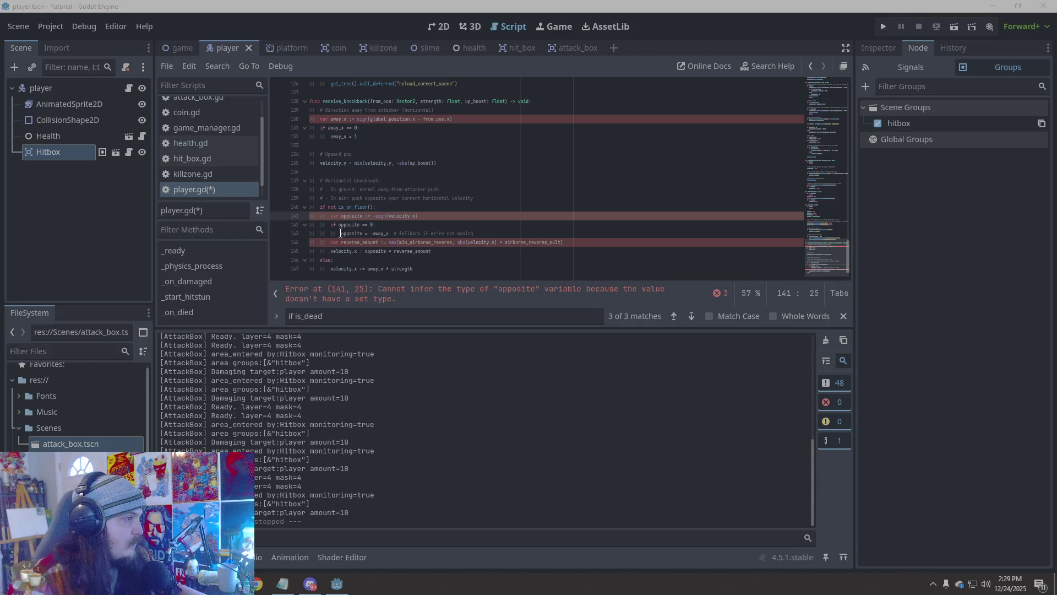
{"action": "key", "text": "Right"}
{"action": "key", "text": "Right"}
{"action": "key", "text": "Right"}
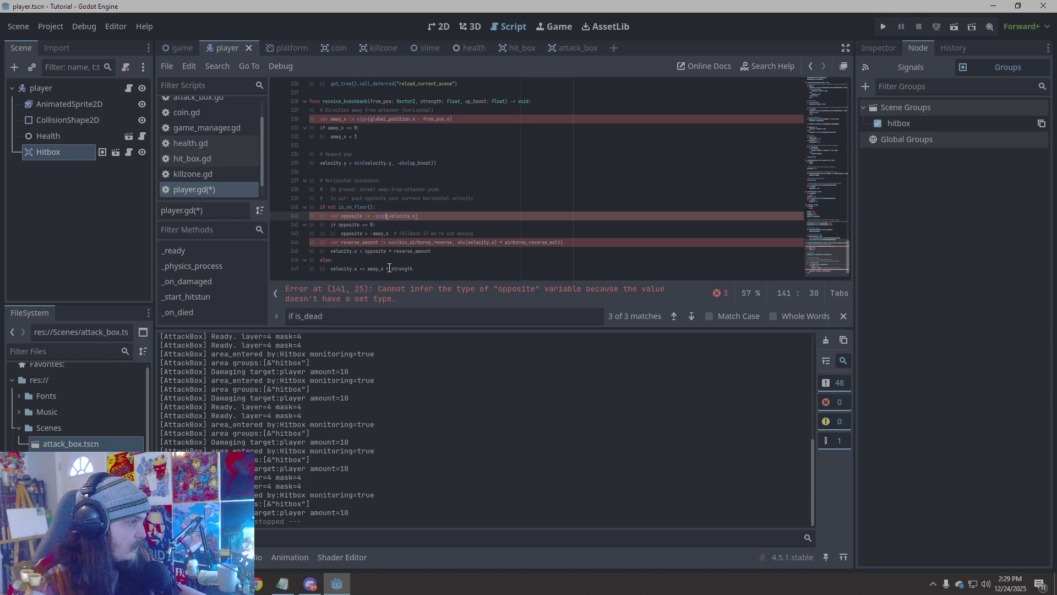
{"action": "type", "text": "f"}
Tweak line 130's sign call, then paste the revised receive_knockback over lines 128–147
{"action": "left_click", "coordinate": [562, 180]}
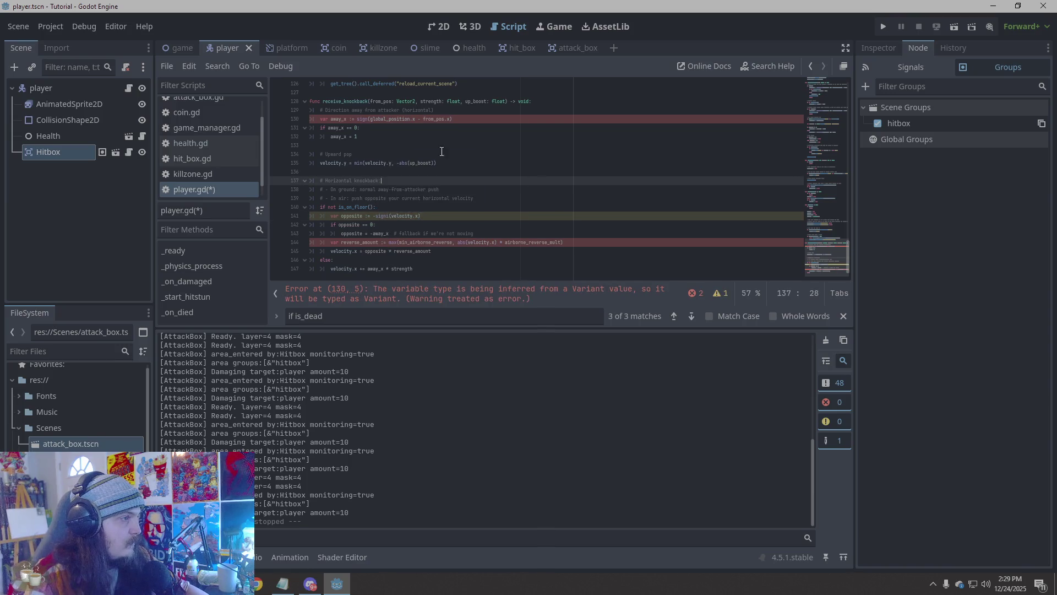
{"action": "left_click", "coordinate": [368, 118]}
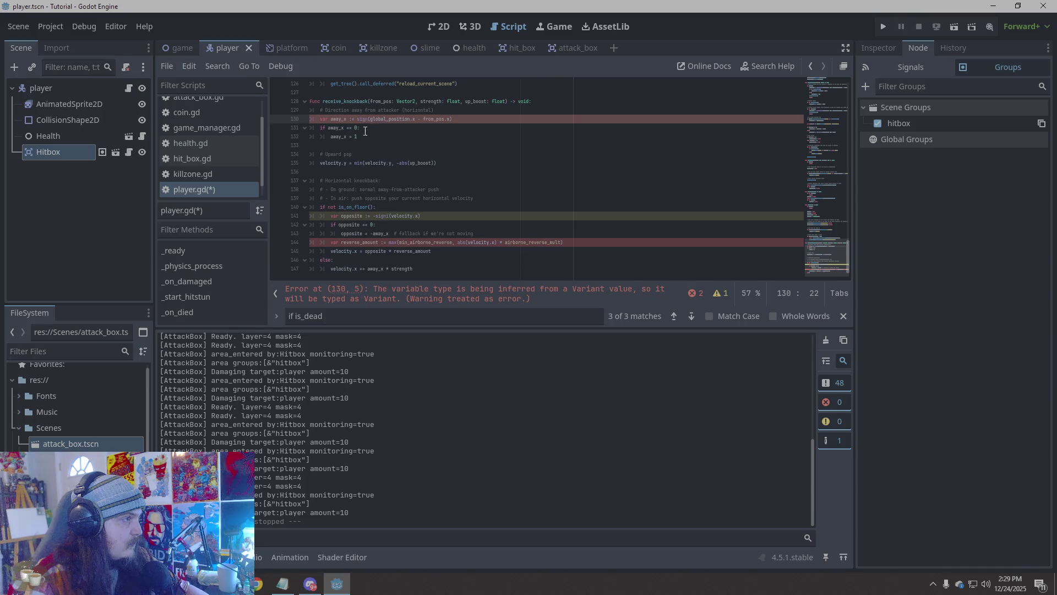
{"action": "type", "text": "i"}
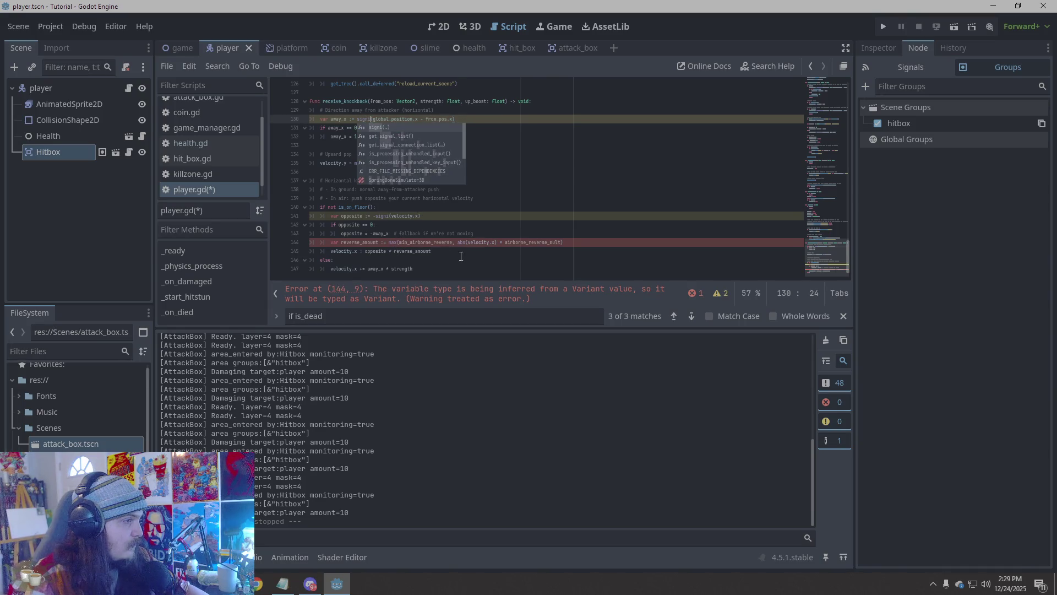
{"action": "left_click", "coordinate": [570, 197]}
{"action": "left_click", "coordinate": [545, 296]}
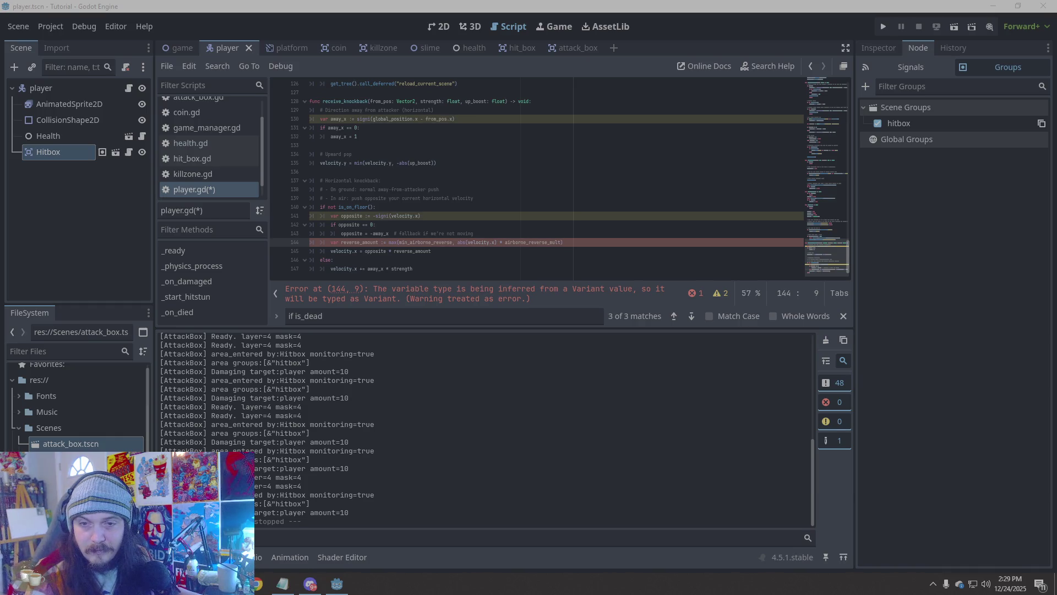
{"action": "mouse_move", "coordinate": [427, 269]}
{"action": "left_mouse_down"}
{"action": "mouse_move", "coordinate": [375, 259]}
{"action": "mouse_move", "coordinate": [314, 171]}
{"action": "mouse_move", "coordinate": [308, 113]}
{"action": "mouse_move", "coordinate": [295, 105]}
{"action": "left_mouse_up"}
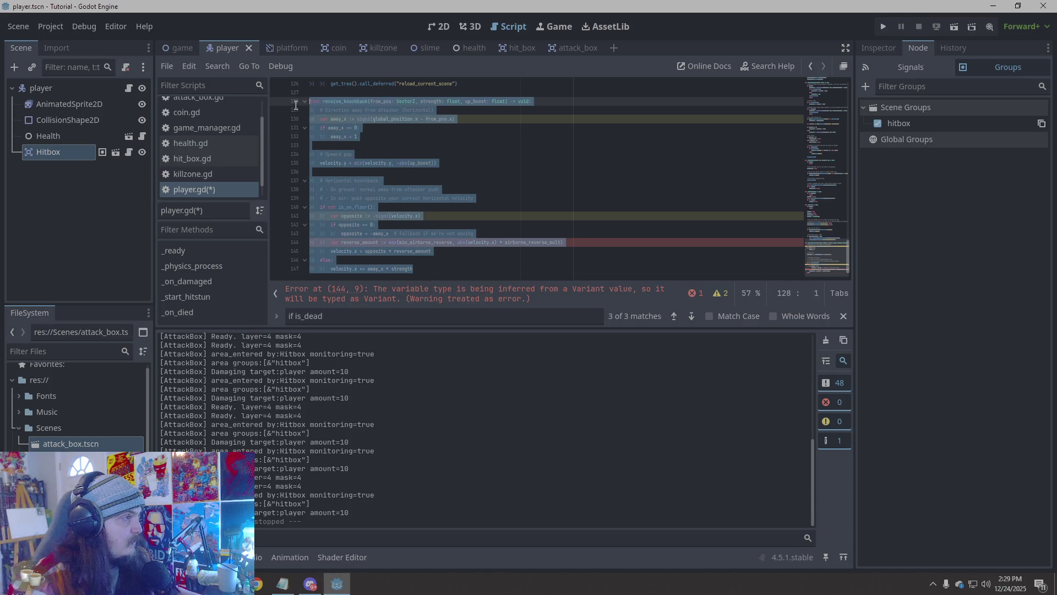
{"action": "key", "text": "ctrl+v"}
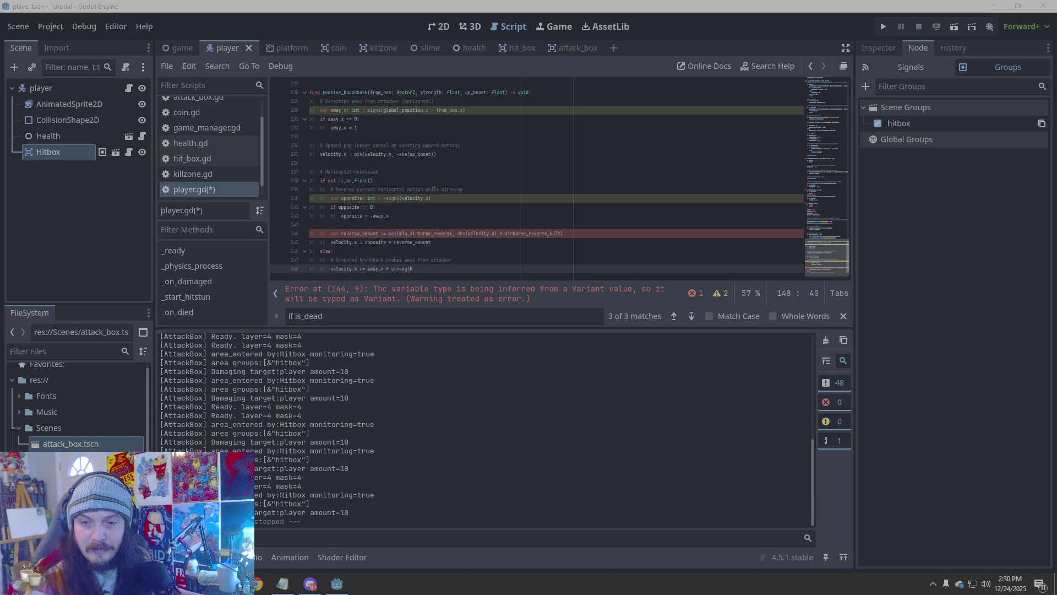
Switch away from Godot to fetch the fix and review the script
{"action": "left_click", "coordinate": [599, 323]}
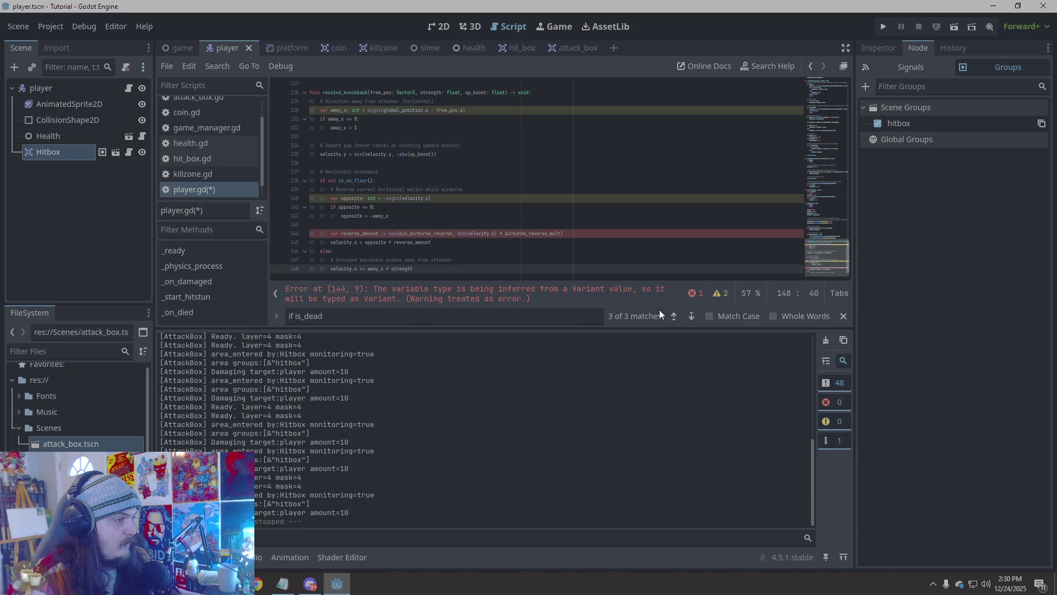
{"action": "key", "text": "alt+Tab"}
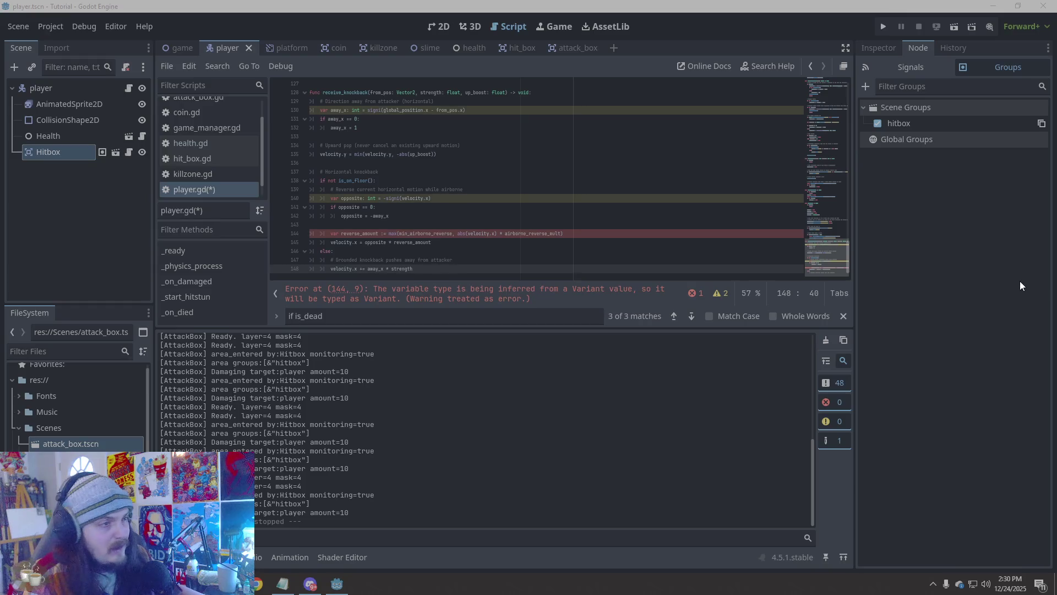
{"action": "scroll", "coordinate": [682, 237], "scroll_direction": "up", "scroll_amount": 5}
{"action": "scroll", "coordinate": [682, 239], "scroll_direction": "down", "scroll_amount": 5}
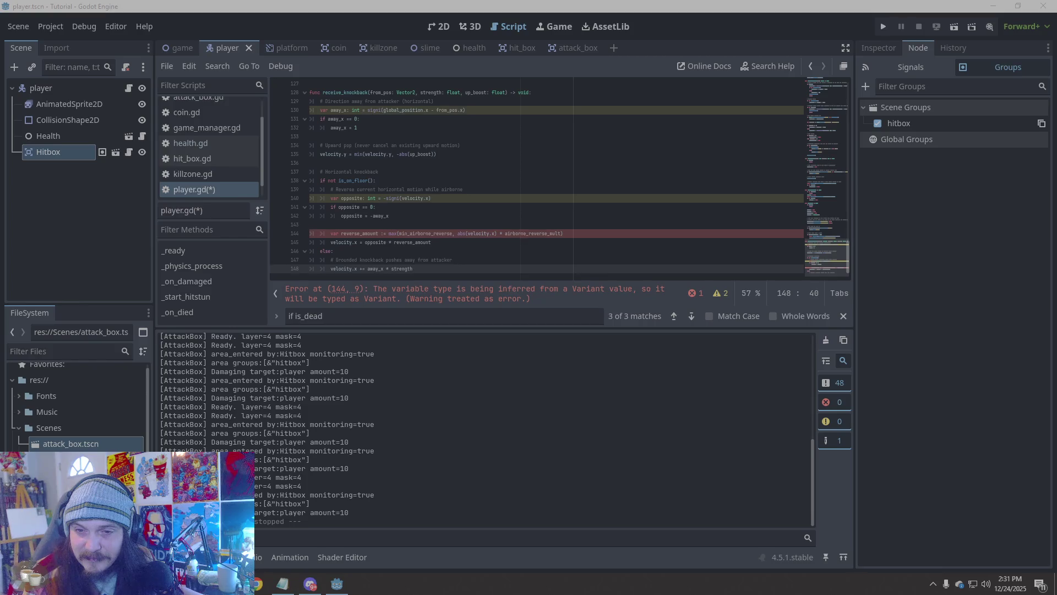
{"action": "scroll", "coordinate": [558, 199], "scroll_direction": "up", "scroll_amount": 20}
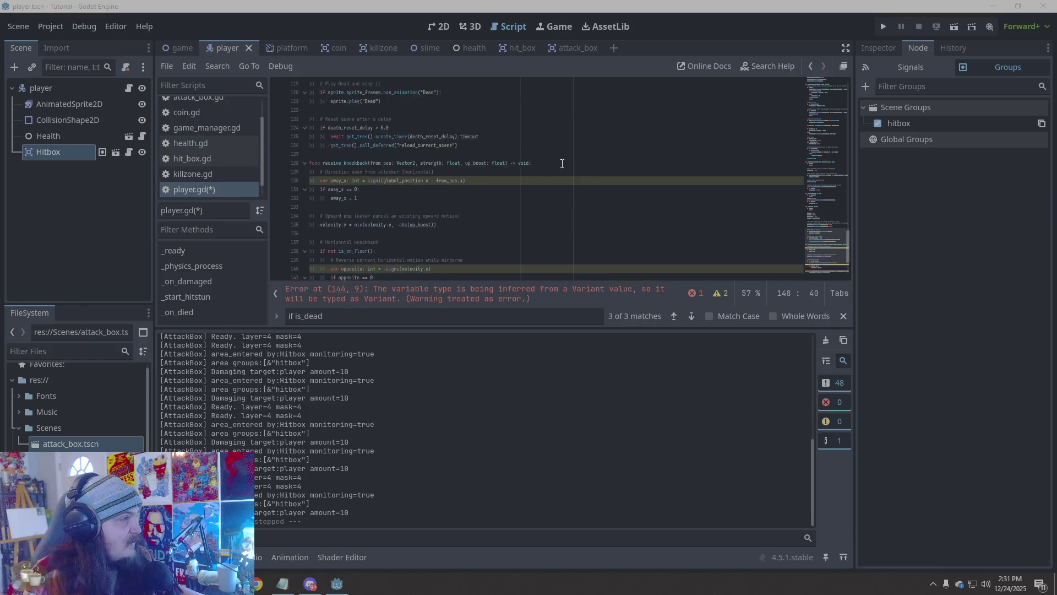
{"action": "scroll", "coordinate": [558, 199], "scroll_direction": "up", "scroll_amount": 15}
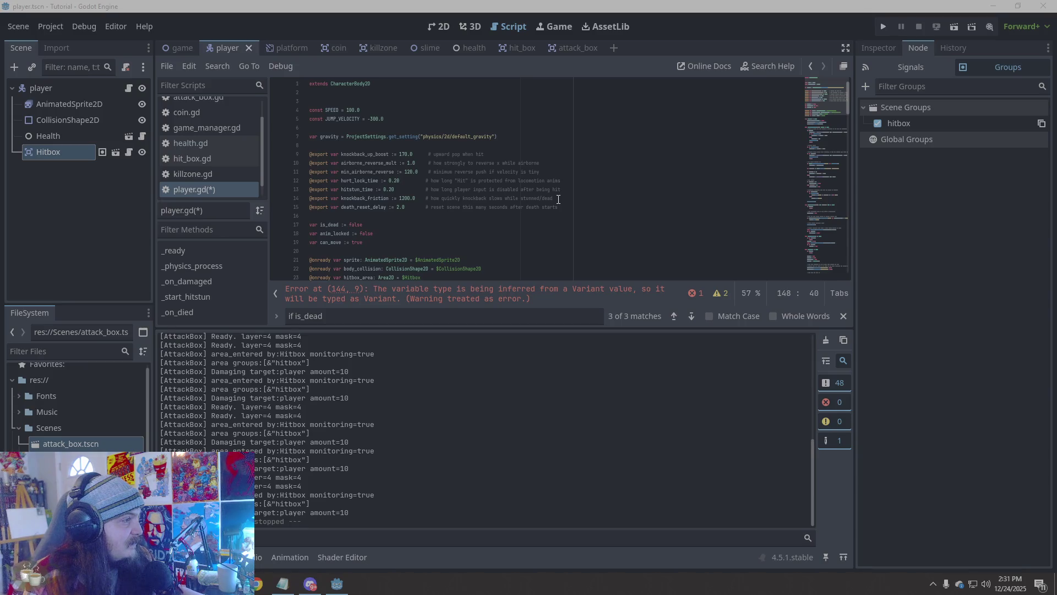
{"action": "scroll", "coordinate": [558, 199], "scroll_direction": "down", "scroll_amount": 1}
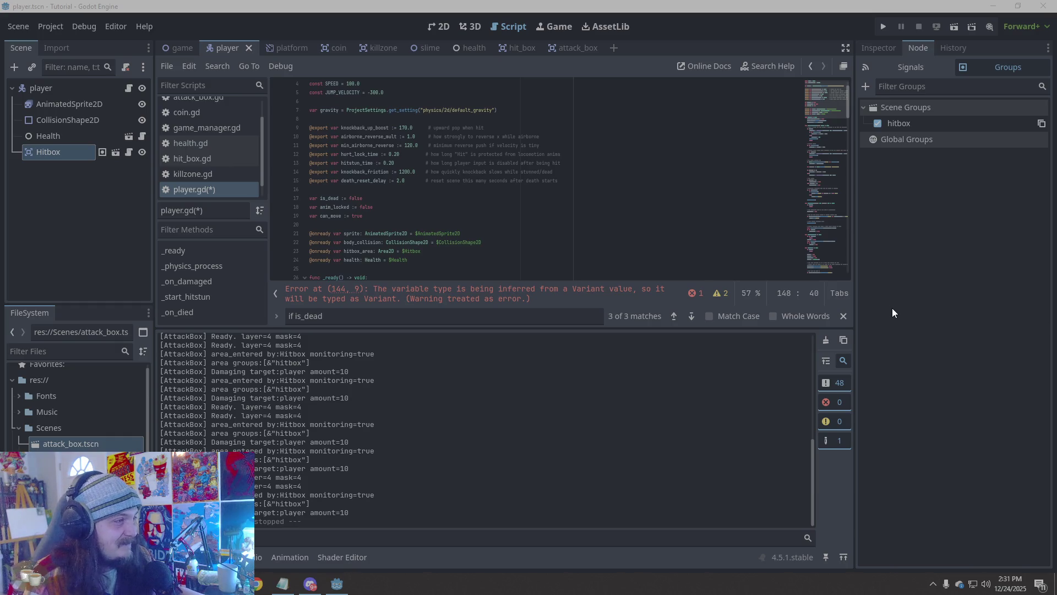
{"action": "scroll", "coordinate": [507, 227], "scroll_direction": "up", "scroll_amount": 1}
{"action": "scroll", "coordinate": [507, 227], "scroll_direction": "down", "scroll_amount": 1}
{"action": "scroll", "coordinate": [507, 227], "scroll_direction": "down", "scroll_amount": 1}
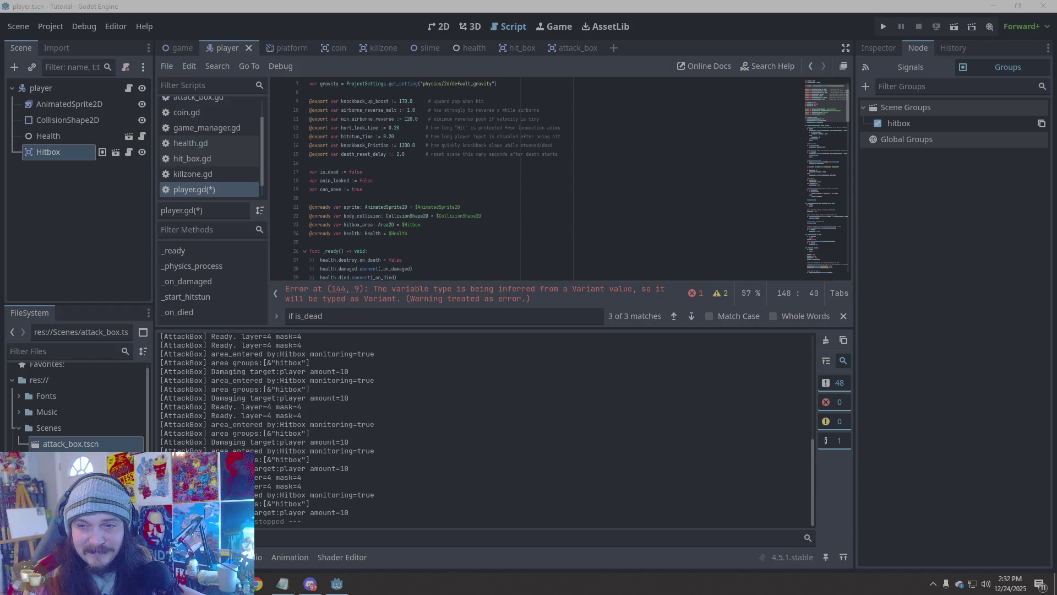
Find line 144 and replace it with the float-typed maxf reverse_amount declaration
{"action": "triple_click", "coordinate": [401, 316]}
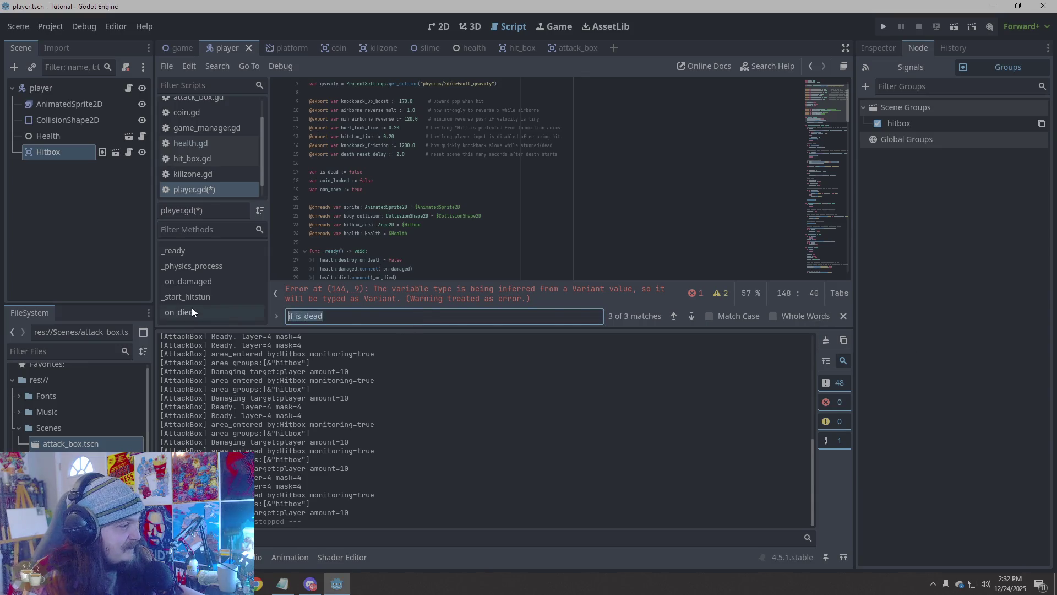
{"action": "key", "text": "ctrl+v"}
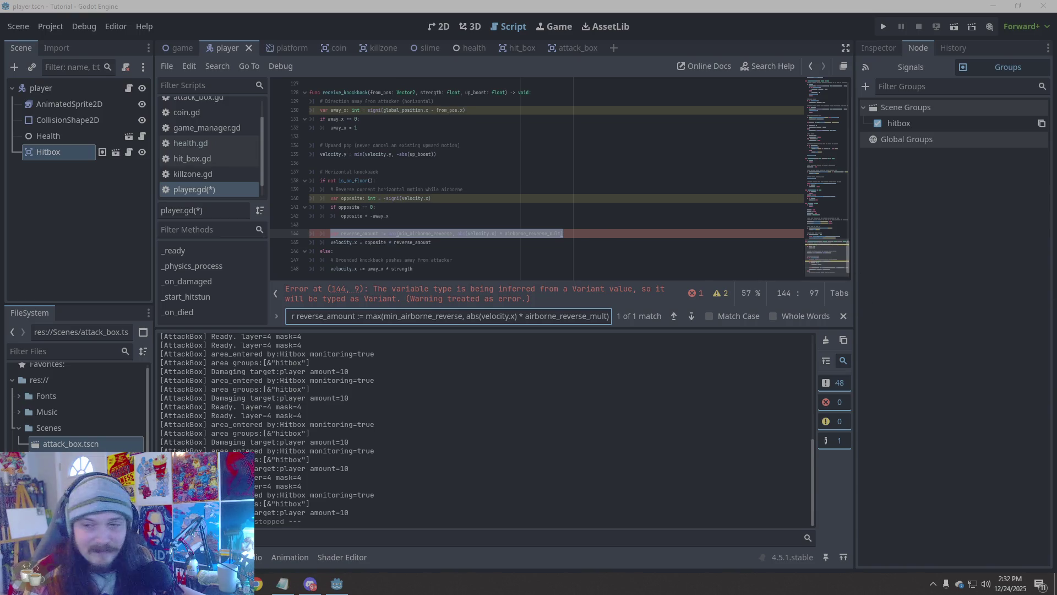
{"action": "right_click", "coordinate": [530, 237]}
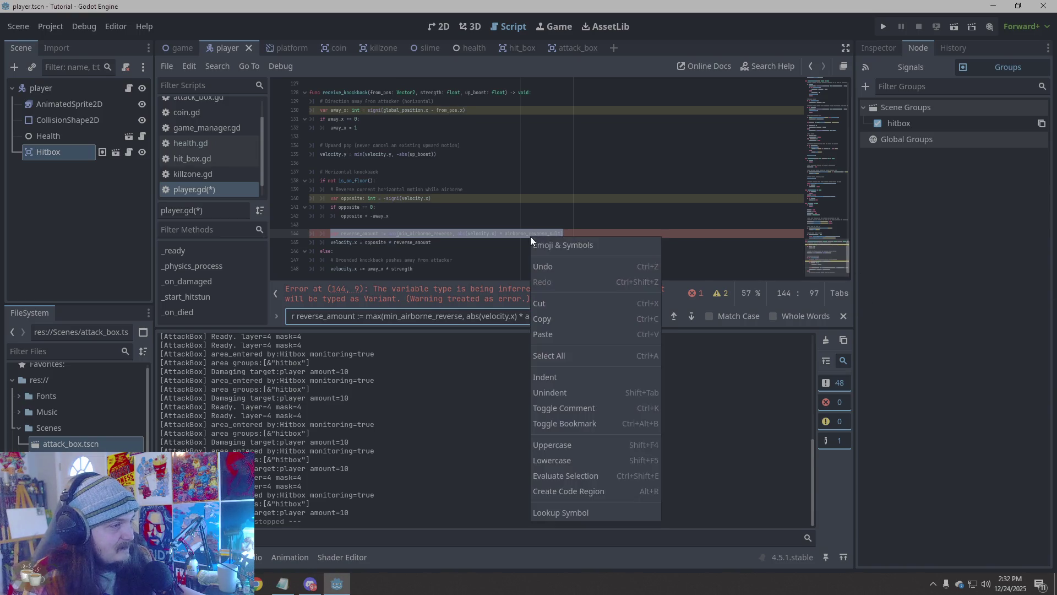
{"action": "left_click", "coordinate": [560, 332]}
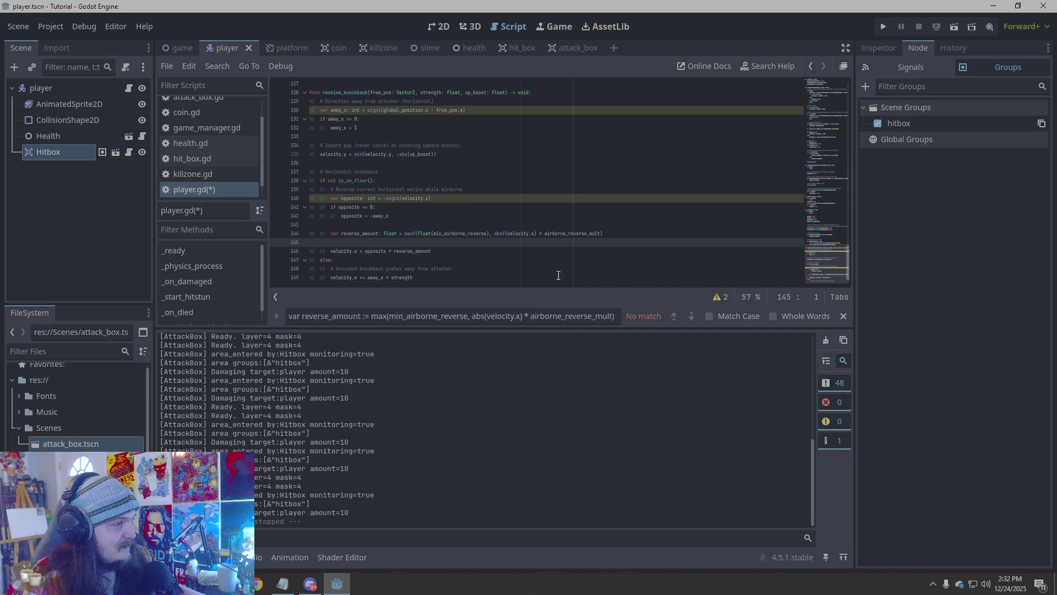
{"action": "left_click", "coordinate": [525, 235]}
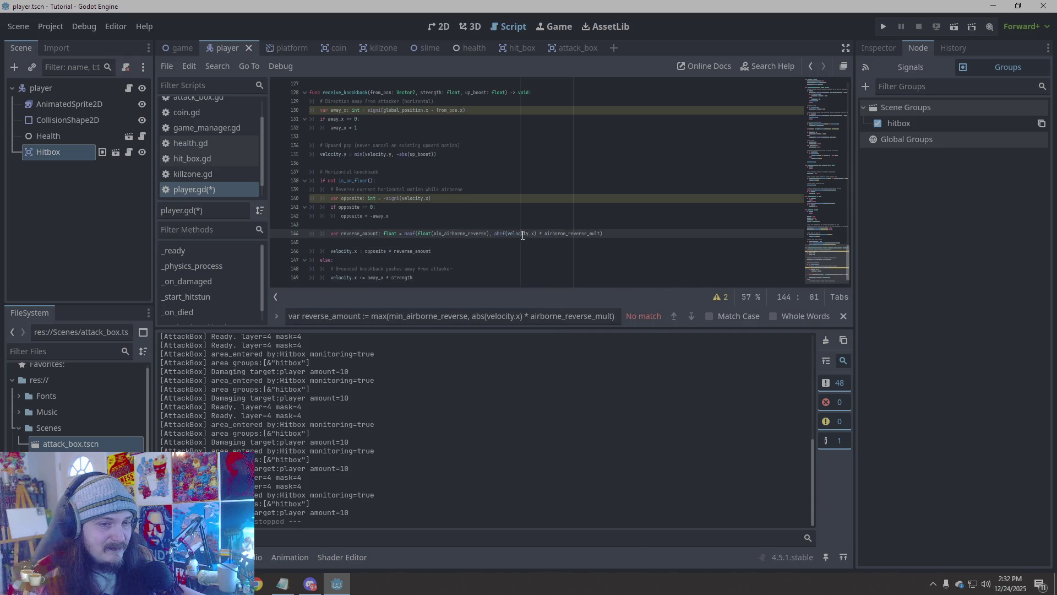
{"action": "scroll", "coordinate": [540, 215], "scroll_direction": "up", "scroll_amount": 1}
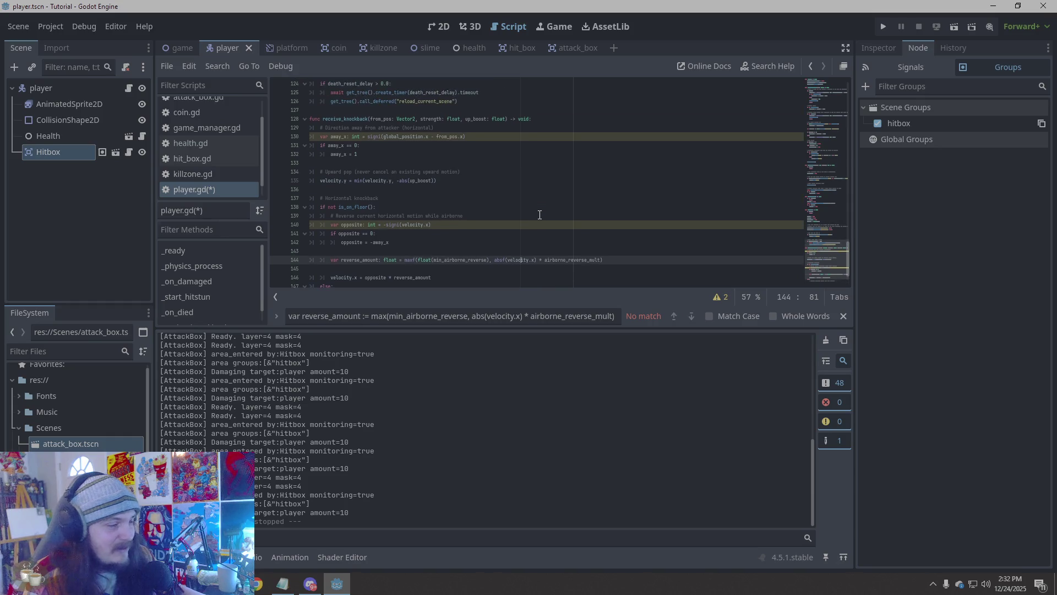
{"action": "scroll", "coordinate": [539, 214], "scroll_direction": "down", "scroll_amount": 1}
{"action": "left_click", "coordinate": [421, 199]}
List the two narrowing-conversion warnings and select the Line 130 warning text
{"action": "left_click", "coordinate": [724, 298]}
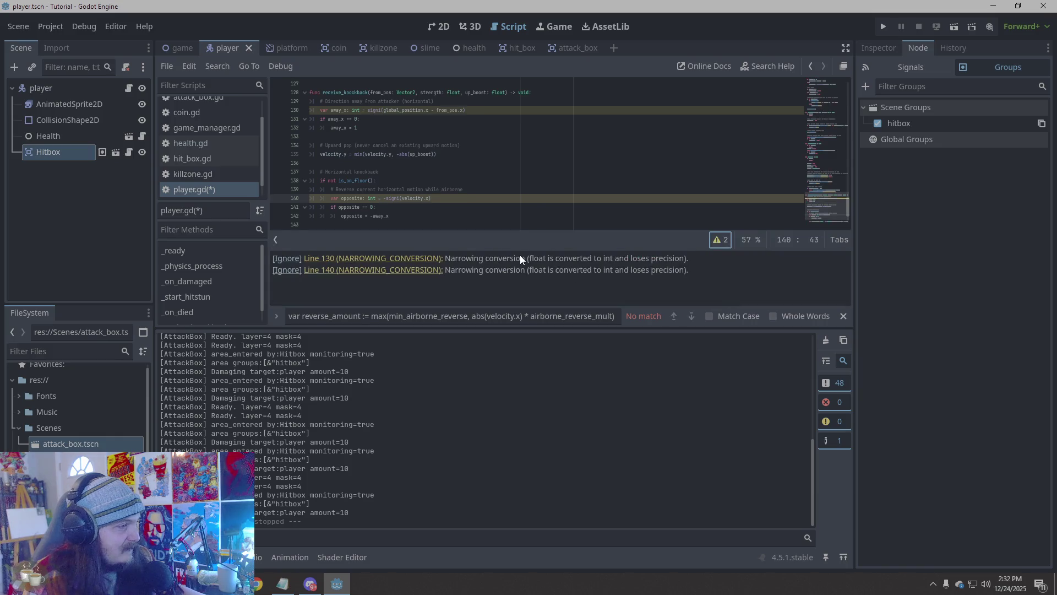
{"action": "left_click_drag", "start_coordinate": [701, 259], "coordinate": [265, 258]}
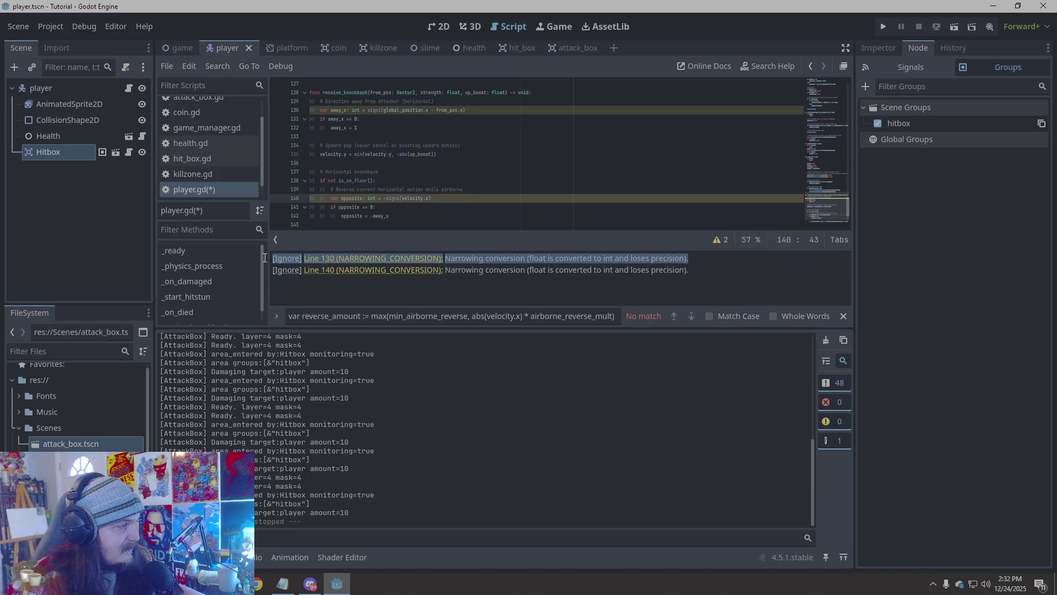
{"action": "key", "text": "alt+Tab"}
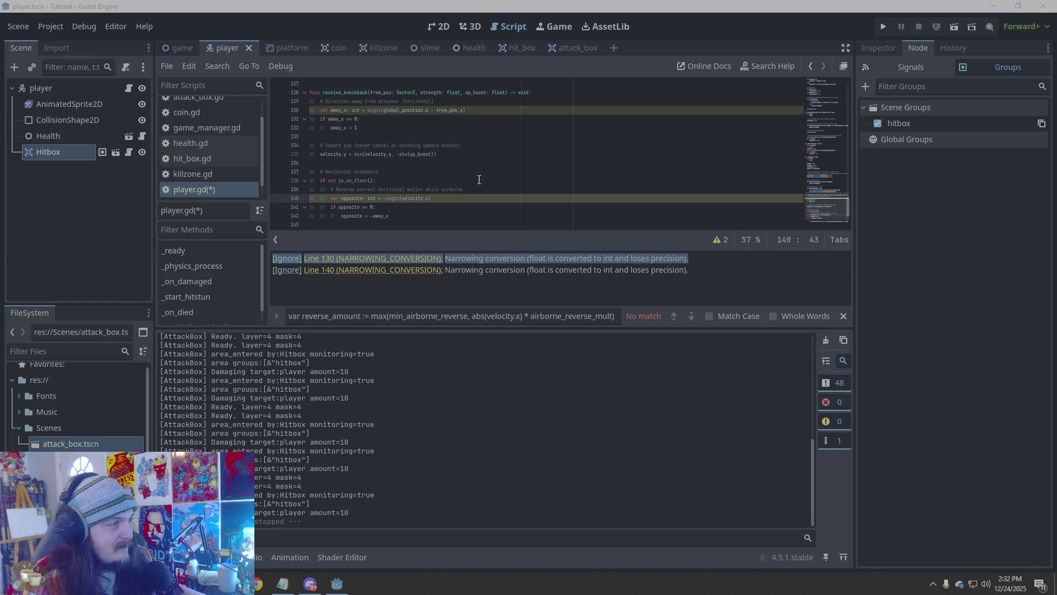
{"action": "scroll", "coordinate": [484, 182], "scroll_direction": "up", "scroll_amount": 10}
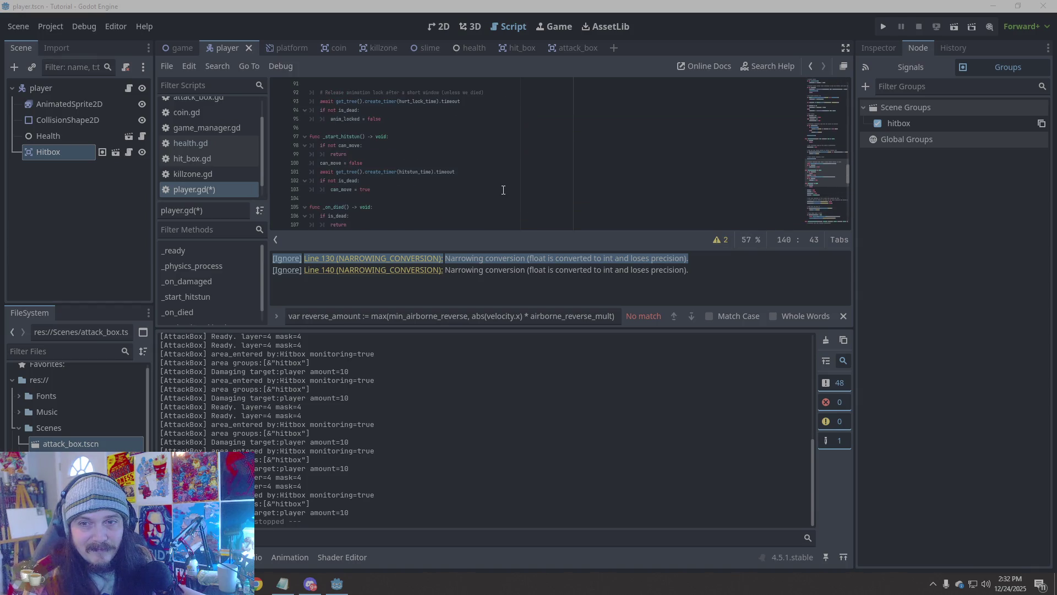
{"action": "scroll", "coordinate": [503, 189], "scroll_direction": "up", "scroll_amount": 6}
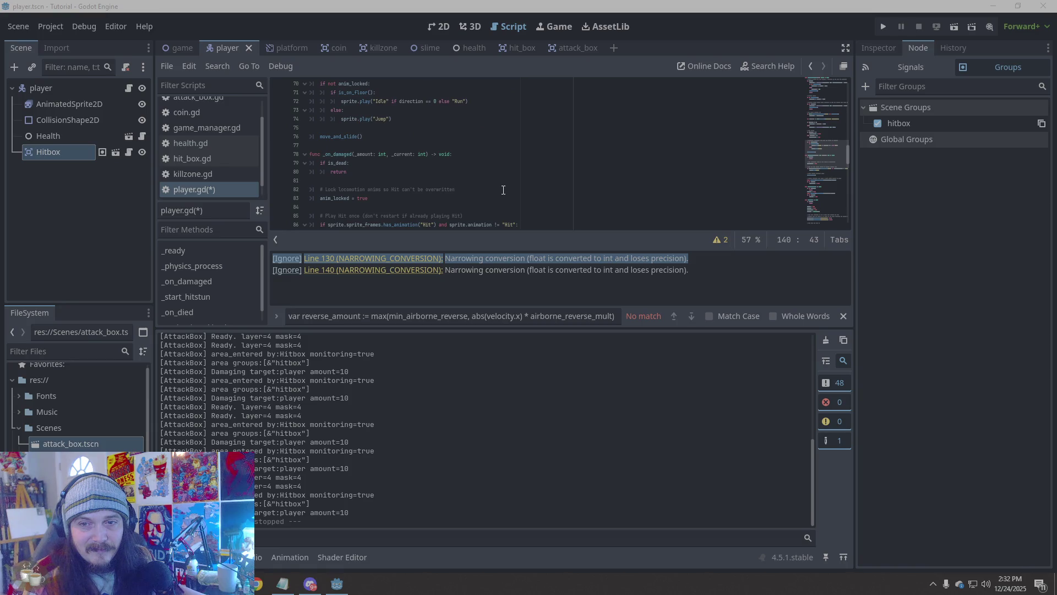
{"action": "scroll", "coordinate": [503, 190], "scroll_direction": "up", "scroll_amount": 17}
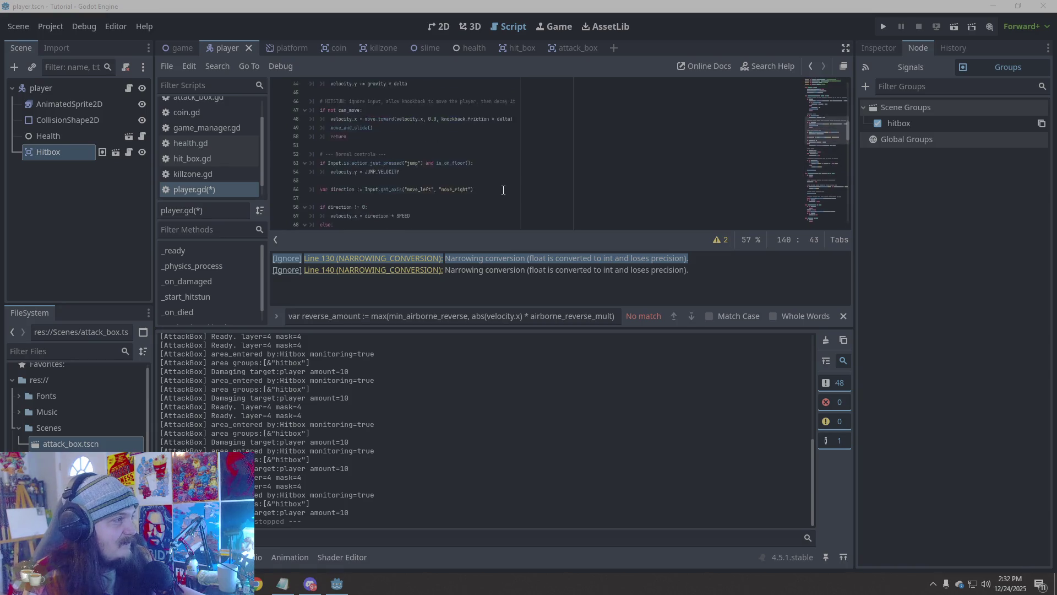
{"action": "scroll", "coordinate": [504, 190], "scroll_direction": "up", "scroll_amount": 2}
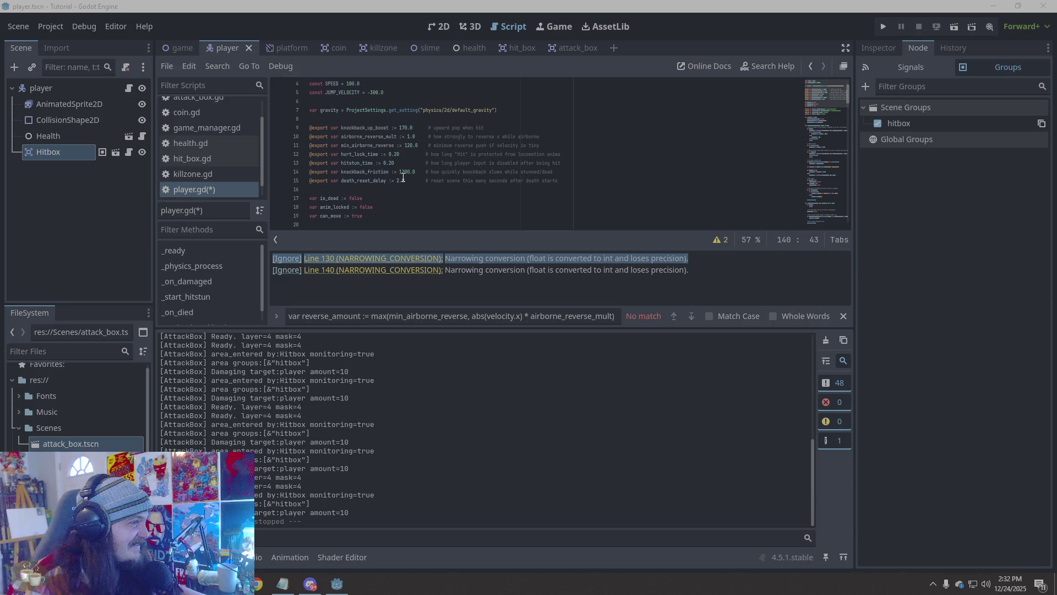
{"action": "scroll", "coordinate": [518, 204], "scroll_direction": "down", "scroll_amount": 4}
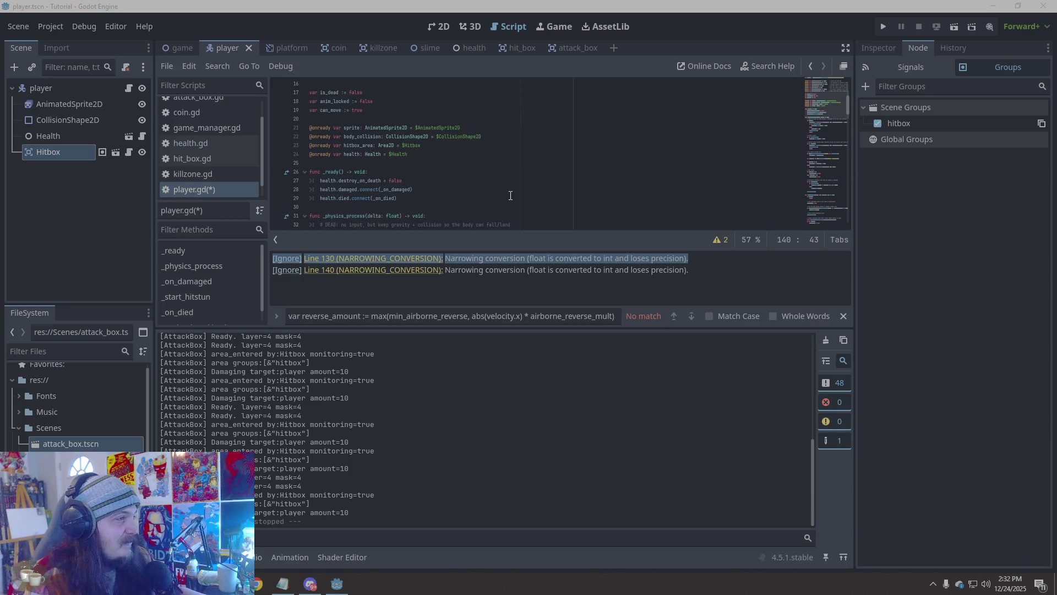
{"action": "scroll", "coordinate": [508, 194], "scroll_direction": "down", "scroll_amount": 20}
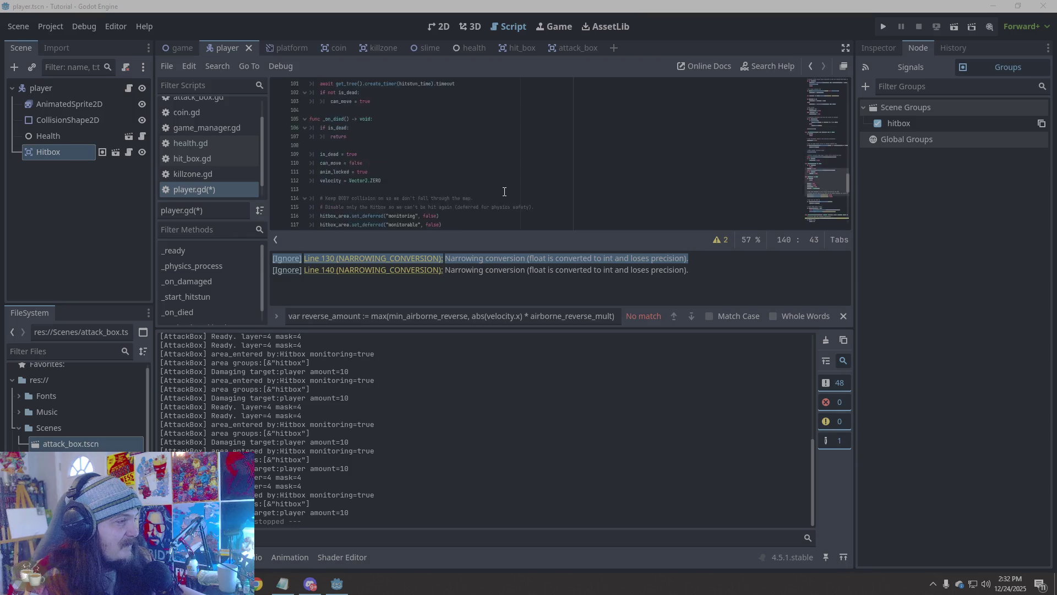
{"action": "scroll", "coordinate": [504, 192], "scroll_direction": "up", "scroll_amount": 3}
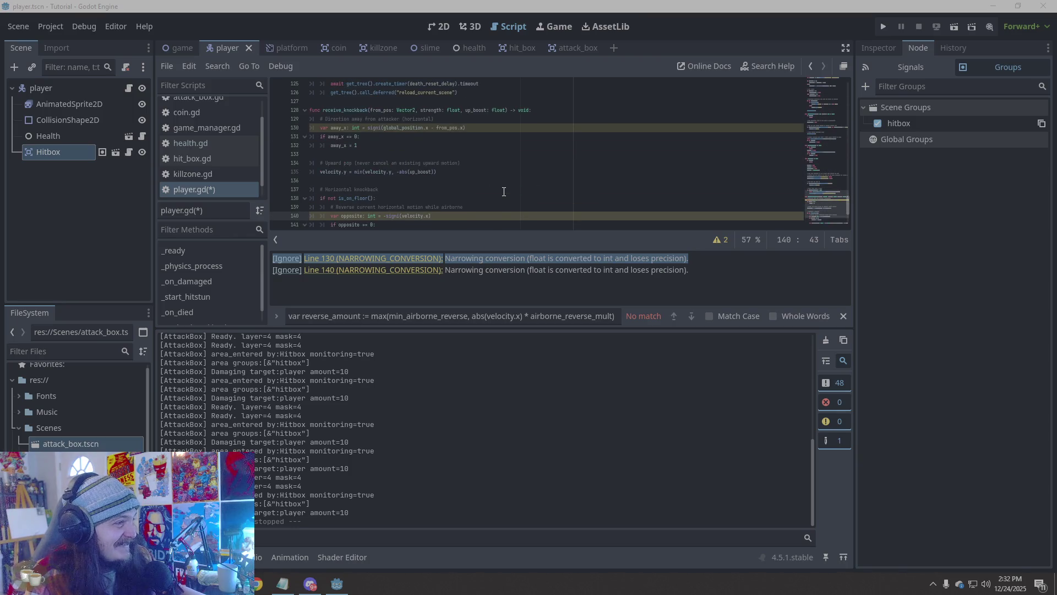
{"action": "scroll", "coordinate": [504, 192], "scroll_direction": "up", "scroll_amount": 2}
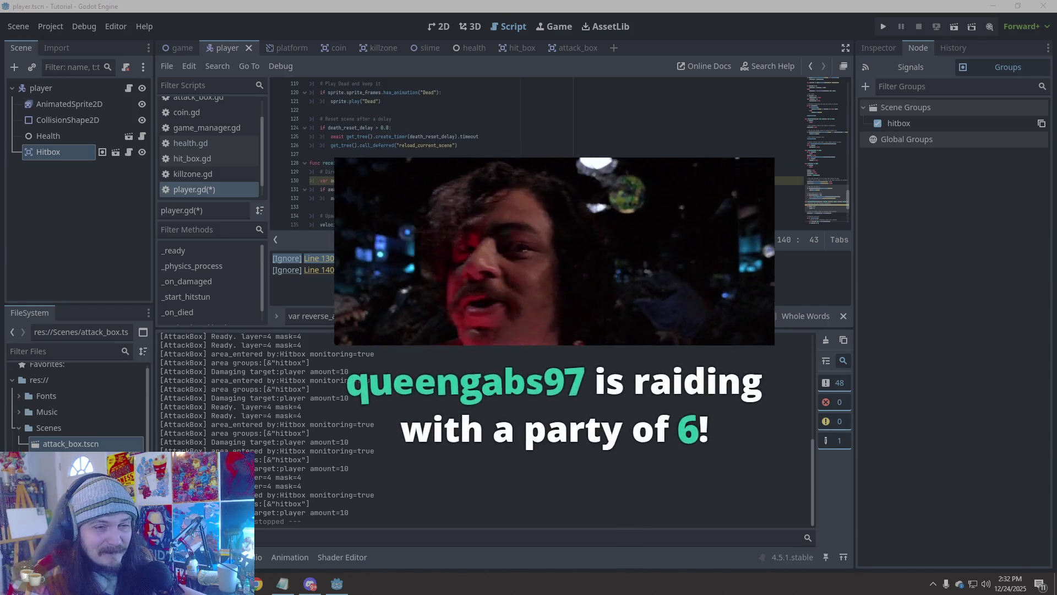
{"action": "scroll", "coordinate": [504, 191], "scroll_direction": "down", "scroll_amount": 5}
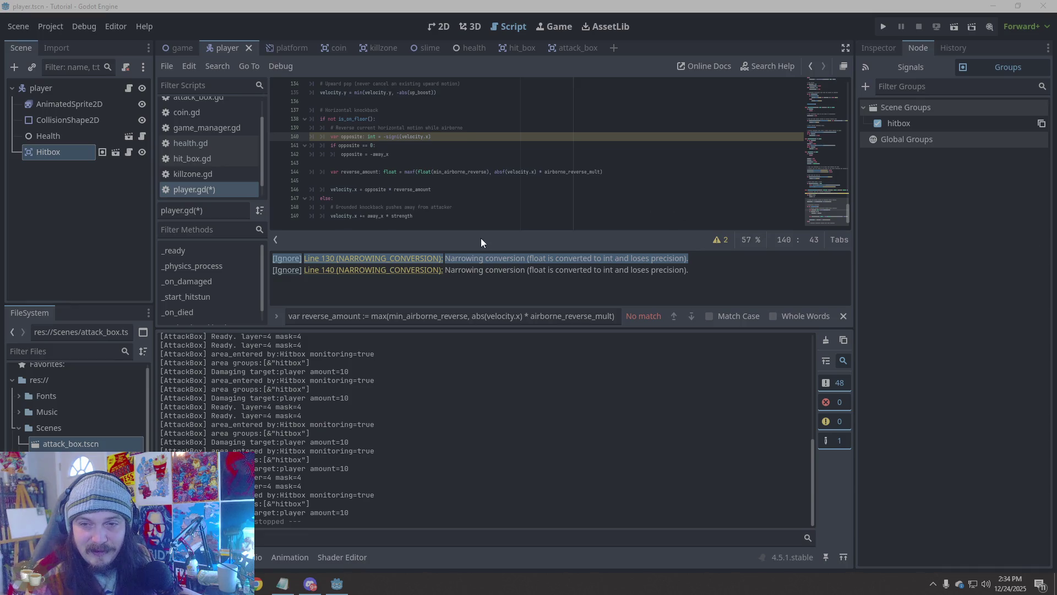
Scroll to the top of player.gd and adjust the blank line after the state variables
{"action": "scroll", "coordinate": [504, 206], "scroll_direction": "up", "scroll_amount": 6}
{"action": "scroll", "coordinate": [508, 200], "scroll_direction": "up", "scroll_amount": 20}
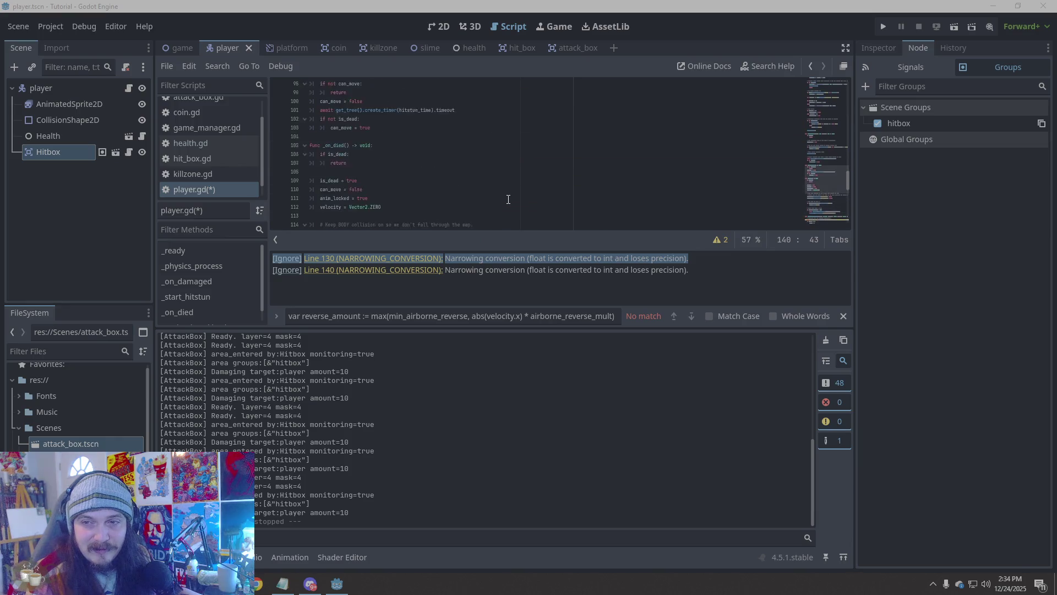
{"action": "scroll", "coordinate": [508, 201], "scroll_direction": "up", "scroll_amount": 13}
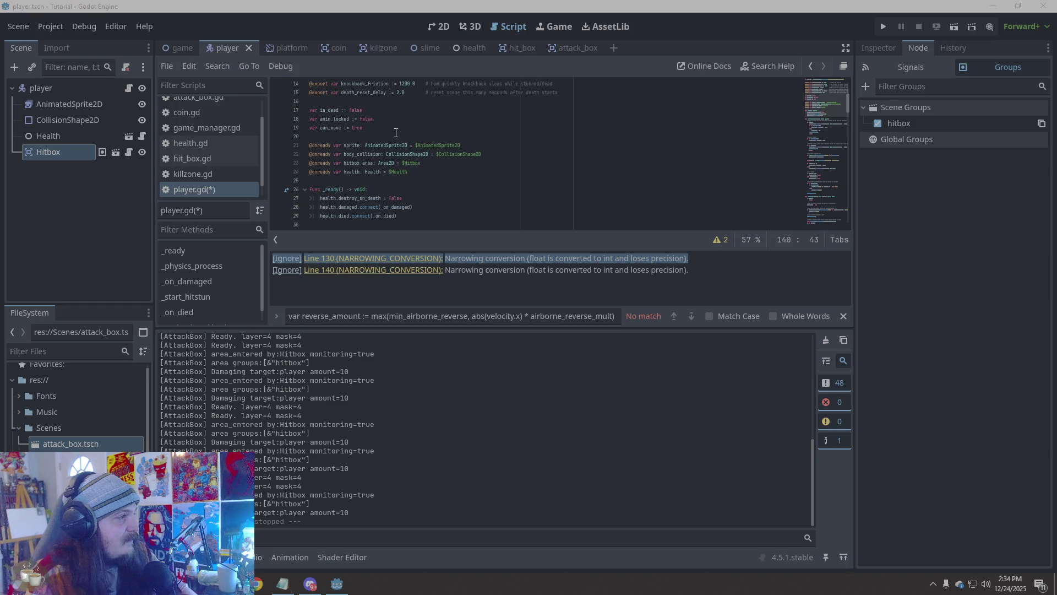
{"action": "left_click", "coordinate": [391, 129]}
{"action": "key", "text": "Return"}
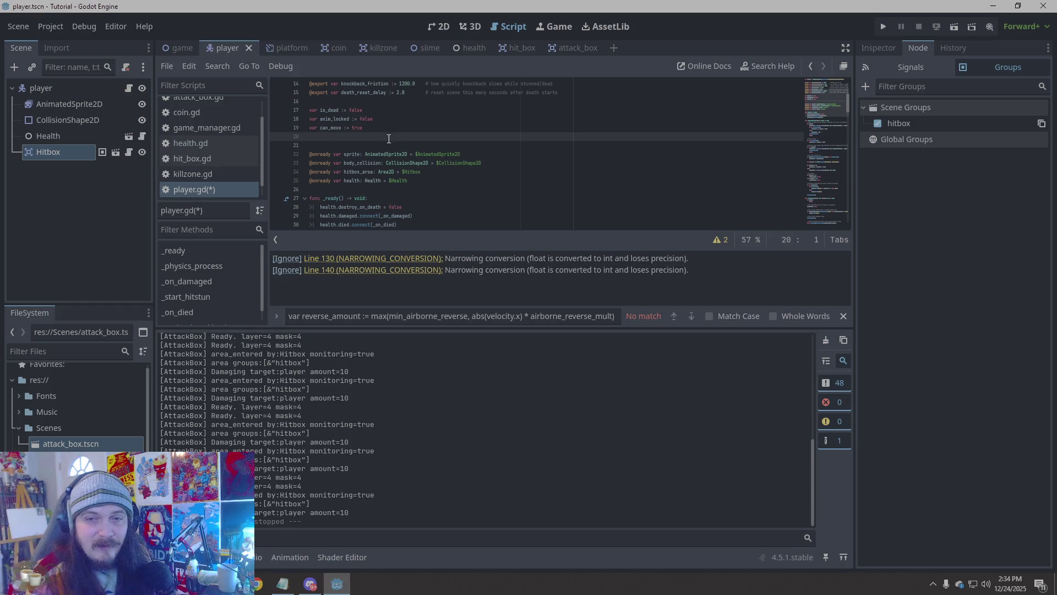
{"action": "key", "text": "BackSpace"}
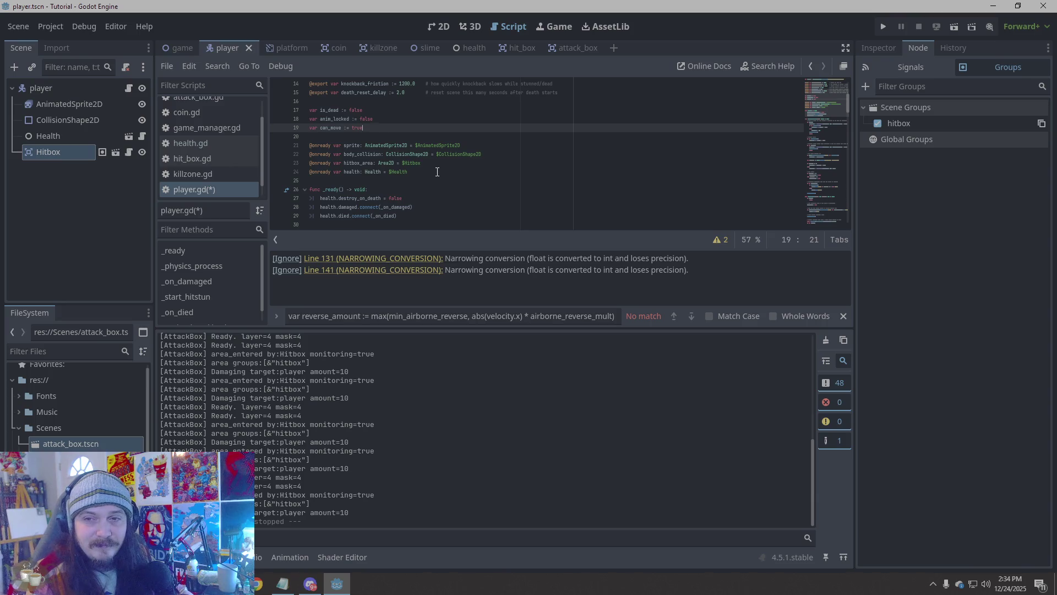
{"action": "left_click", "coordinate": [433, 172]}
{"action": "key", "text": "Return"}
{"action": "type", "text": "@export var airborne_reverse_mult: float = 1.0 @export var min_airborne_reverse: float = 120.0"}
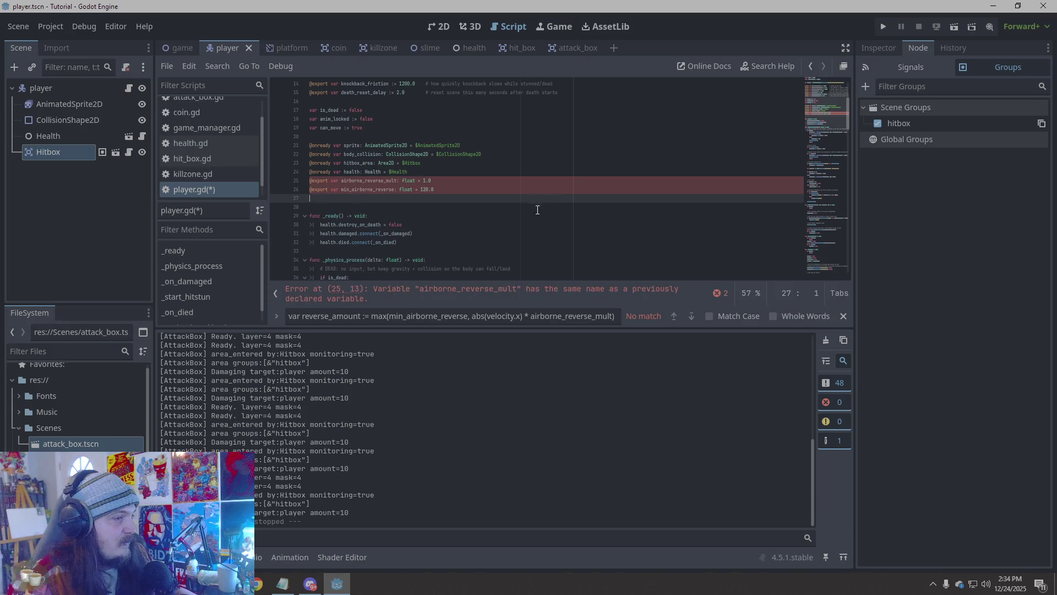
{"action": "key", "text": "ctrl+z"}
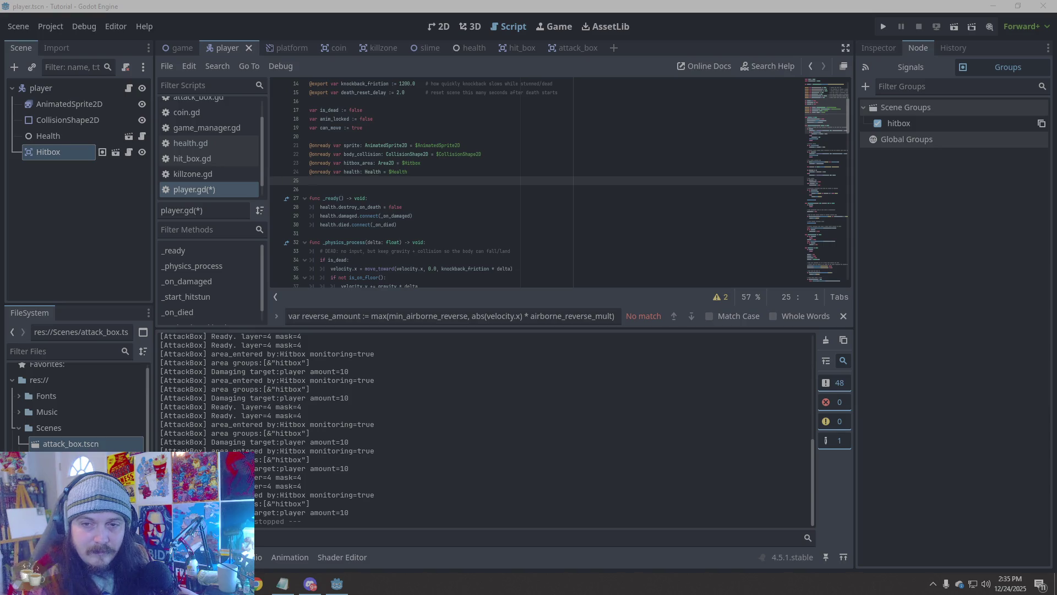
Replace player.gd's code with the revised script containing Combat Tuning and Knockback behavior exports
{"action": "left_click", "coordinate": [573, 215]}
{"action": "scroll", "coordinate": [546, 241], "scroll_direction": "down", "scroll_amount": 15}
{"action": "scroll", "coordinate": [545, 241], "scroll_direction": "down", "scroll_amount": 3}
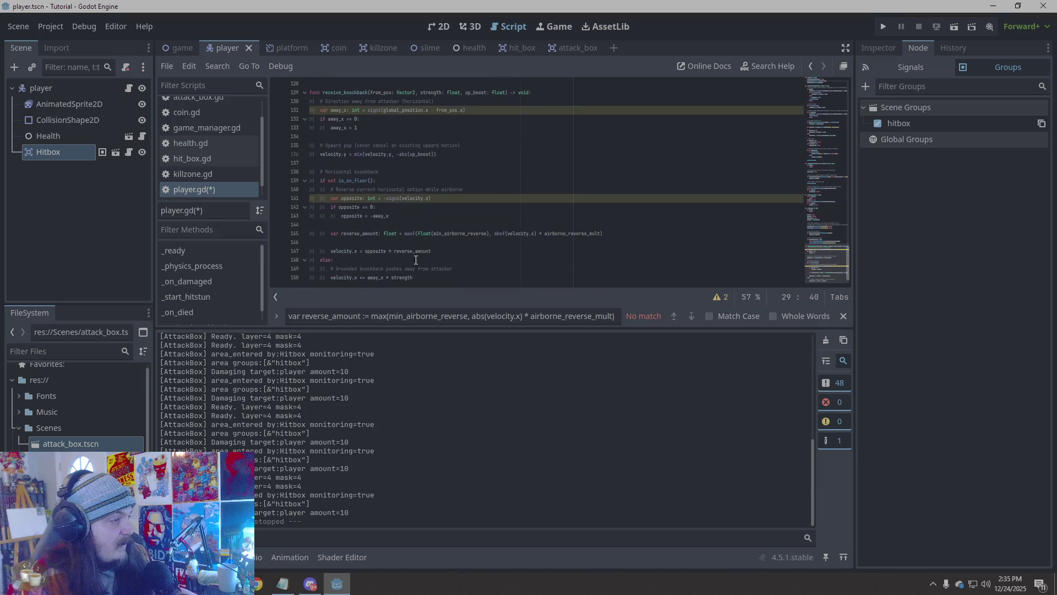
{"action": "mouse_move", "coordinate": [470, 278]}
{"action": "left_mouse_down"}
{"action": "mouse_move", "coordinate": [420, 172]}
{"action": "mouse_move", "coordinate": [354, 190]}
{"action": "mouse_move", "coordinate": [299, 156]}
{"action": "left_mouse_up"}
{"action": "key", "text": "ctrl+End"}
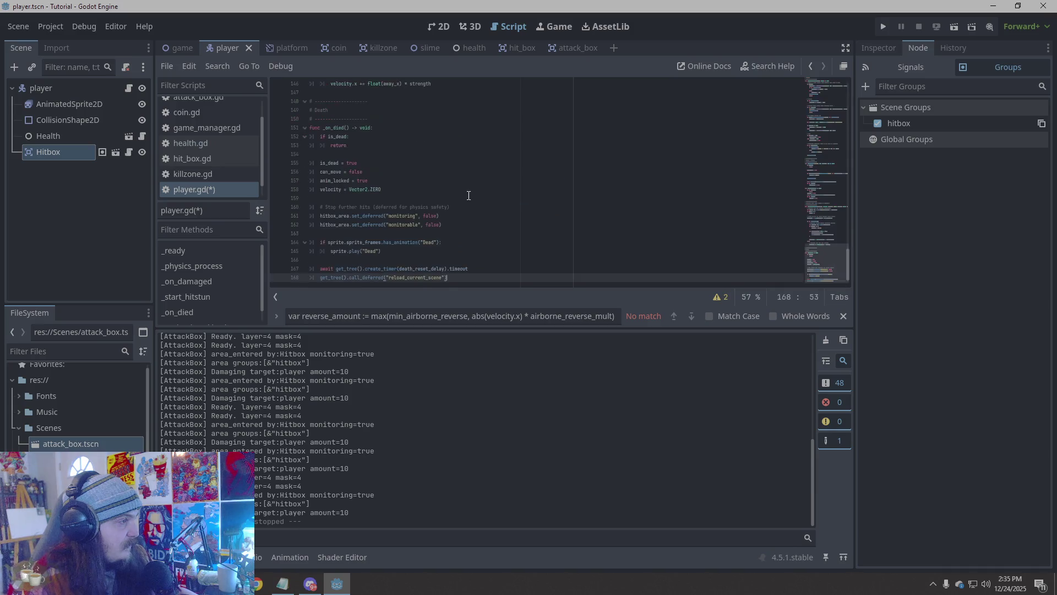
{"action": "scroll", "coordinate": [512, 224], "scroll_direction": "up", "scroll_amount": 20}
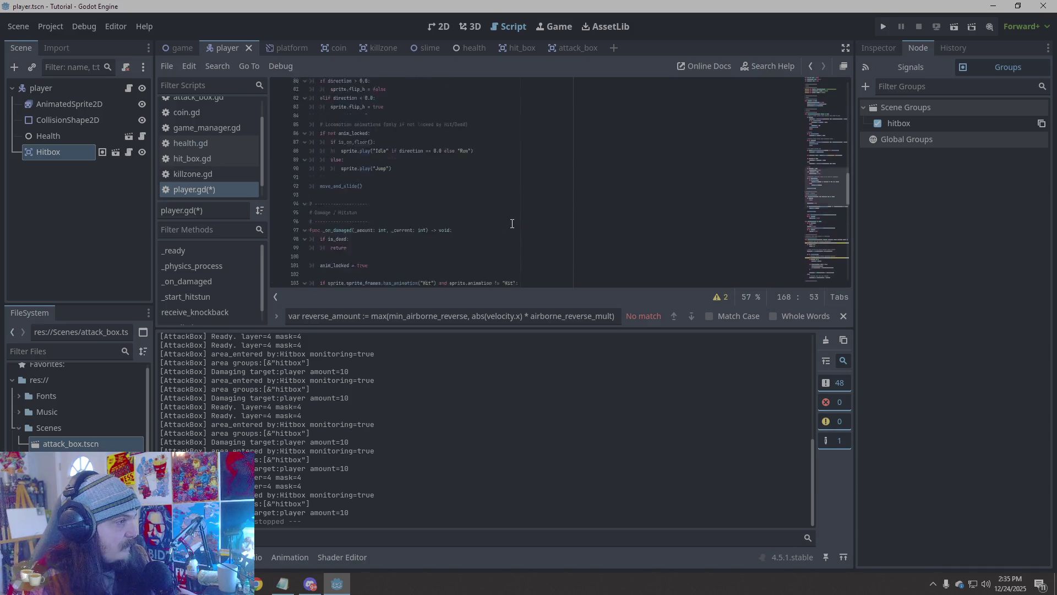
{"action": "scroll", "coordinate": [512, 224], "scroll_direction": "up", "scroll_amount": 12}
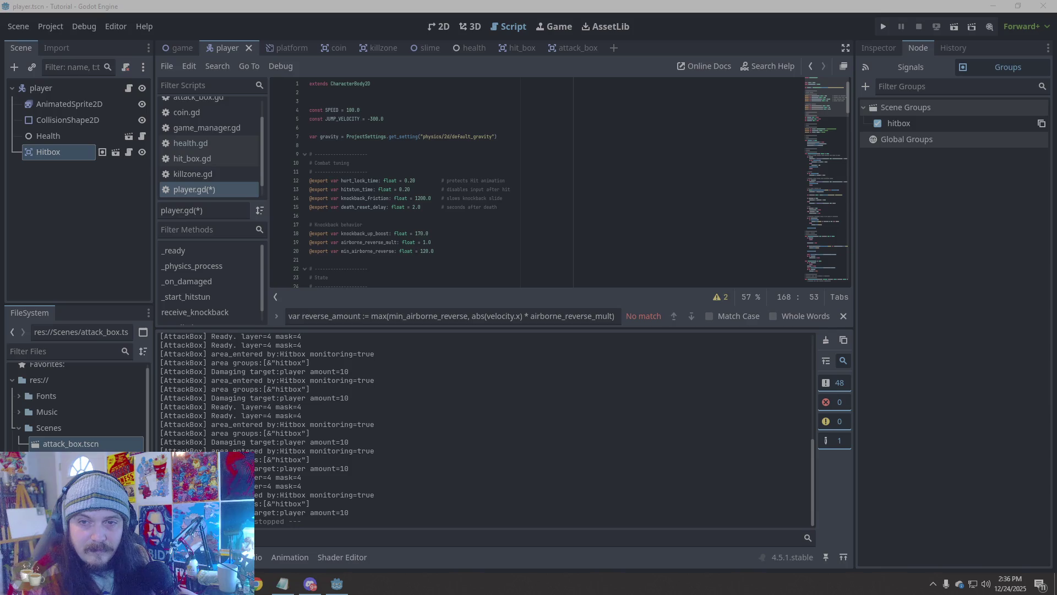
Paste the Movement tuning header with typed SPEED and JUMP_VELOCITY over lines 1–5
{"action": "left_click_drag", "start_coordinate": [387, 119], "coordinate": [220, 83]}
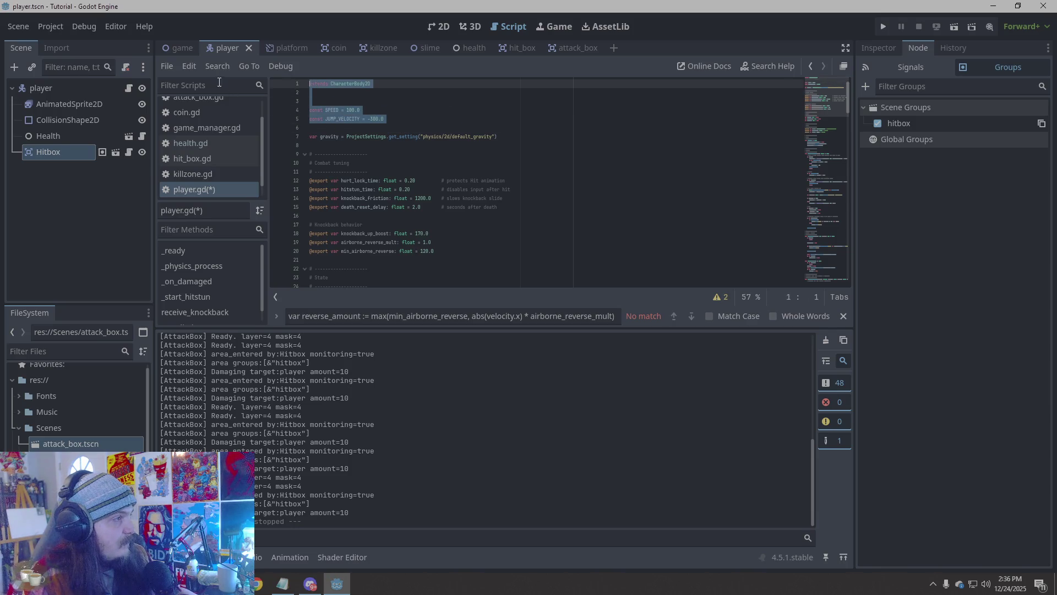
{"action": "key", "text": "ctrl+v"}
{"action": "left_click", "coordinate": [620, 180]}
{"action": "scroll", "coordinate": [615, 216], "scroll_direction": "down", "scroll_amount": 1}
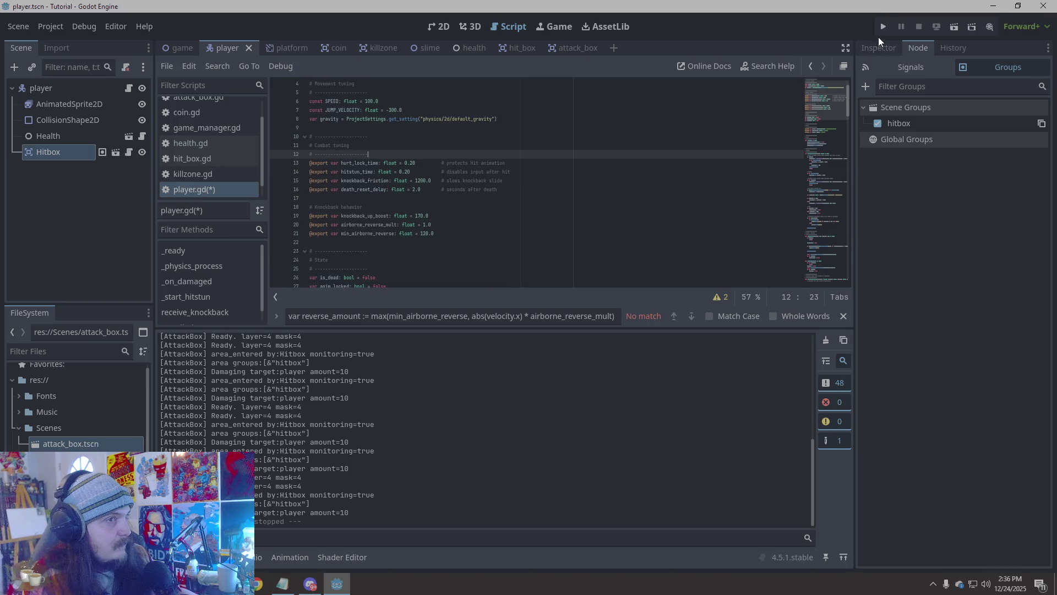
{"action": "scroll", "coordinate": [527, 199], "scroll_direction": "down", "scroll_amount": 20}
{"action": "scroll", "coordinate": [527, 199], "scroll_direction": "down", "scroll_amount": 11}
{"action": "scroll", "coordinate": [527, 199], "scroll_direction": "down", "scroll_amount": 2}
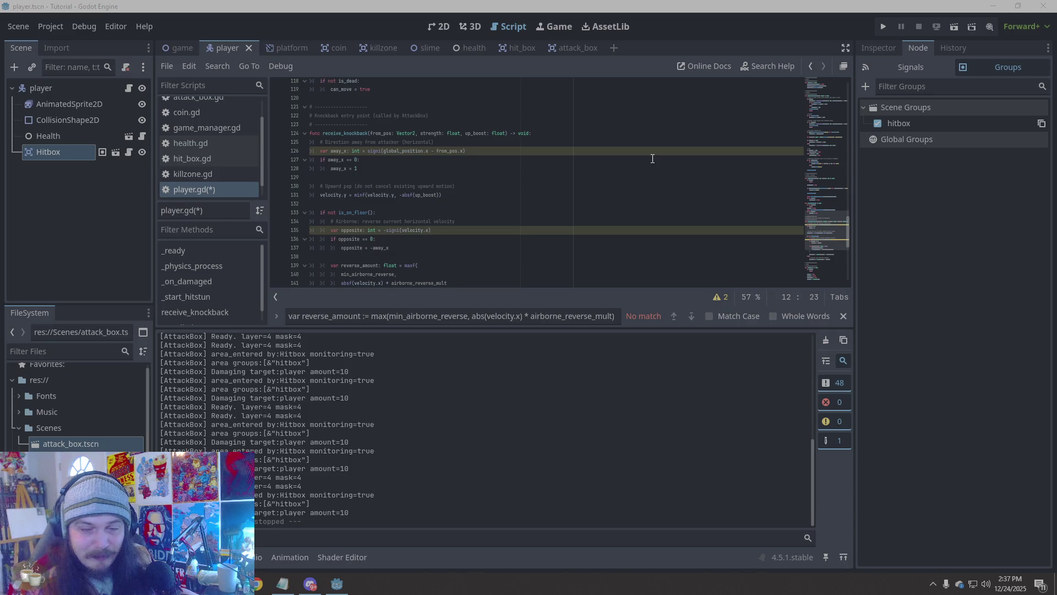
Switch to the attack_box scene and open AttackBox.gd
{"action": "left_click", "coordinate": [580, 48]}
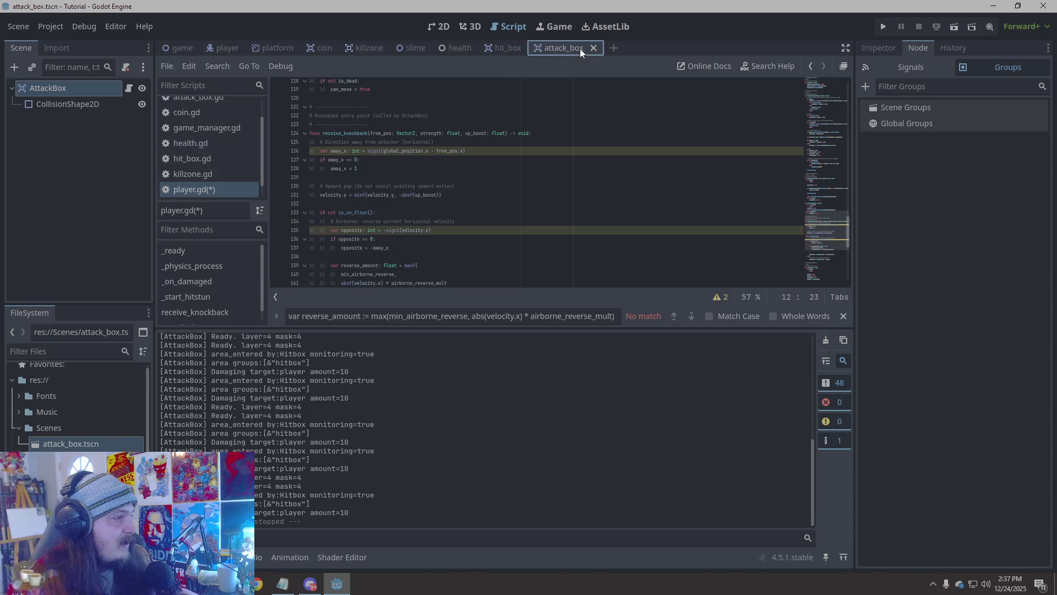
{"action": "scroll", "coordinate": [220, 113], "scroll_direction": "up", "scroll_amount": 2}
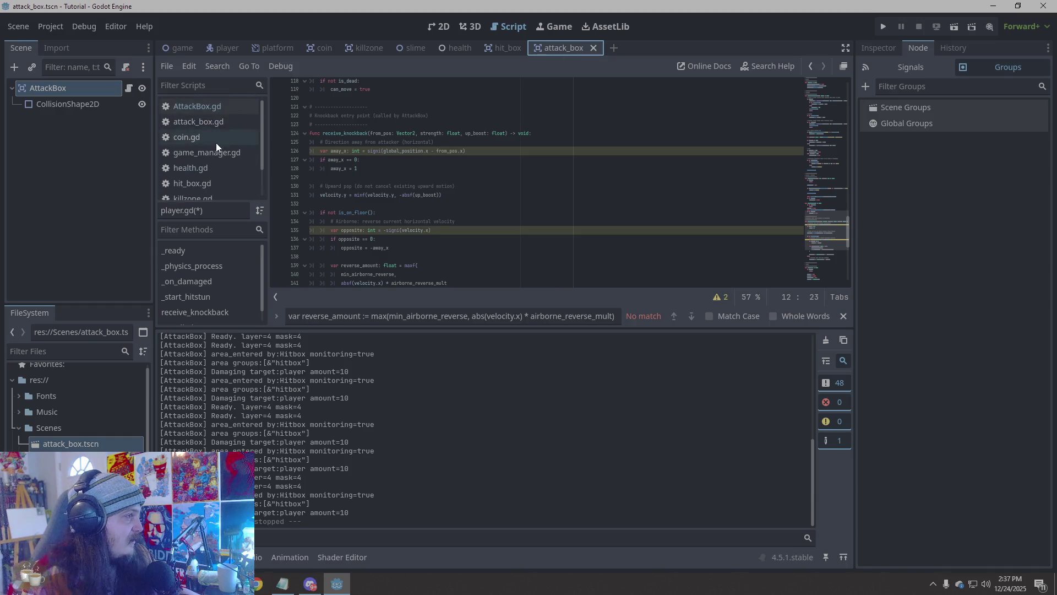
{"action": "left_click", "coordinate": [214, 107]}
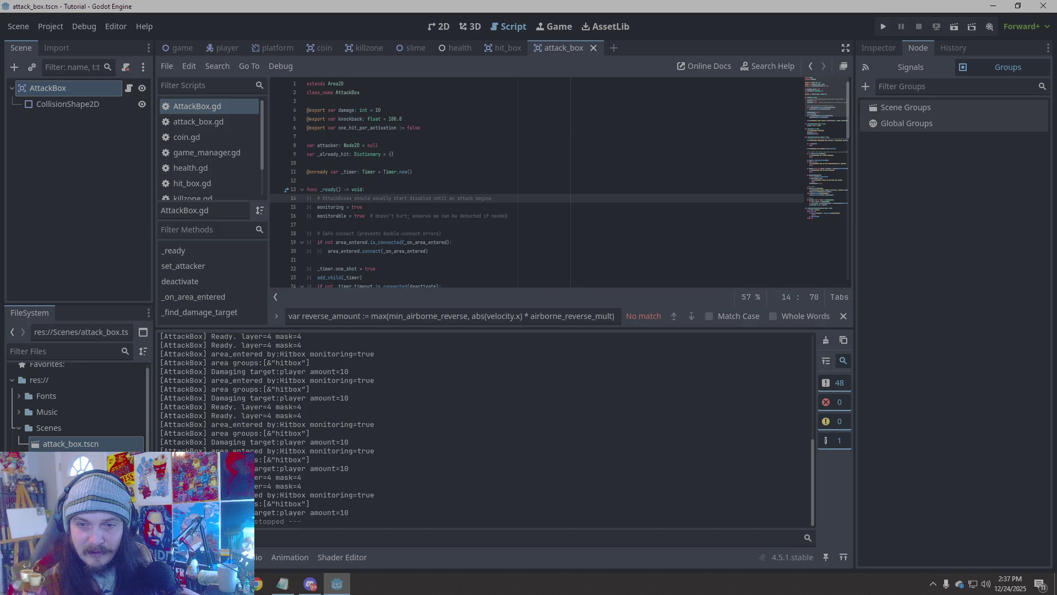
Search AttackBox.gd for the receive_knockback has_method check and inspect the monitorable line
{"action": "triple_click", "coordinate": [538, 316]}
{"action": "type", "text": "if target.has_method(\"receive_knockback\"):"}
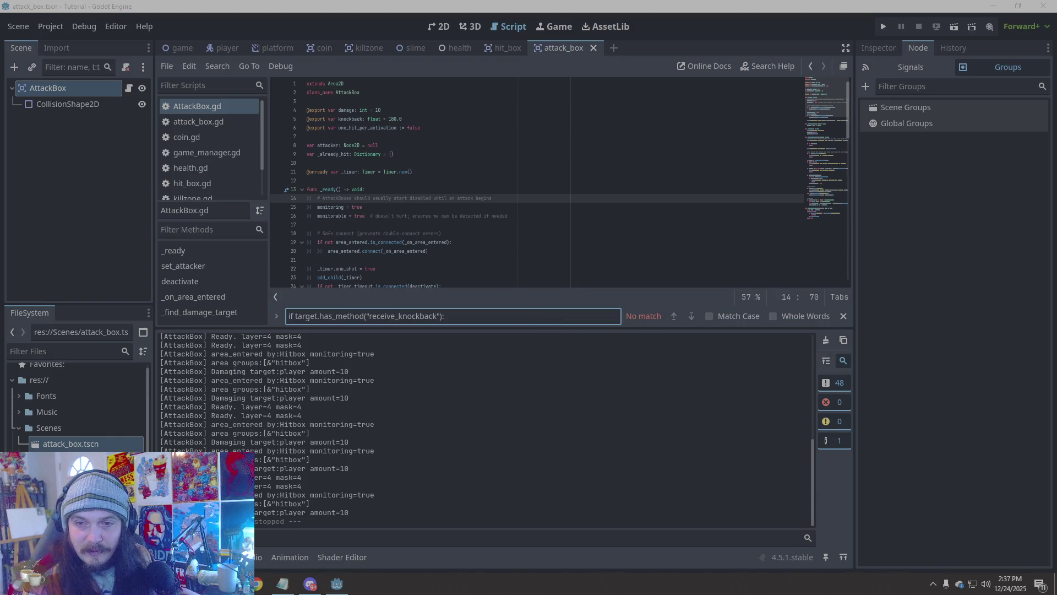
{"action": "left_click", "coordinate": [416, 208]}
{"action": "scroll", "coordinate": [415, 213], "scroll_direction": "down", "scroll_amount": 1}
{"action": "scroll", "coordinate": [416, 213], "scroll_direction": "down", "scroll_amount": 1}
{"action": "left_click", "coordinate": [477, 189]}
{"action": "left_click", "coordinate": [544, 167]}
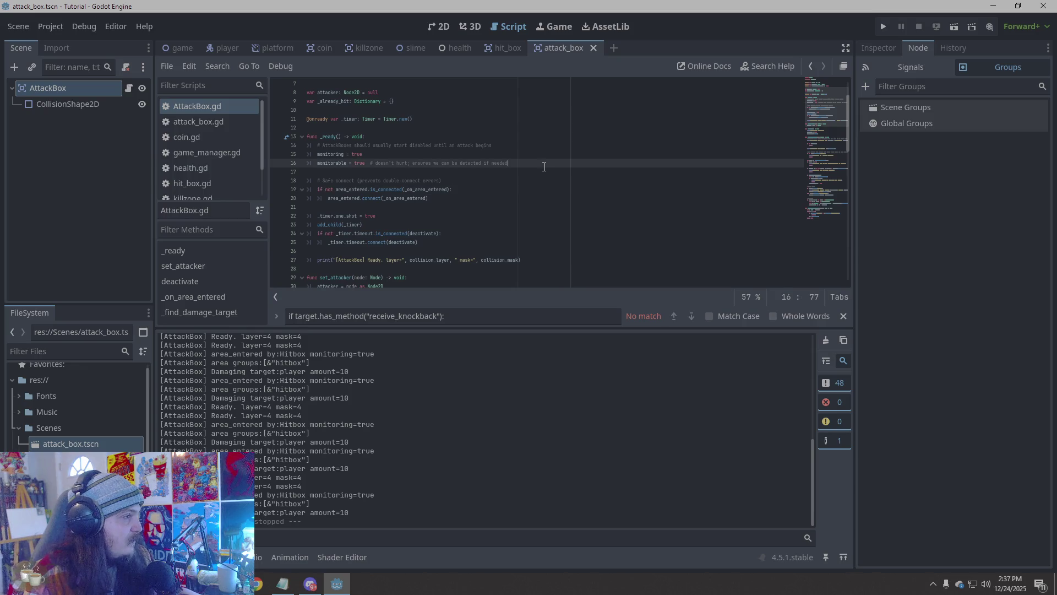
{"action": "scroll", "coordinate": [537, 173], "scroll_direction": "down", "scroll_amount": 8}
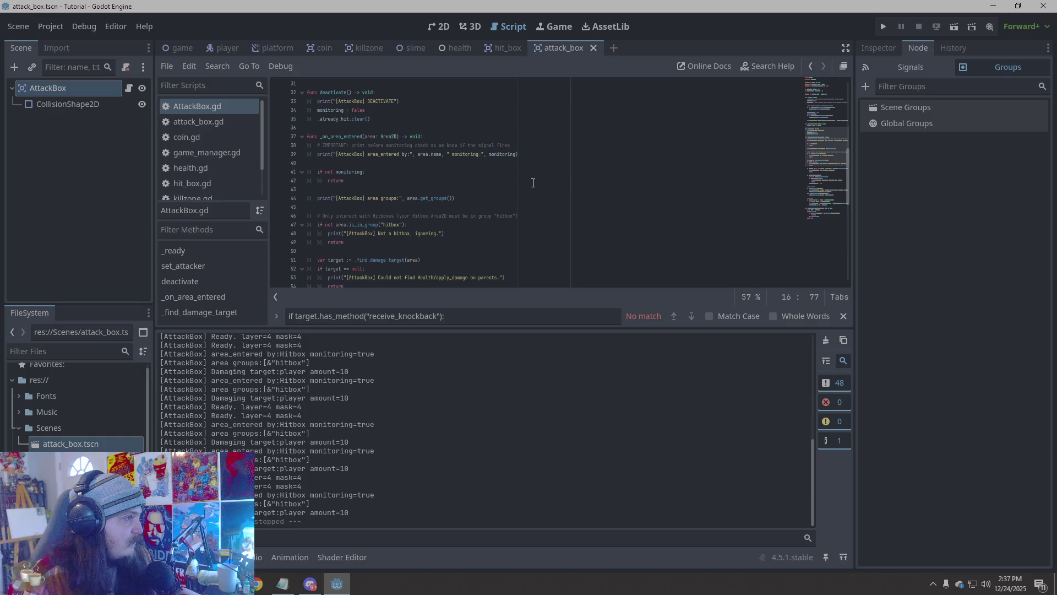
{"action": "scroll", "coordinate": [533, 183], "scroll_direction": "up", "scroll_amount": 1}
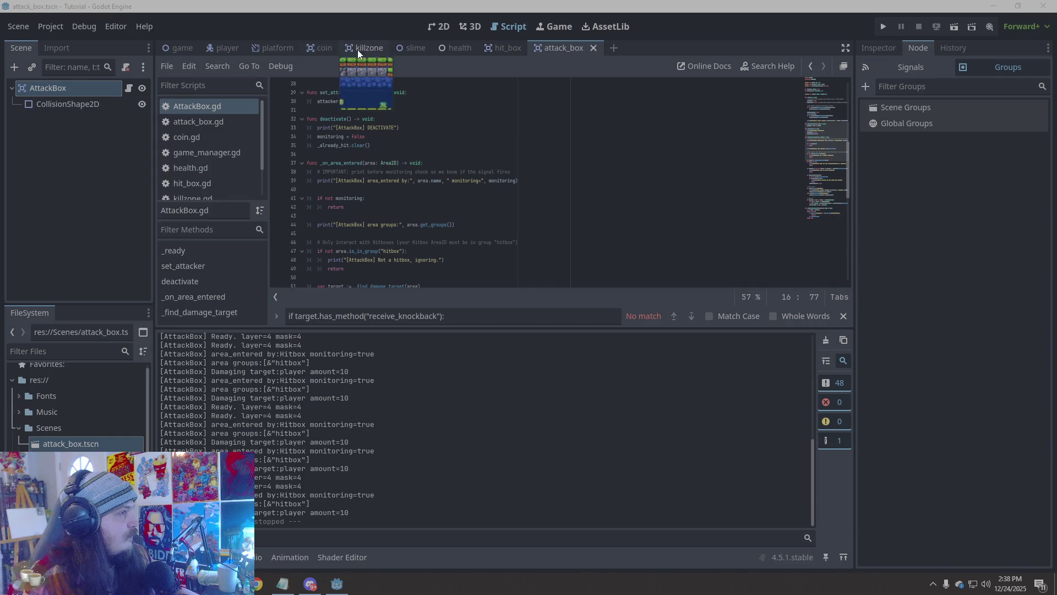
Flip between the player and attack_box scenes, then bring up the script's edit options
{"action": "left_click", "coordinate": [226, 48]}
{"action": "left_click", "coordinate": [600, 218]}
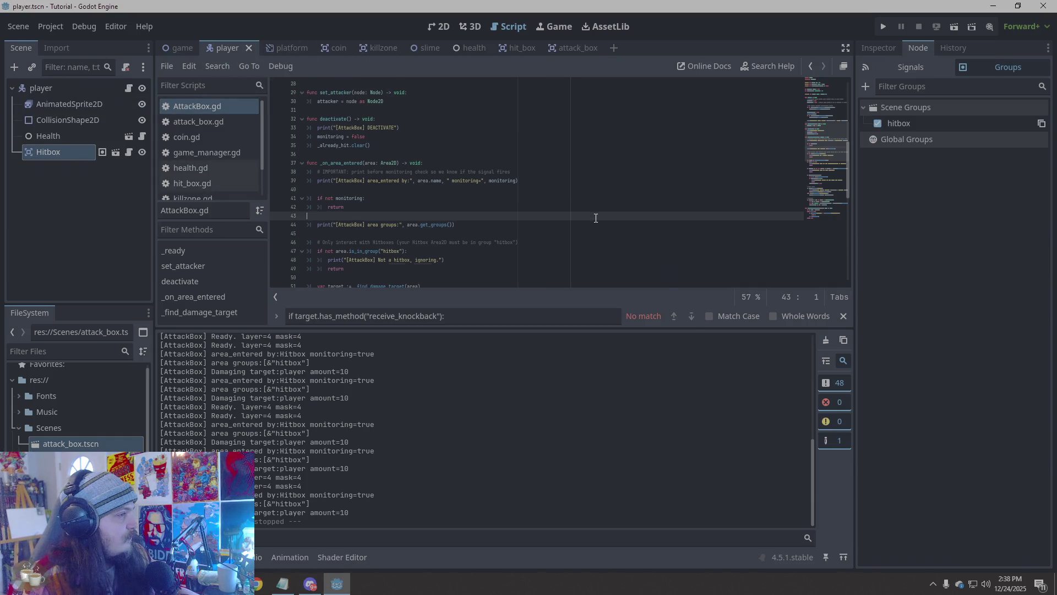
{"action": "left_click", "coordinate": [583, 50]}
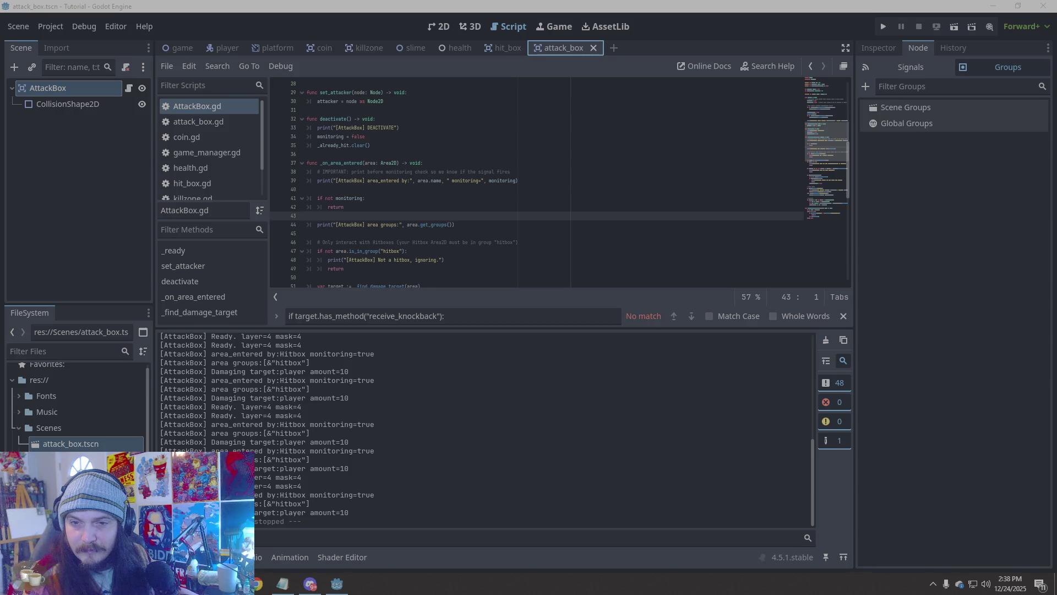
{"action": "left_click", "coordinate": [566, 48]}
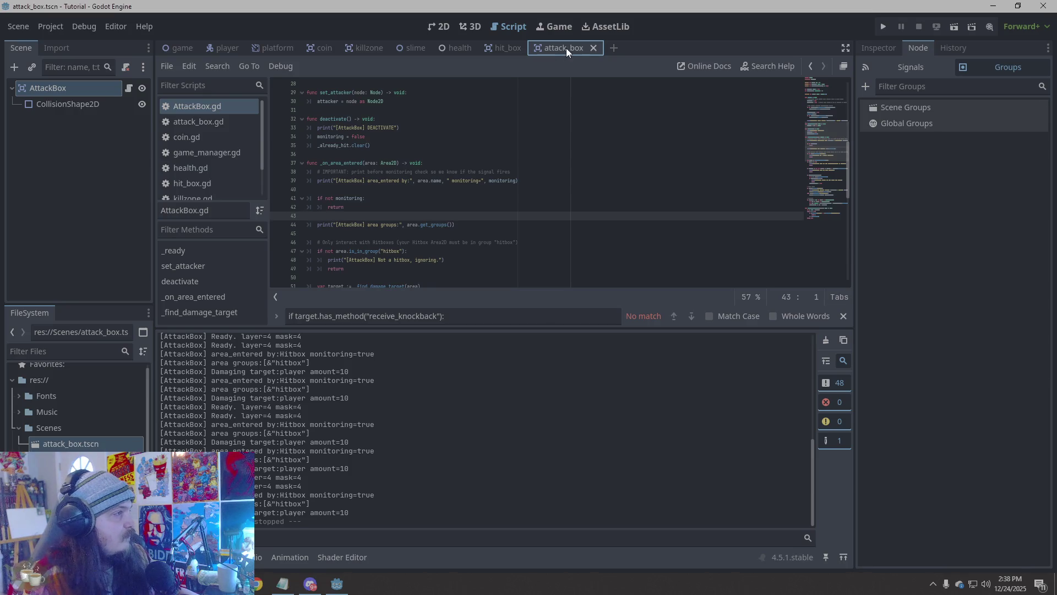
{"action": "left_click", "coordinate": [187, 107]}
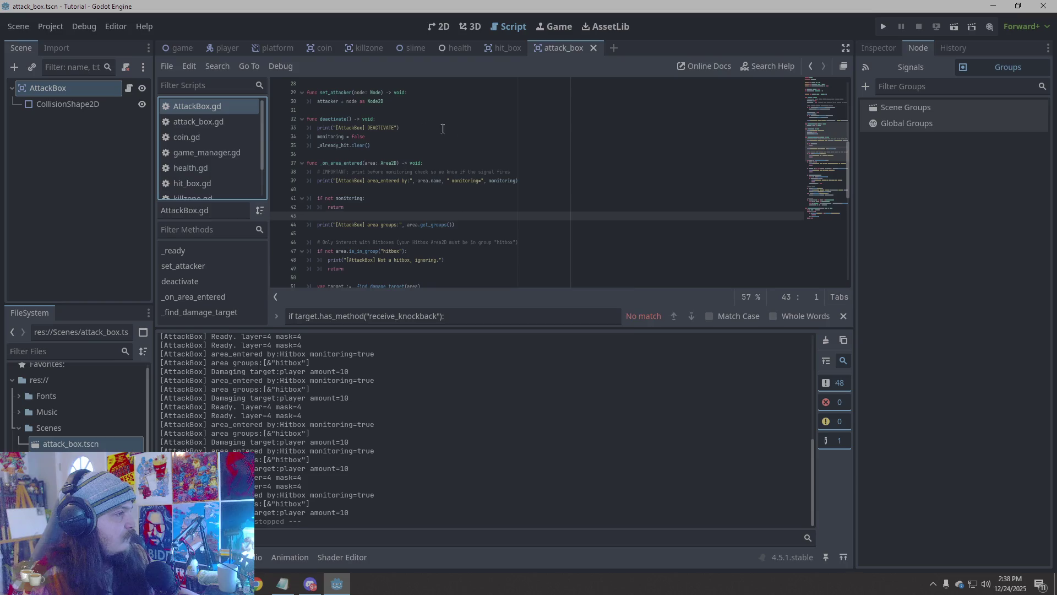
{"action": "right_click", "coordinate": [513, 136]}
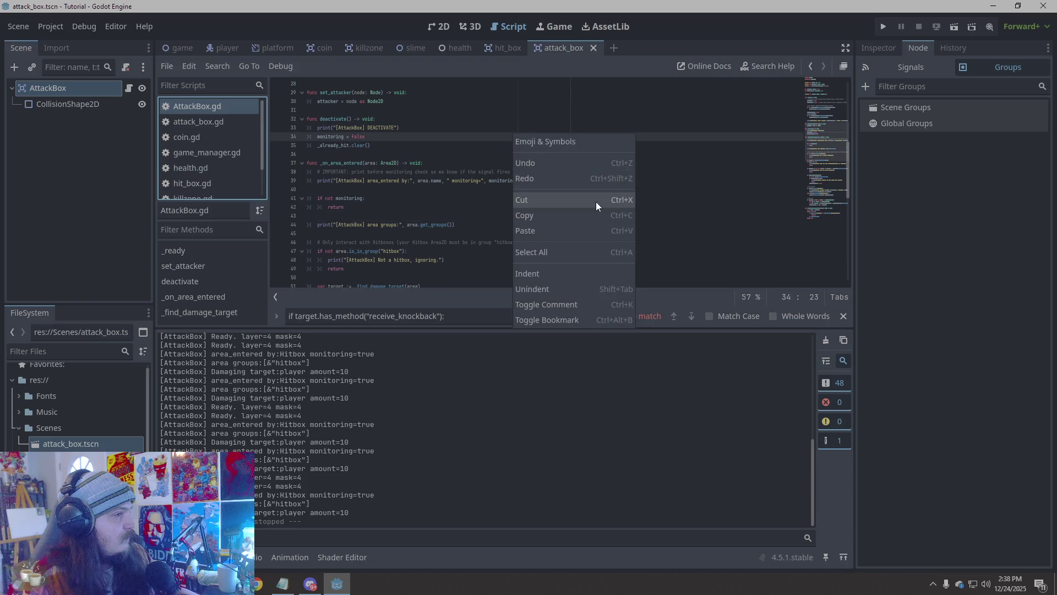
Paste revised AttackBox.gd code that starts with monitoring off, then run and stop a playtest
{"action": "left_click", "coordinate": [577, 252]}
{"action": "key", "text": "ctrl+v"}
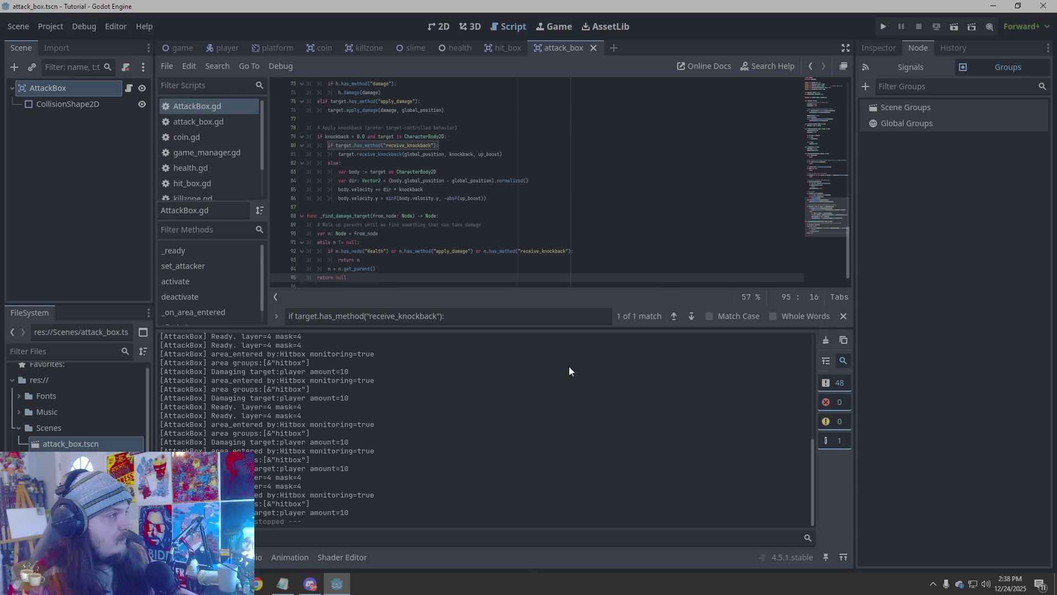
{"action": "left_click", "coordinate": [883, 25]}
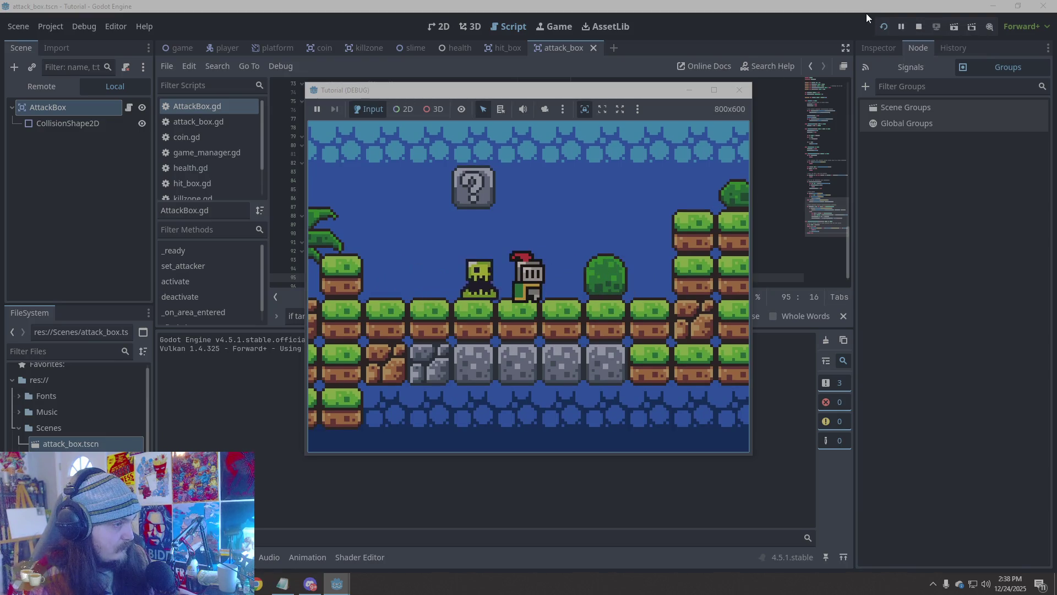
{"action": "left_click", "coordinate": [739, 90]}
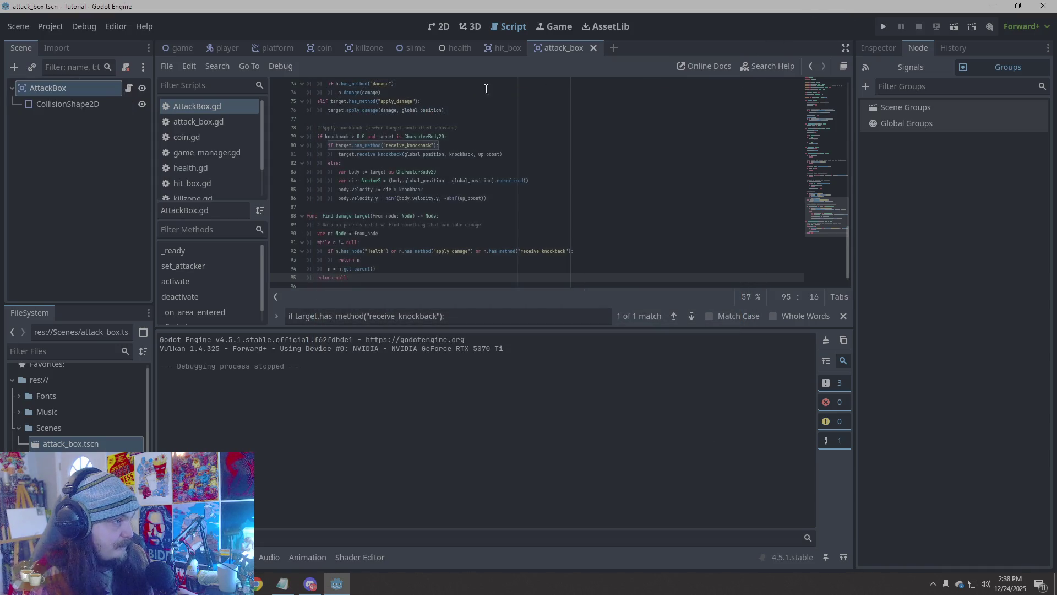
{"action": "left_click", "coordinate": [558, 180]}
{"action": "scroll", "coordinate": [558, 183], "scroll_direction": "up", "scroll_amount": 5}
{"action": "scroll", "coordinate": [558, 183], "scroll_direction": "up", "scroll_amount": 15}
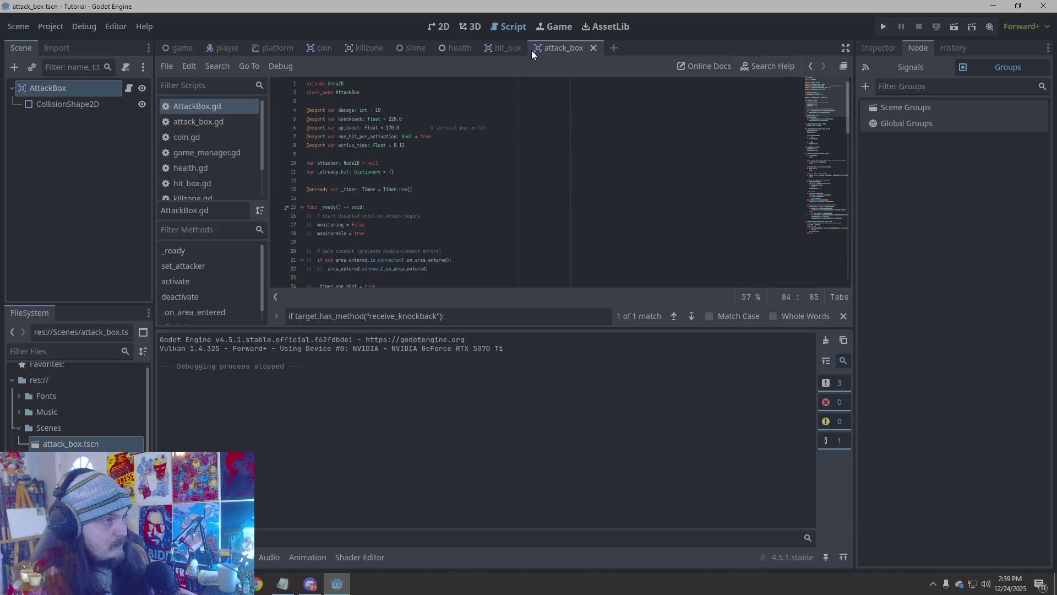
Replace the whole AttackBox.gd script with the pasted 87-line version
{"action": "key", "text": "ctrl+a"}
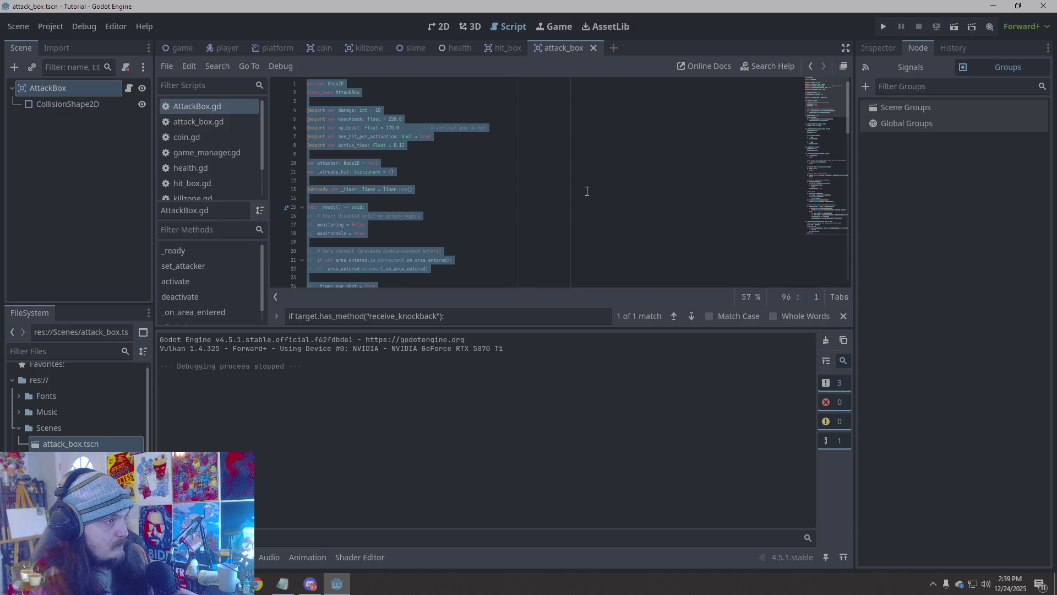
{"action": "left_click", "coordinate": [513, 216]}
{"action": "scroll", "coordinate": [515, 214], "scroll_direction": "down", "scroll_amount": 15}
{"action": "left_click", "coordinate": [446, 266]}
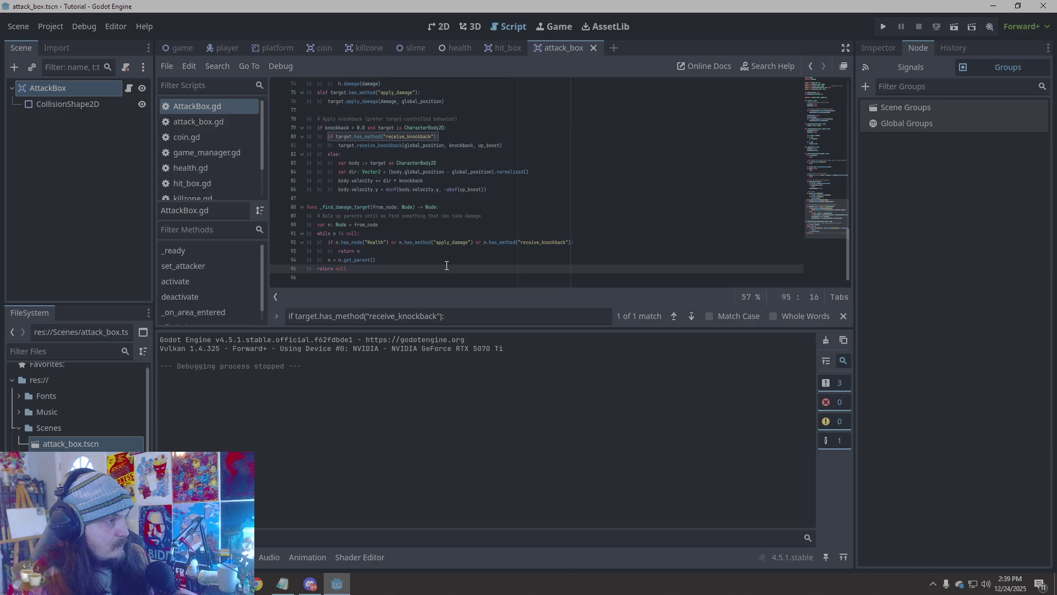
{"action": "key", "text": "ctrl+a"}
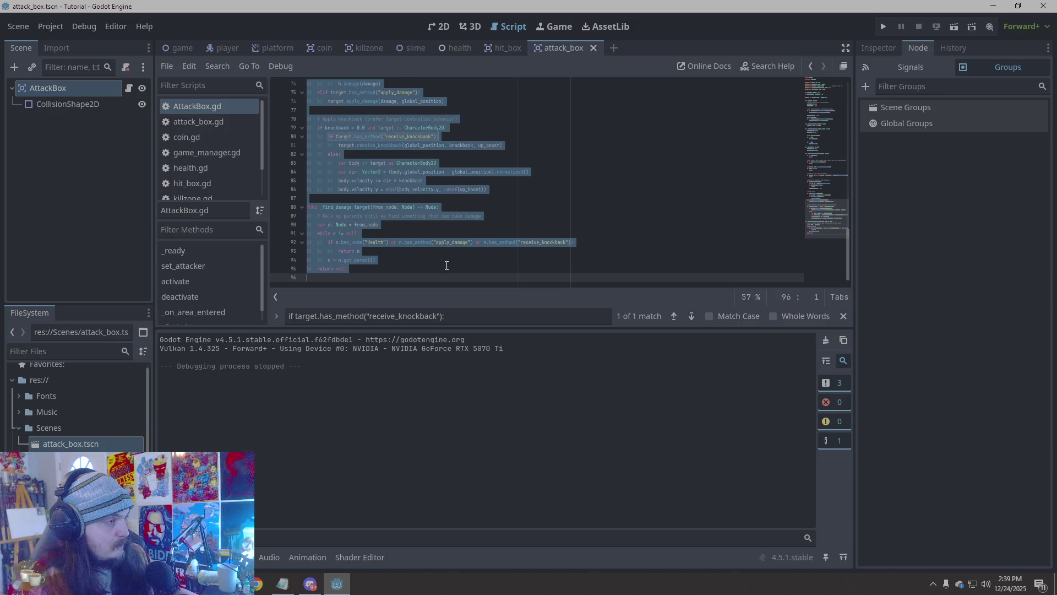
{"action": "left_click", "coordinate": [446, 265]}
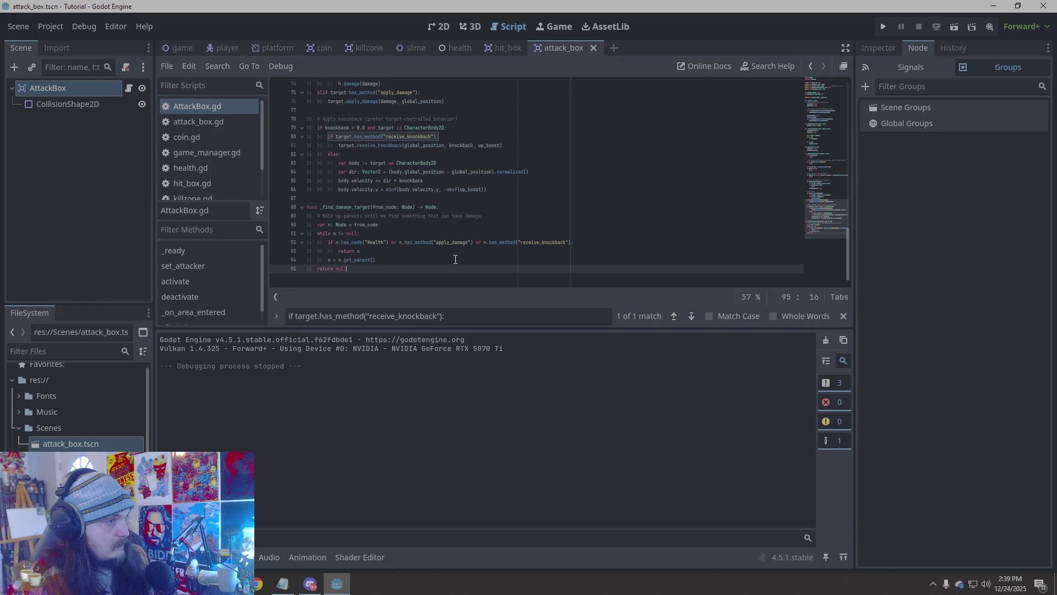
{"action": "key", "text": "ctrl+a"}
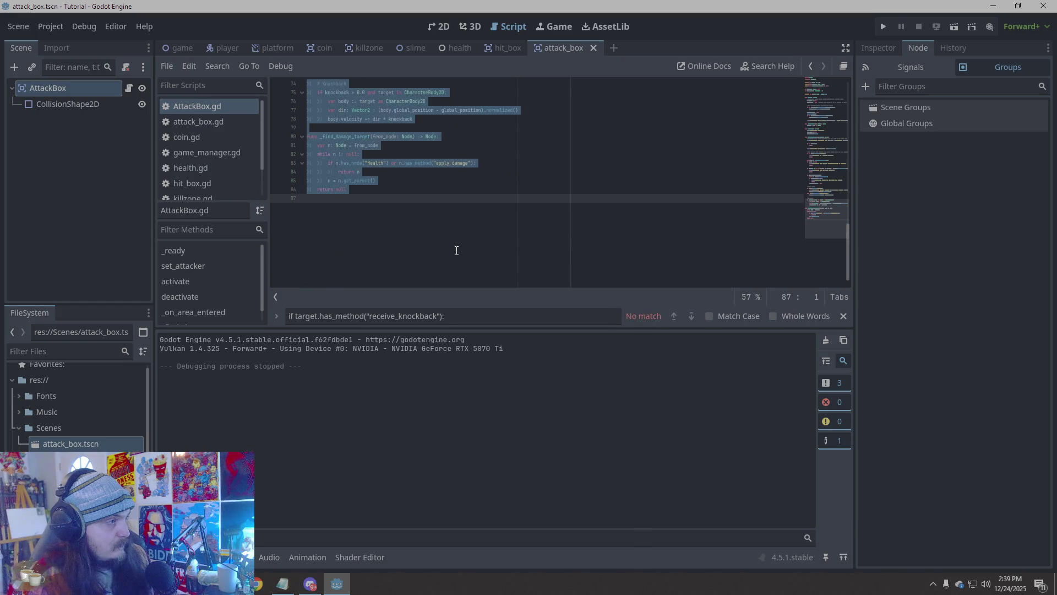
{"action": "key", "text": "ctrl+v"}
{"action": "key", "text": "ctrl+a"}
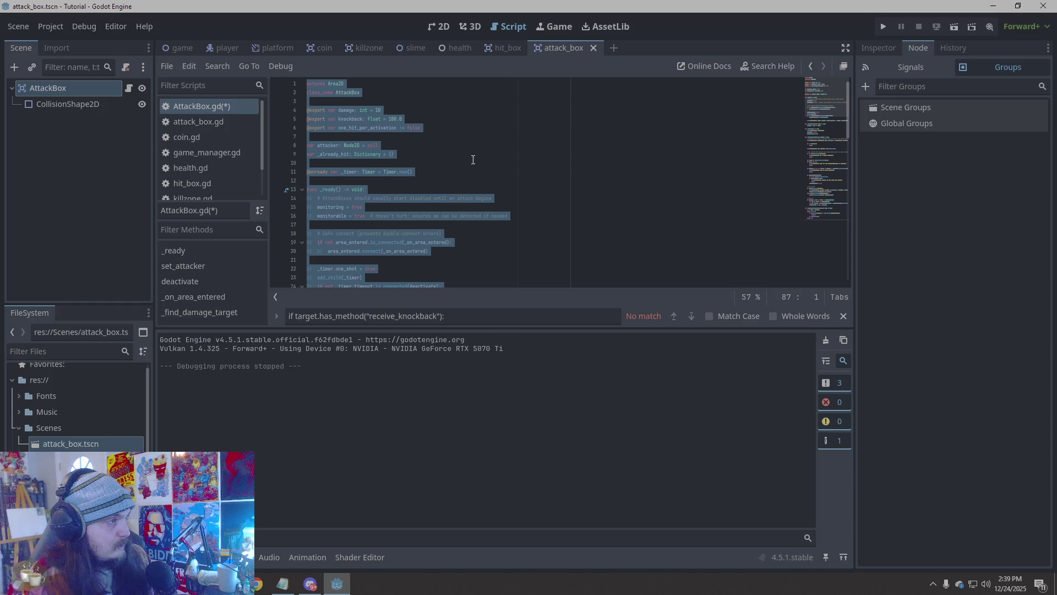
{"action": "left_click", "coordinate": [473, 160]}
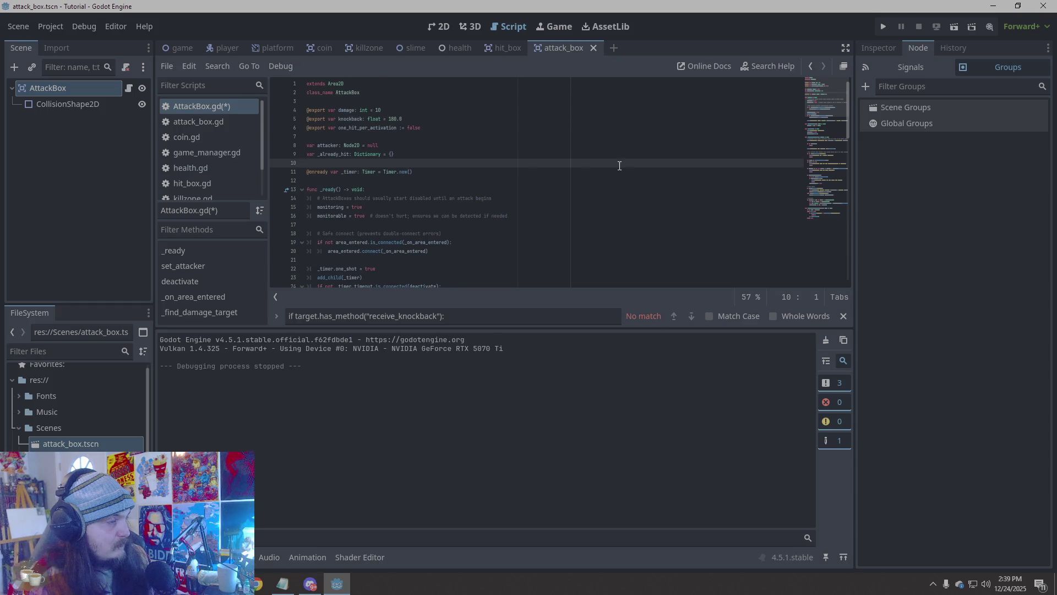
Playtest moving the knight right and left, logging 10-damage hits, then stop the game
{"action": "left_click", "coordinate": [881, 28]}
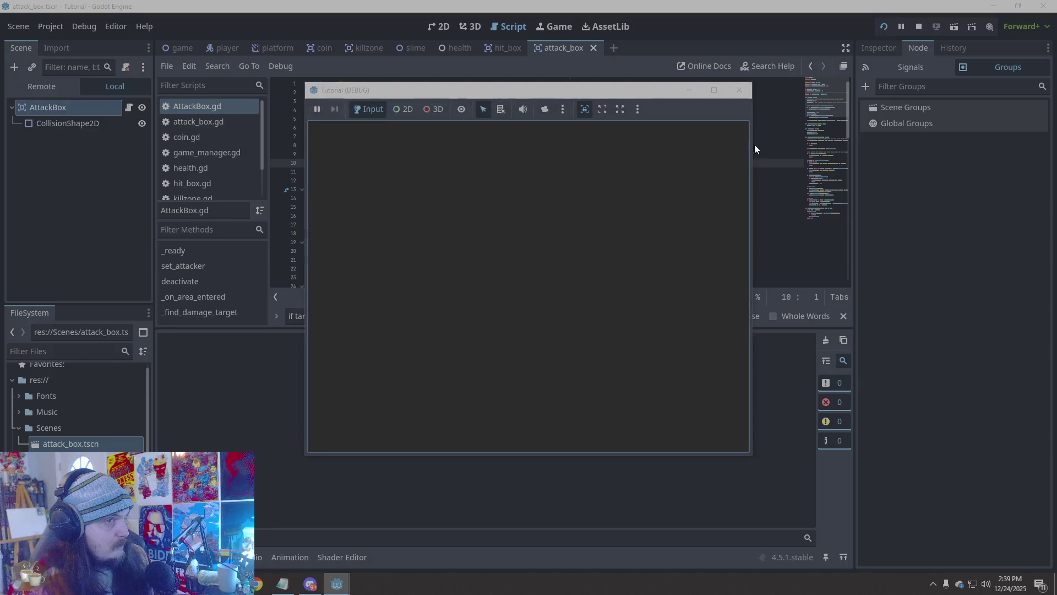
{"action": "key", "text": "Right"}
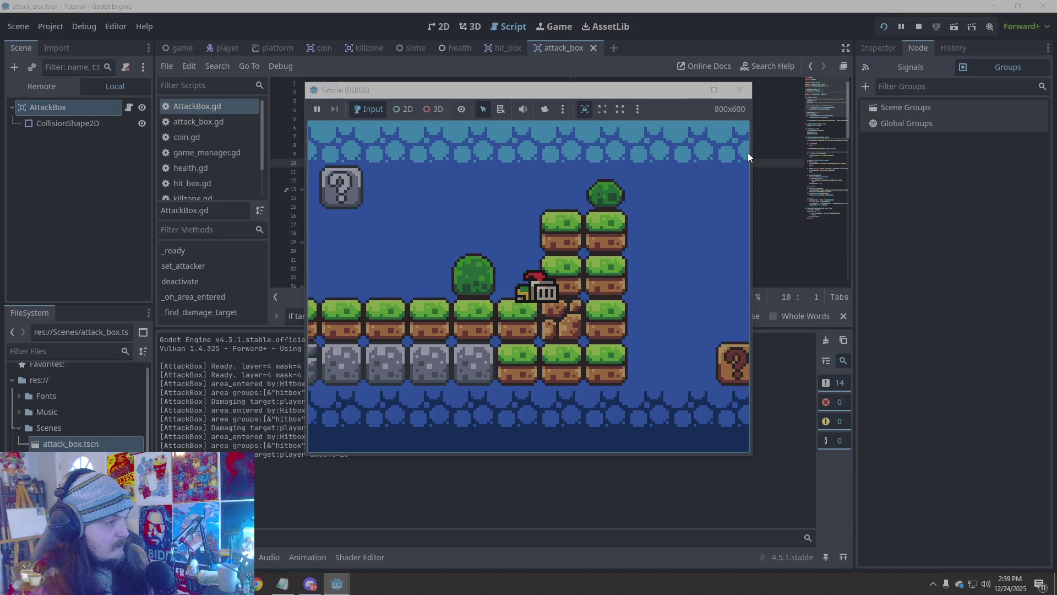
{"action": "key", "text": "Left"}
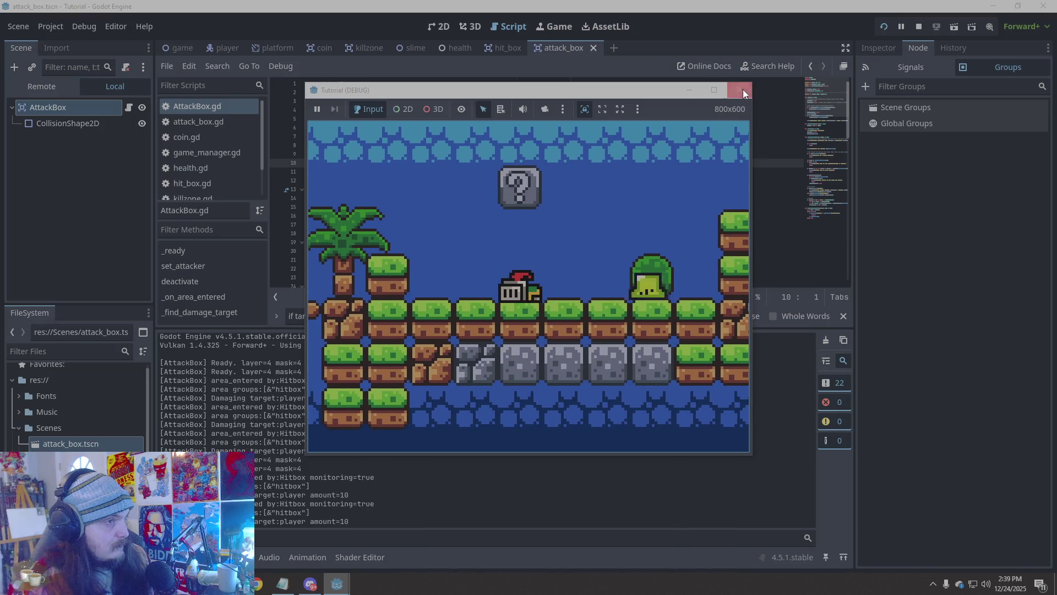
{"action": "left_click", "coordinate": [741, 90]}
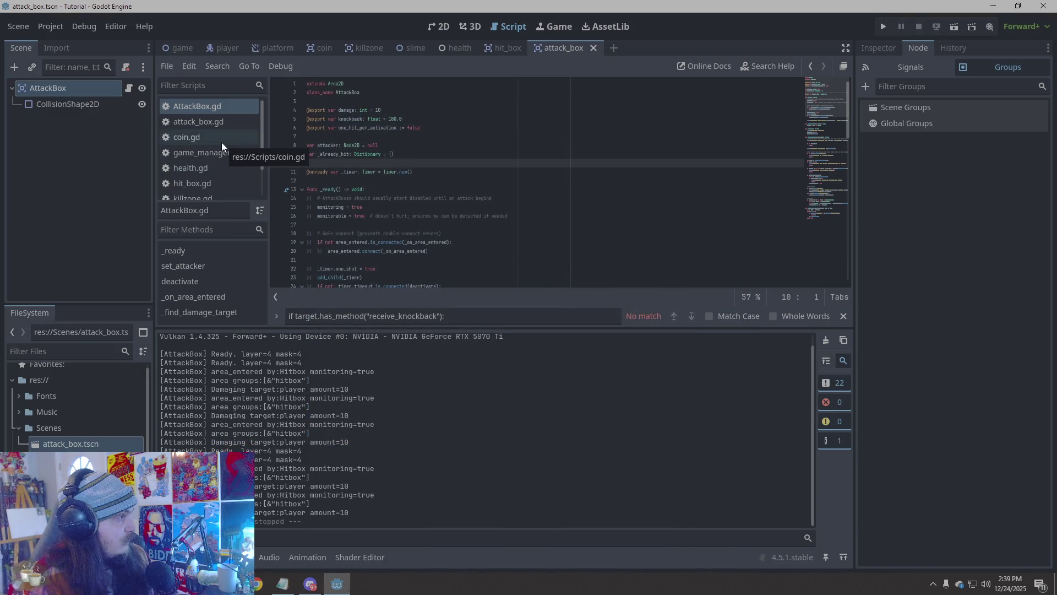
{"action": "left_click", "coordinate": [228, 48]}
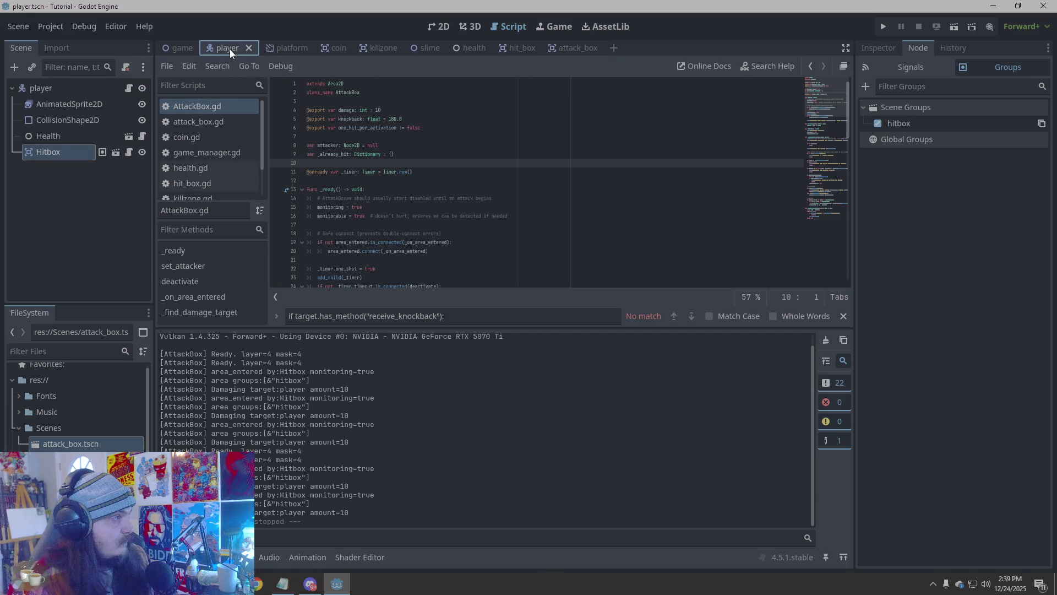
Review the death code at the end of player.gd and playtest walking the knight past the slime
{"action": "scroll", "coordinate": [231, 168], "scroll_direction": "down", "scroll_amount": 2}
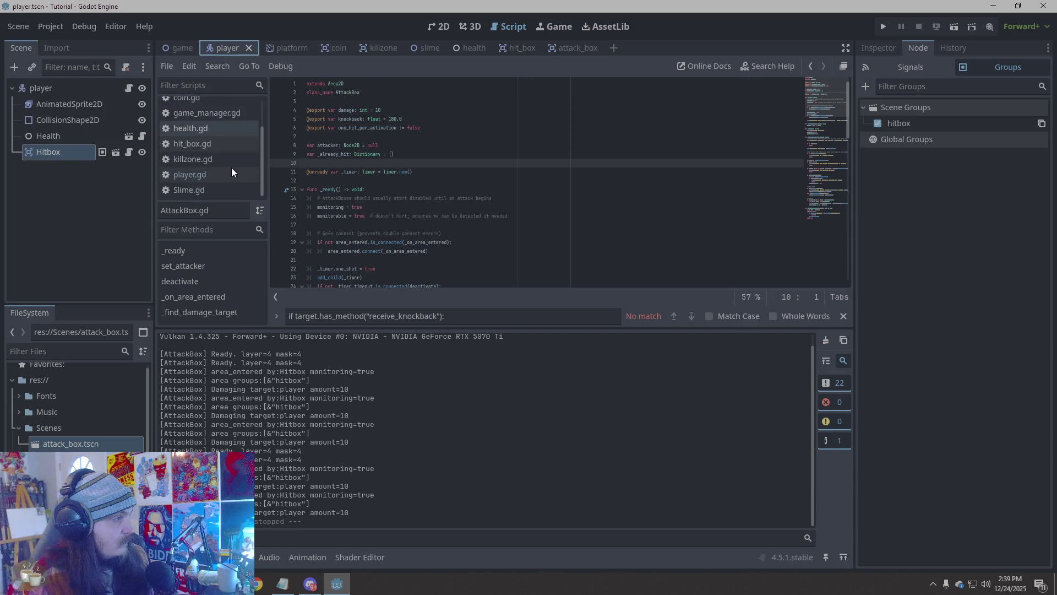
{"action": "left_click", "coordinate": [219, 175]}
{"action": "scroll", "coordinate": [497, 189], "scroll_direction": "down", "scroll_amount": 10}
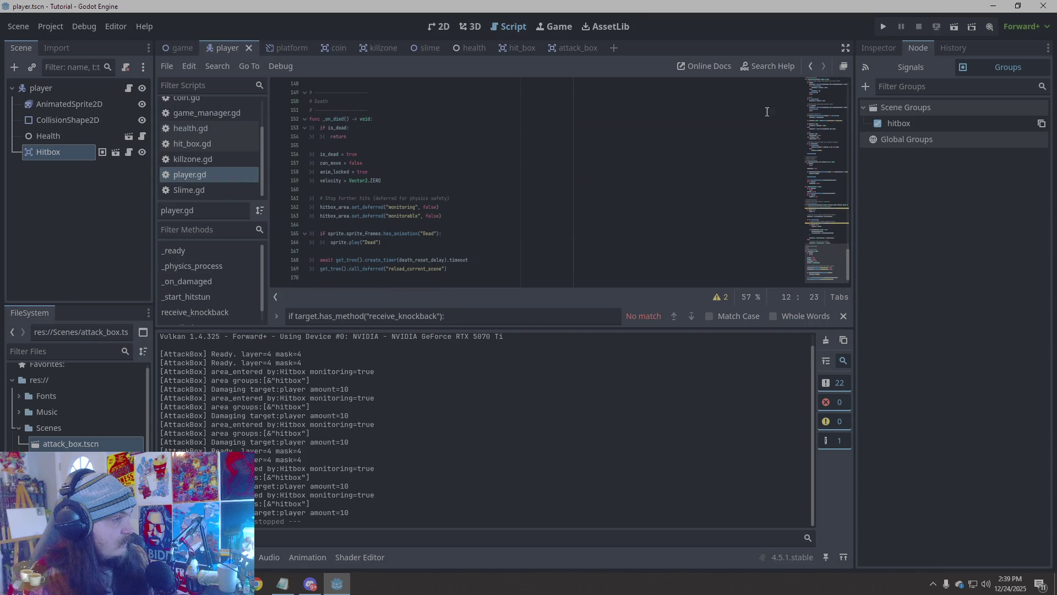
{"action": "left_click", "coordinate": [883, 27]}
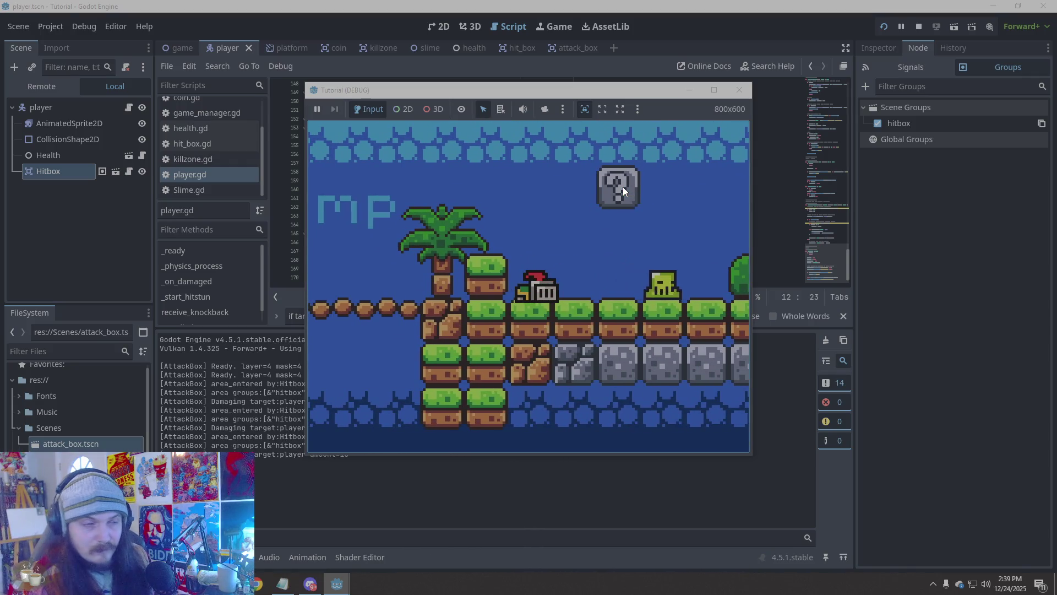
{"action": "key", "text": "Right"}
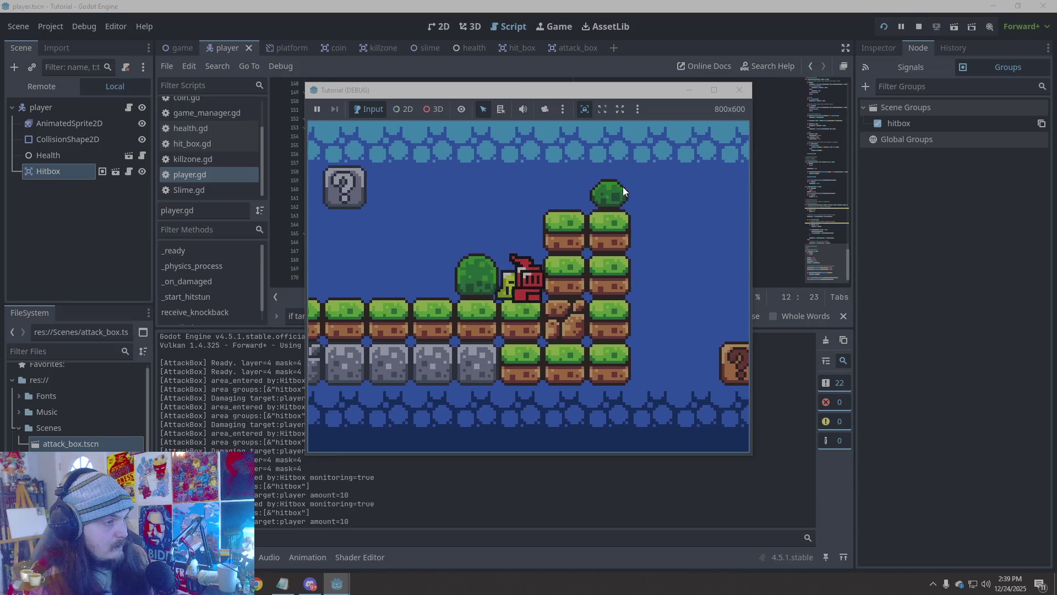
{"action": "left_click", "coordinate": [739, 90]}
Check the undo history, then return to the attack_box scene
{"action": "left_click", "coordinate": [576, 172]}
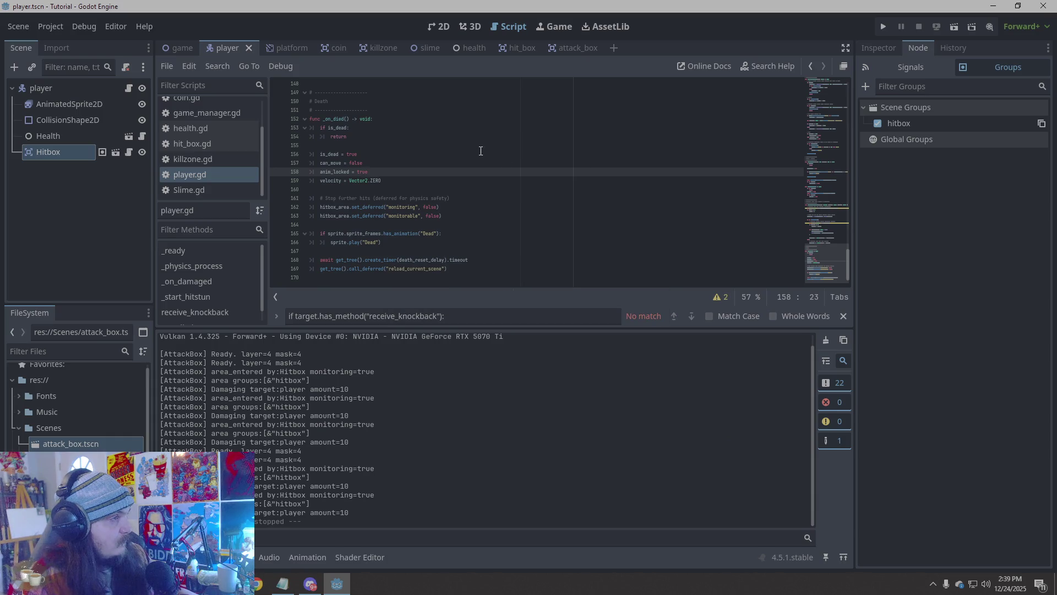
{"action": "left_click", "coordinate": [940, 47]}
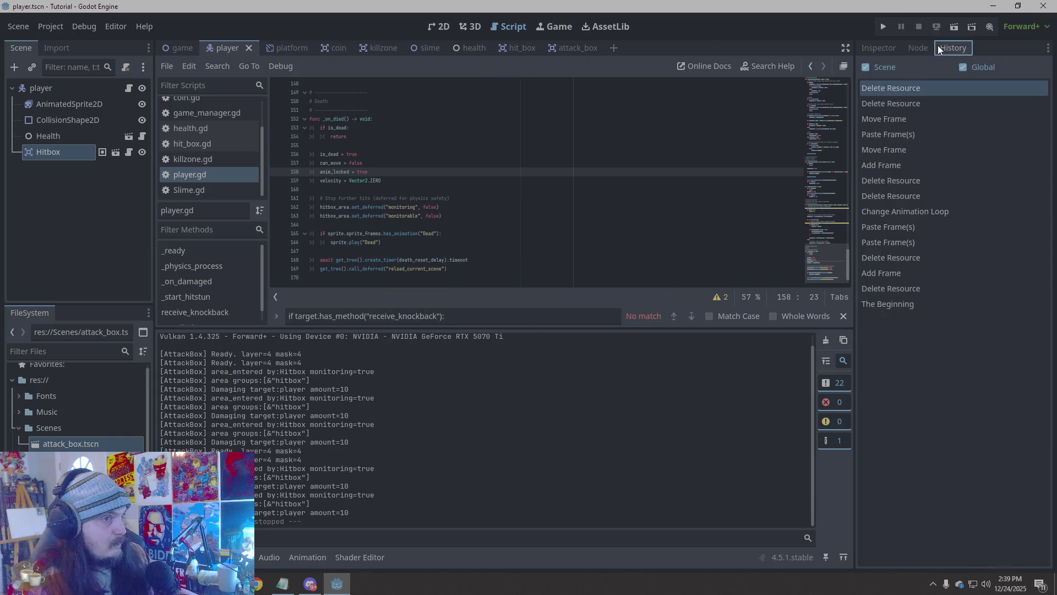
{"action": "left_click", "coordinate": [915, 47]}
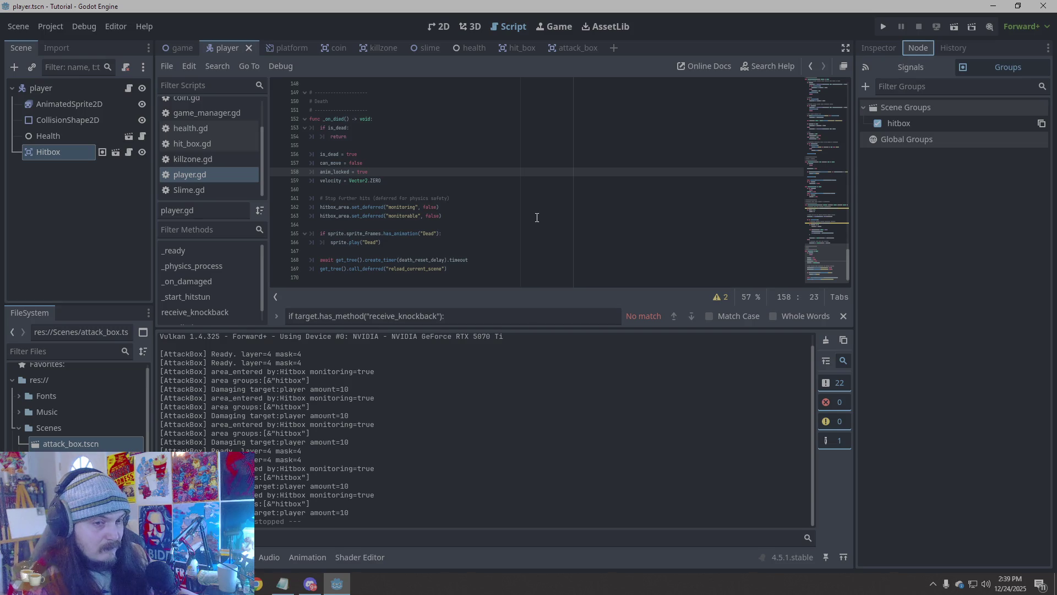
{"action": "scroll", "coordinate": [537, 212], "scroll_direction": "up", "scroll_amount": 2}
{"action": "scroll", "coordinate": [536, 201], "scroll_direction": "down", "scroll_amount": 2}
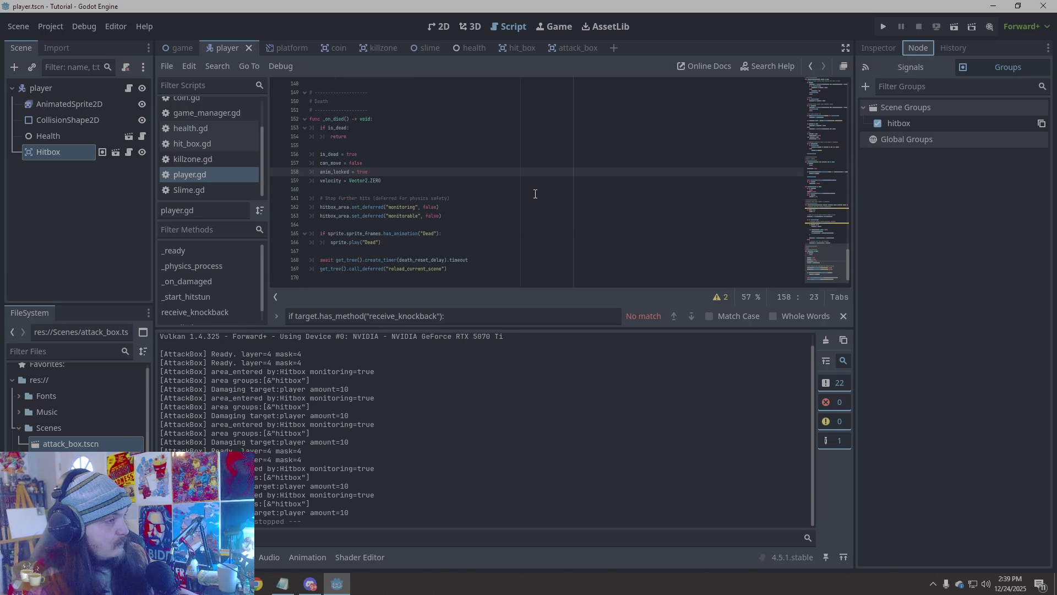
{"action": "left_click", "coordinate": [574, 47]}
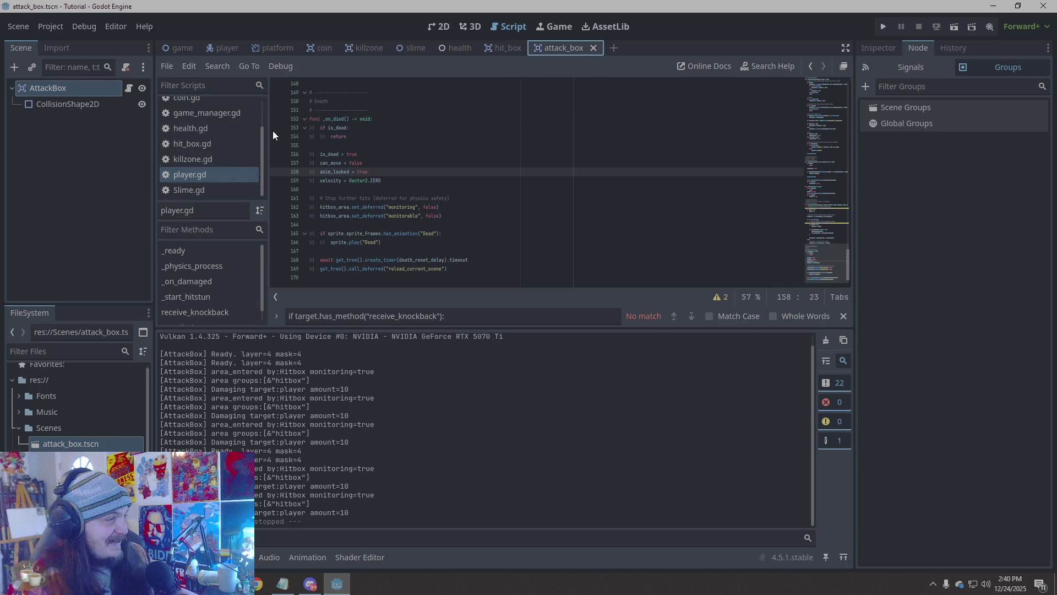
Replace the lower part of AttackBox.gd with the activate version and save the script
{"action": "scroll", "coordinate": [225, 130], "scroll_direction": "up", "scroll_amount": 3}
{"action": "left_click", "coordinate": [224, 110]}
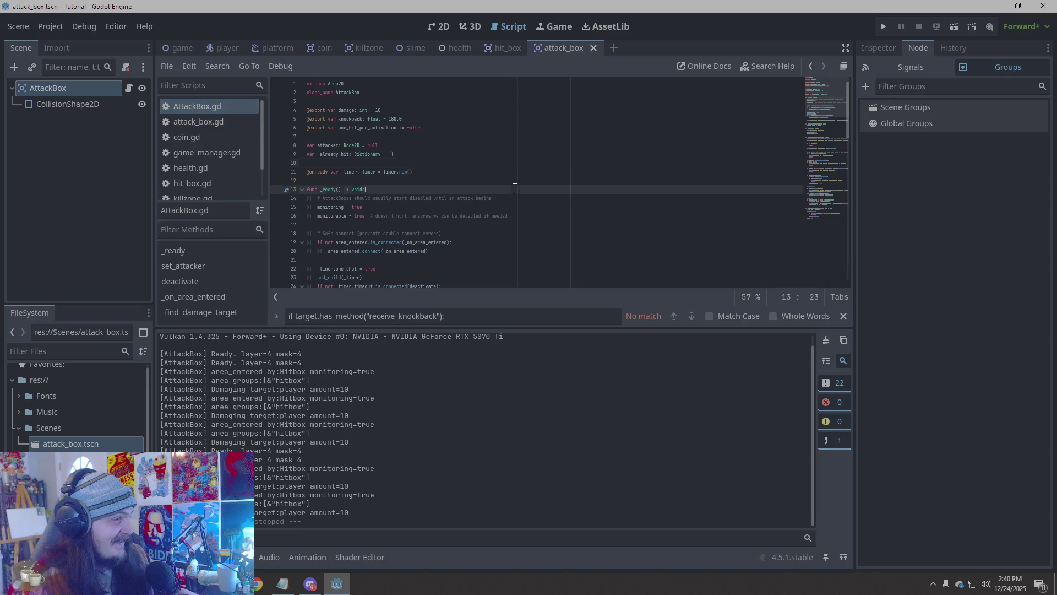
{"action": "left_click", "coordinate": [515, 189]}
{"action": "scroll", "coordinate": [515, 189], "scroll_direction": "down", "scroll_amount": 20}
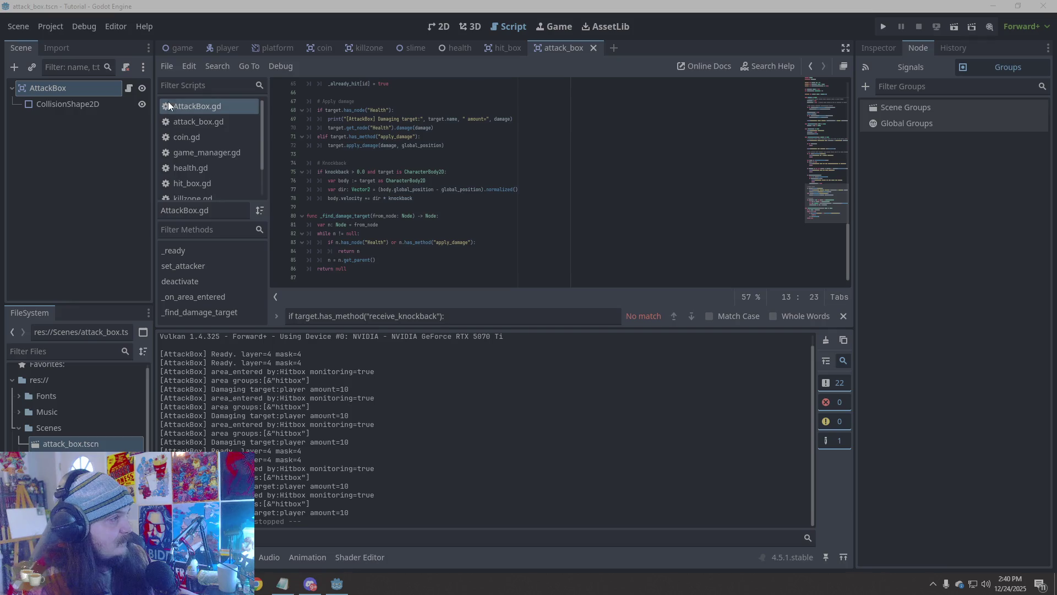
{"action": "left_click", "coordinate": [449, 278]}
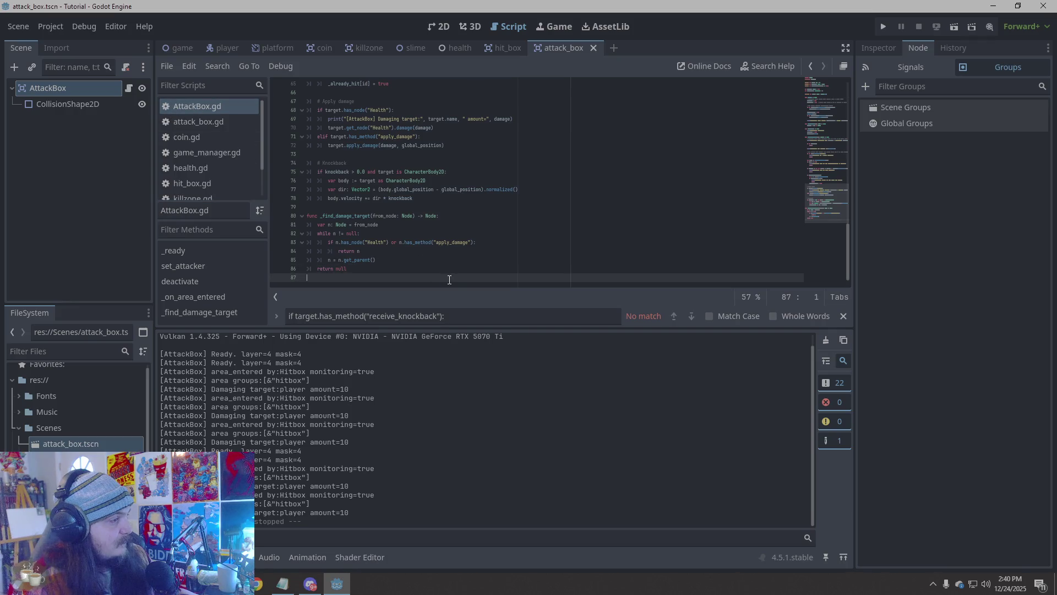
{"action": "mouse_move", "coordinate": [425, 274]}
{"action": "left_mouse_down"}
{"action": "mouse_move", "coordinate": [358, 209]}
{"action": "mouse_move", "coordinate": [300, 69]}
{"action": "left_mouse_up"}
{"action": "key", "text": "ctrl+v"}
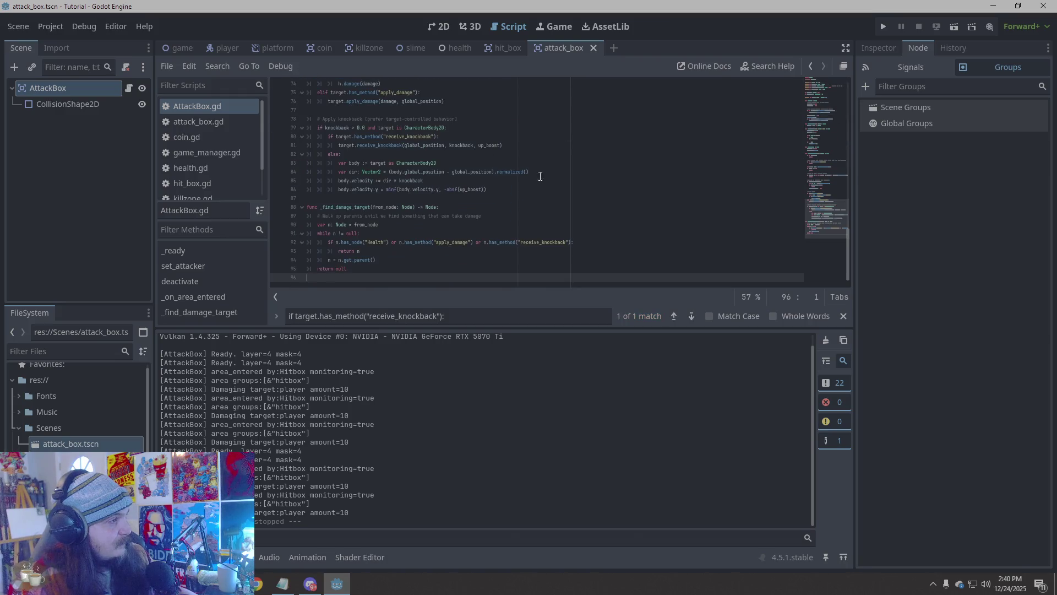
{"action": "key", "text": "ctrl+s"}
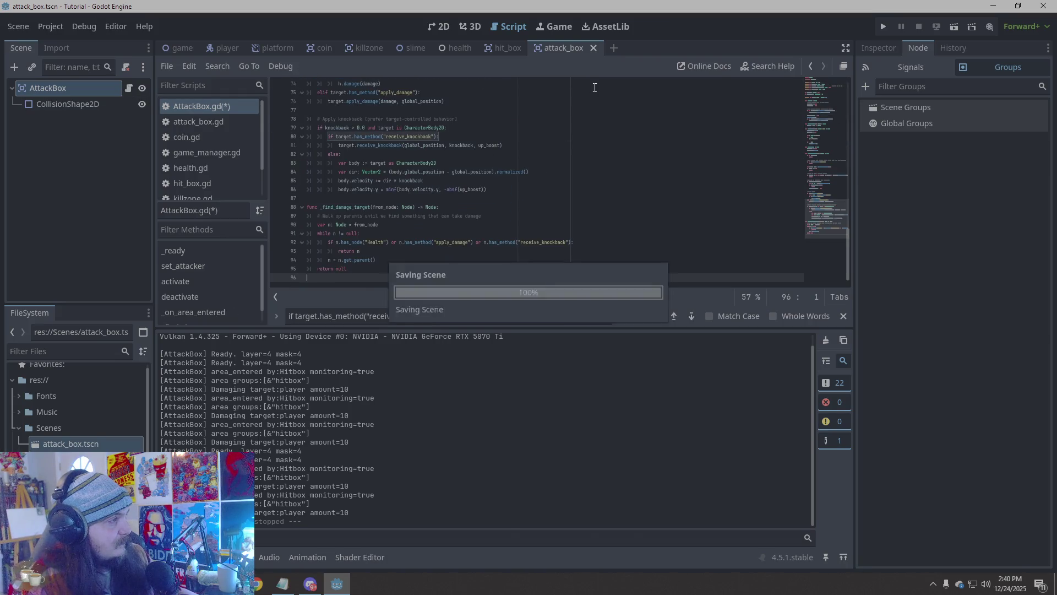
Look over player.gd in the player scene
{"action": "left_click", "coordinate": [225, 48]}
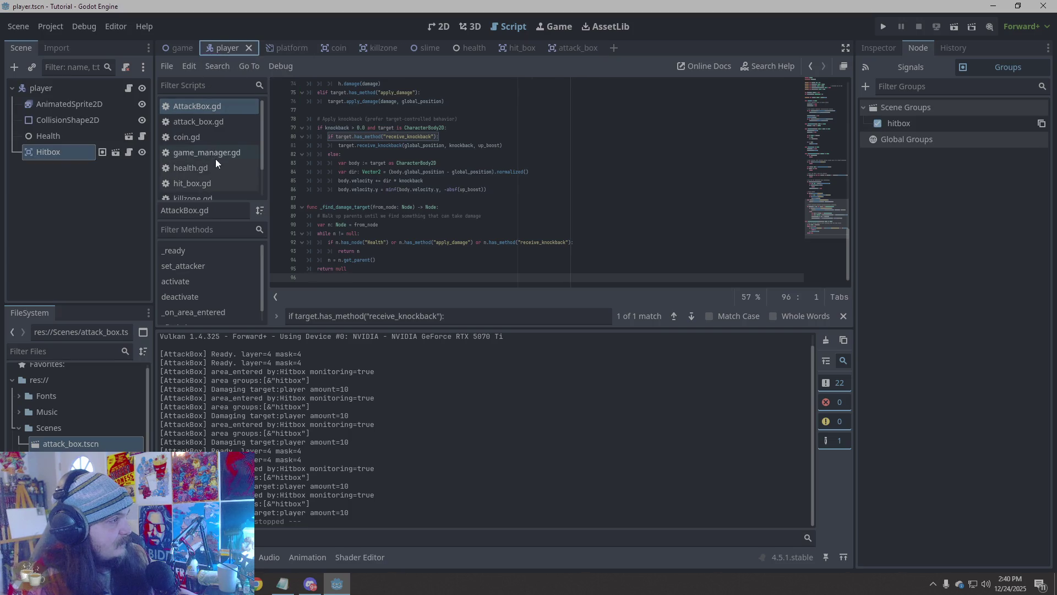
{"action": "scroll", "coordinate": [222, 157], "scroll_direction": "down", "scroll_amount": 2}
{"action": "left_click", "coordinate": [190, 175]}
{"action": "scroll", "coordinate": [420, 213], "scroll_direction": "up", "scroll_amount": 5}
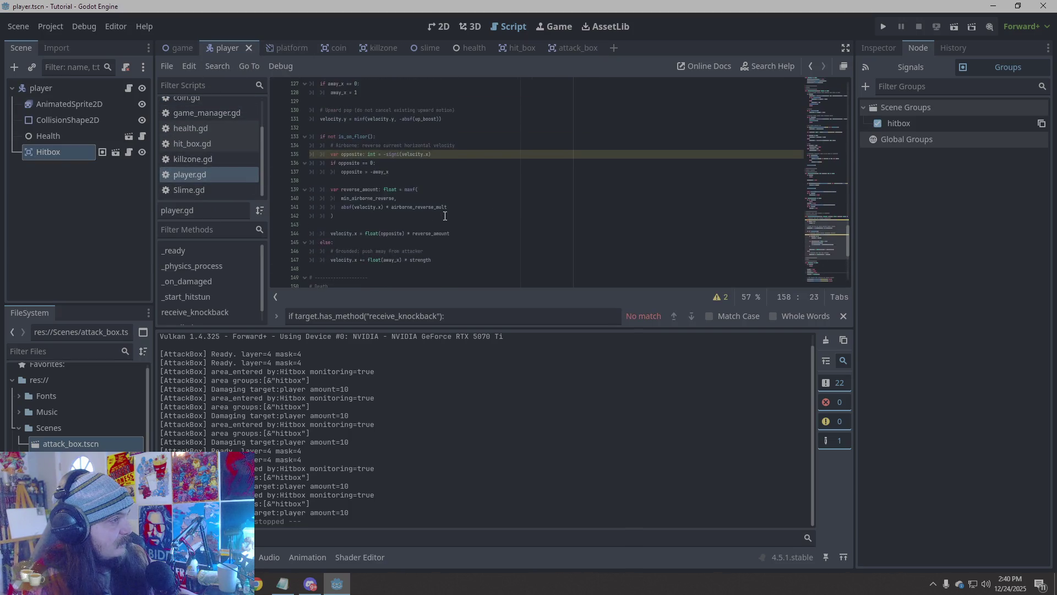
{"action": "scroll", "coordinate": [445, 216], "scroll_direction": "up", "scroll_amount": 20}
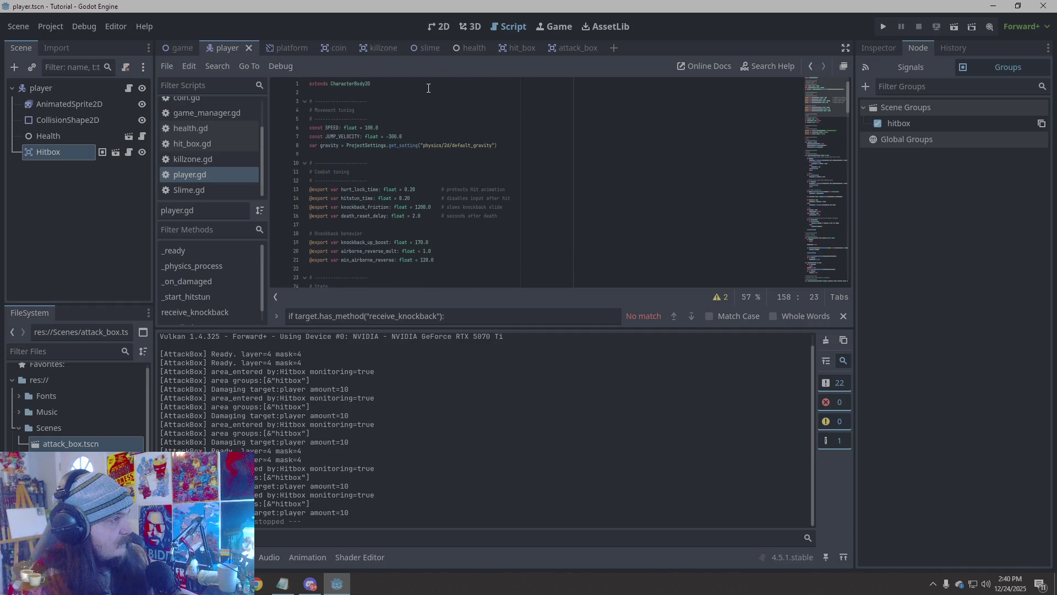
Reopen AttackBox.gd from the attack_box scene, showing its damage 10, knockback 220.0 and up_boost 170.0 exports
{"action": "left_click", "coordinate": [578, 48]}
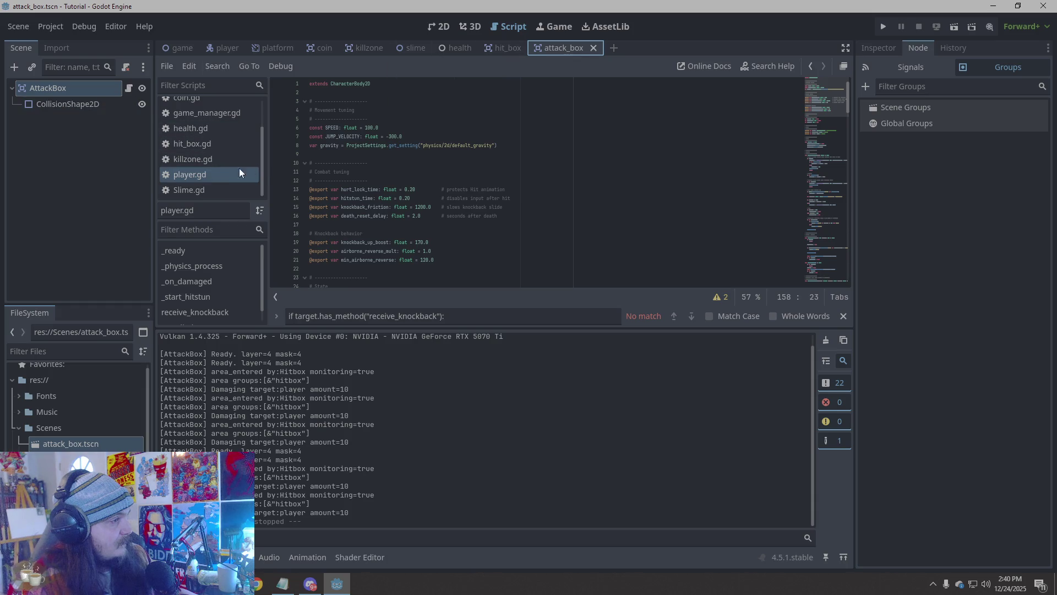
{"action": "scroll", "coordinate": [421, 191], "scroll_direction": "down", "scroll_amount": 20}
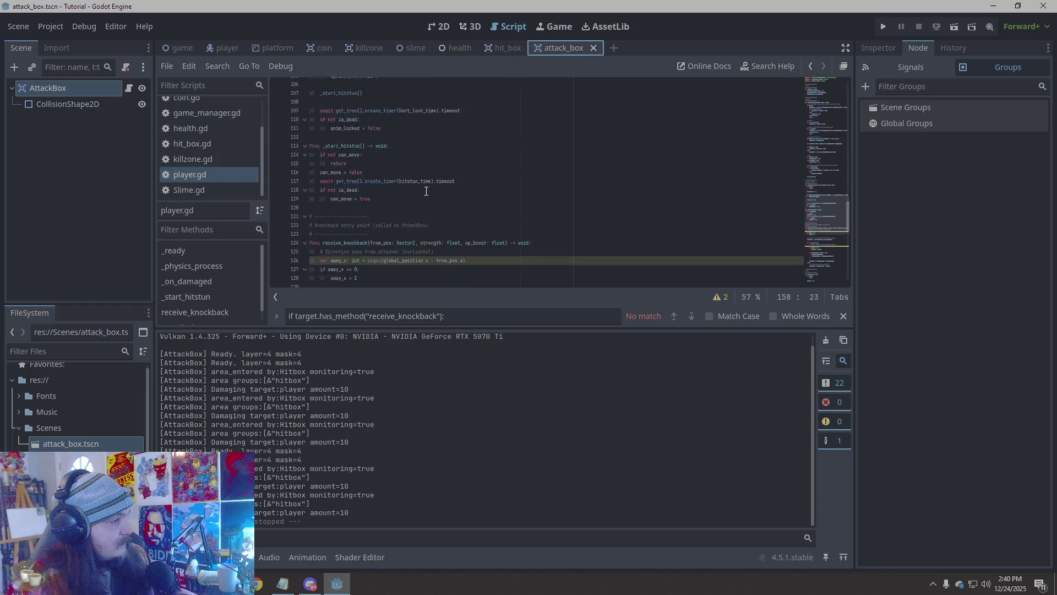
{"action": "scroll", "coordinate": [426, 191], "scroll_direction": "down", "scroll_amount": 2}
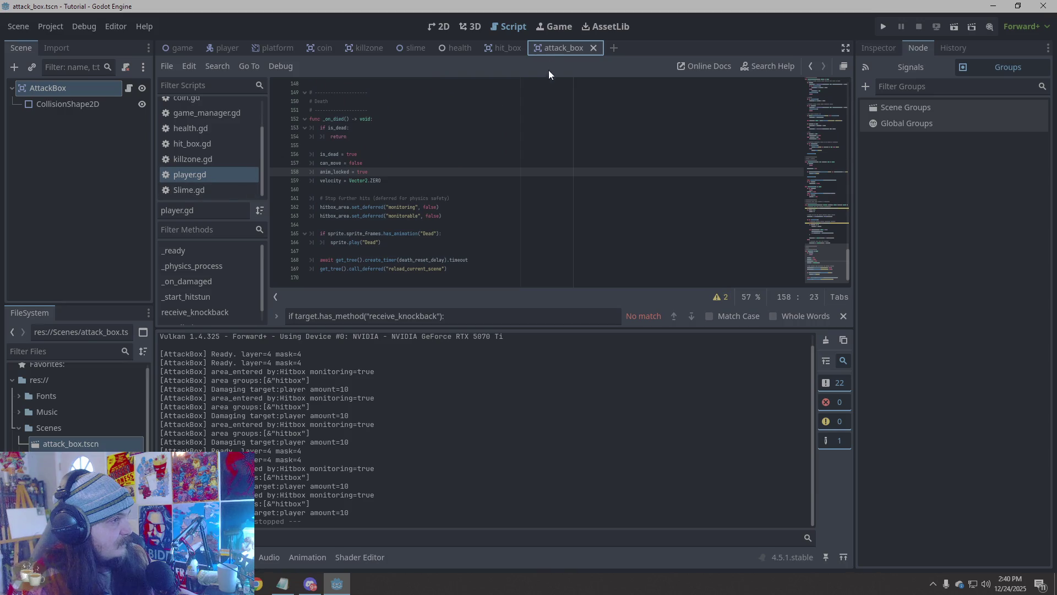
{"action": "scroll", "coordinate": [206, 141], "scroll_direction": "up", "scroll_amount": 3}
{"action": "left_click", "coordinate": [216, 108]}
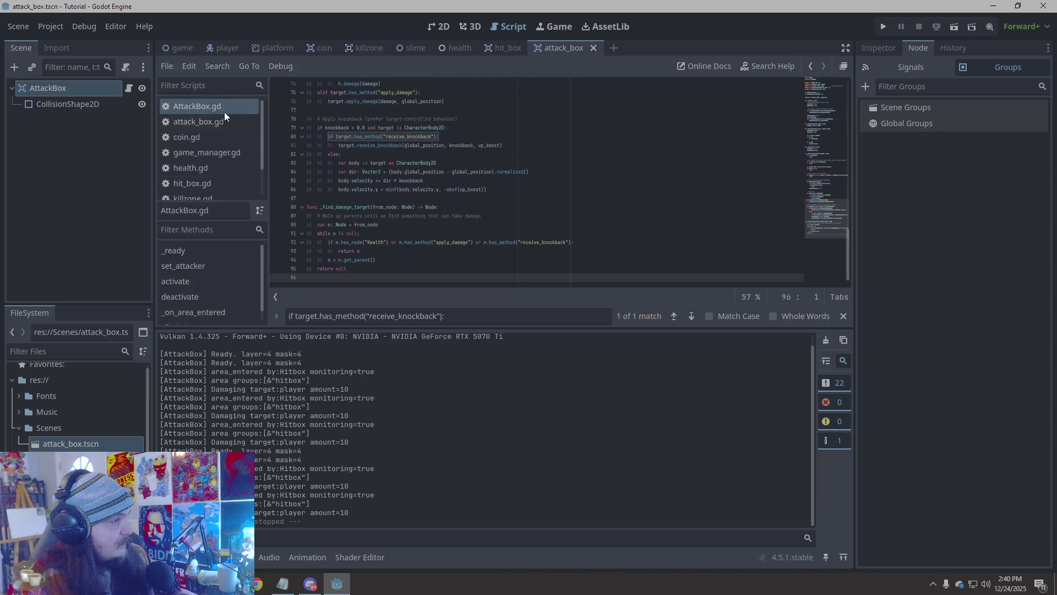
{"action": "scroll", "coordinate": [493, 205], "scroll_direction": "up", "scroll_amount": 20}
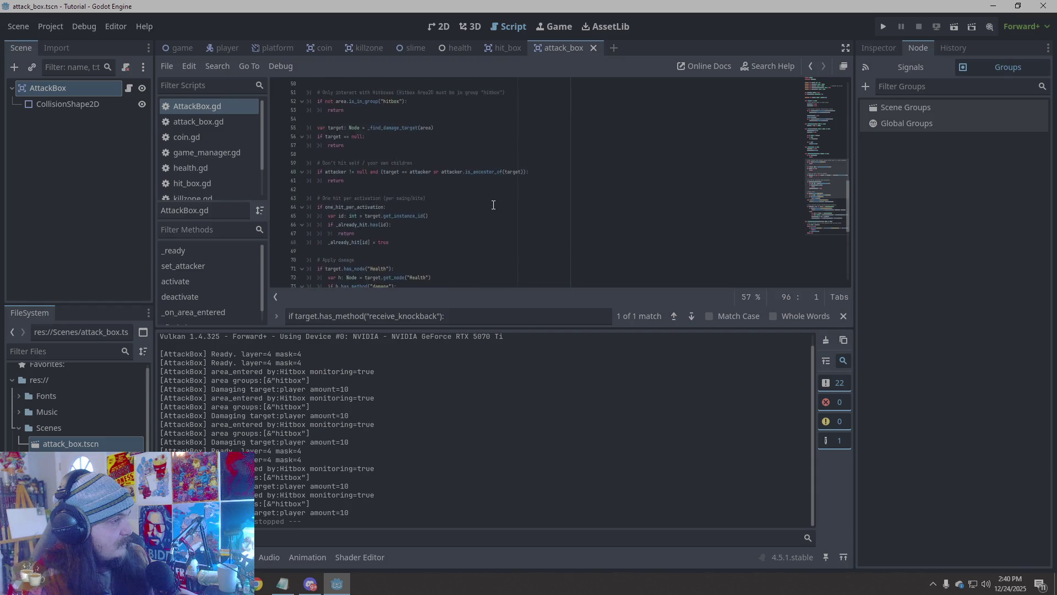
{"action": "scroll", "coordinate": [493, 205], "scroll_direction": "up", "scroll_amount": 2}
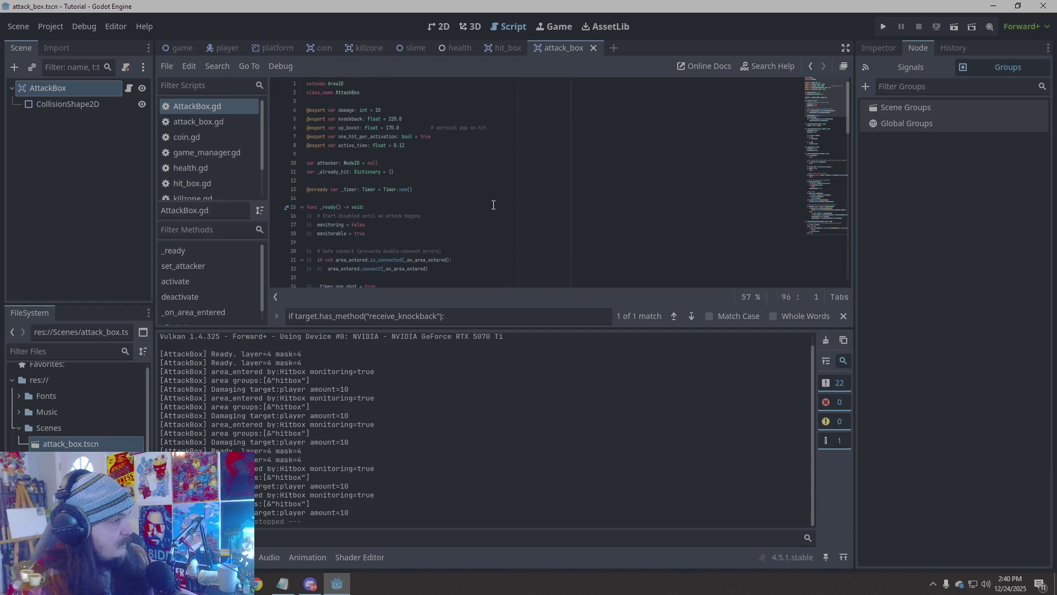
Run a quick playtest, close it, and switch to the hit_box scene
{"action": "left_click", "coordinate": [879, 27]}
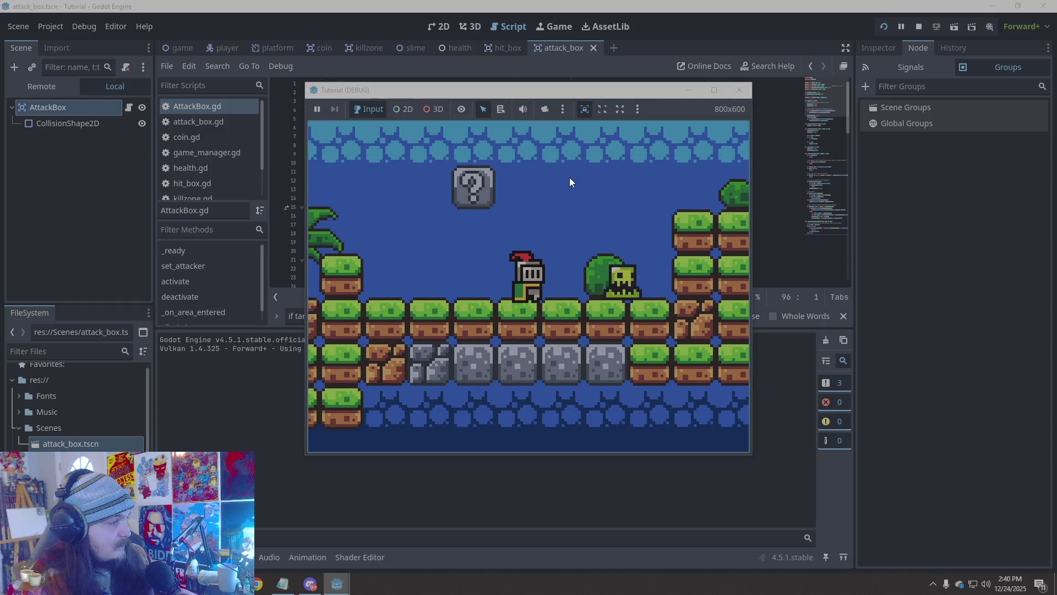
{"action": "left_click", "coordinate": [739, 89]}
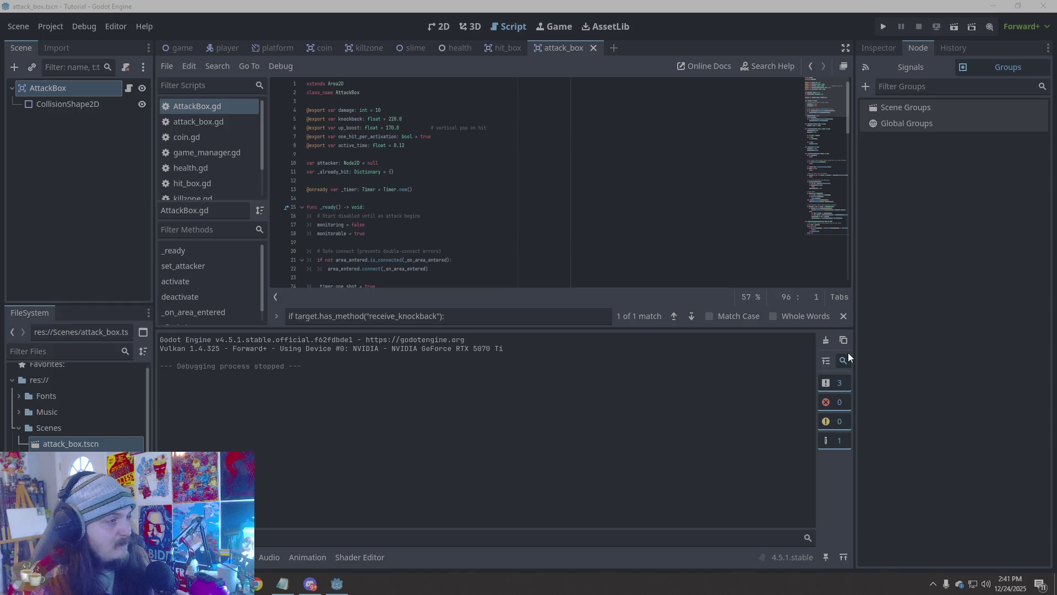
{"action": "left_click", "coordinate": [649, 180]}
{"action": "left_click", "coordinate": [502, 48]}
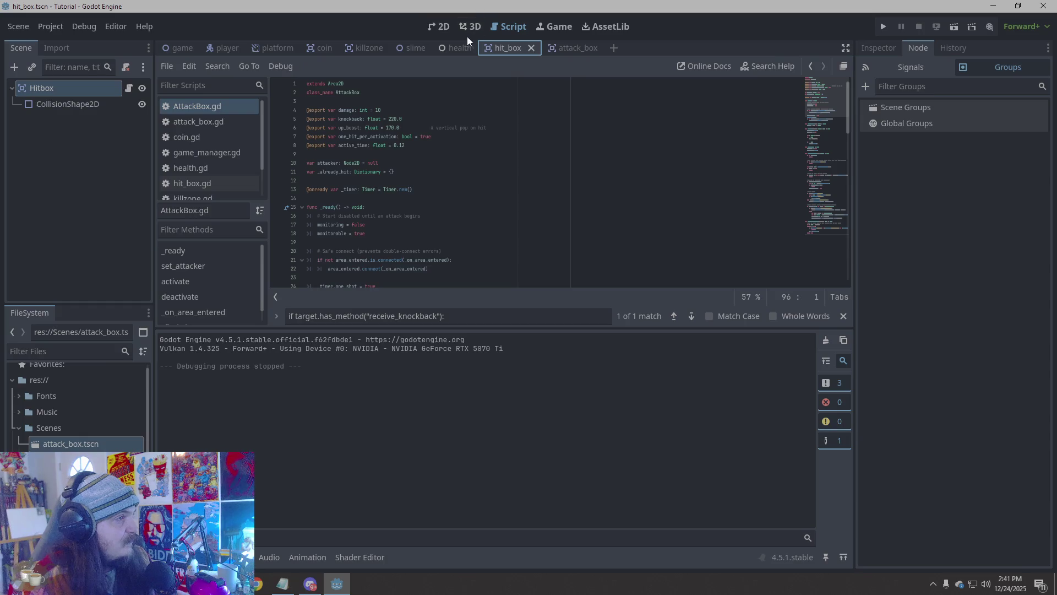
In the 2D view, look through the slime and player scenes, ending on attack_box
{"action": "left_click", "coordinate": [435, 30]}
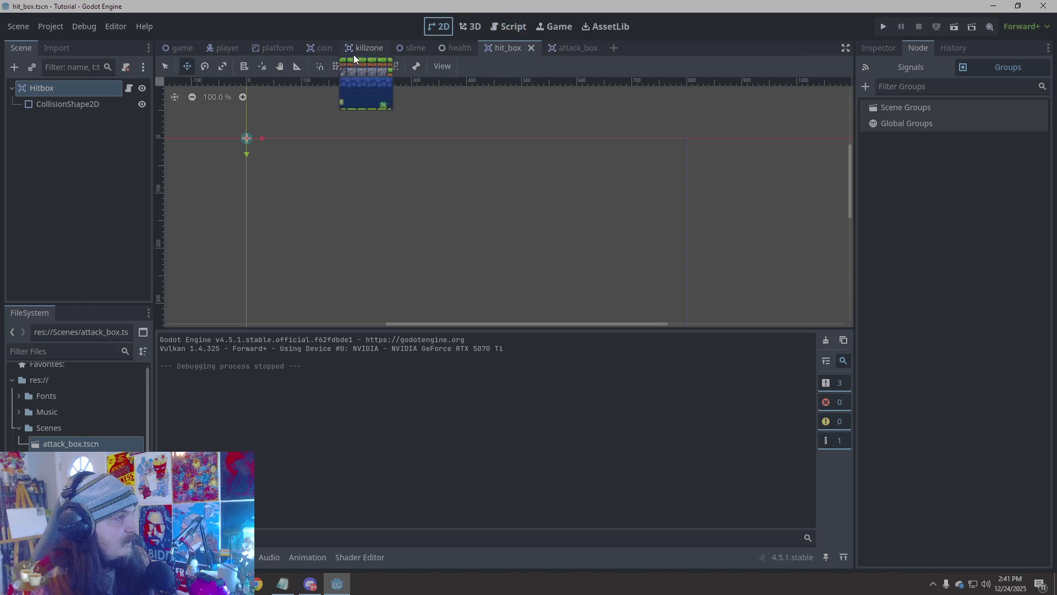
{"action": "left_click", "coordinate": [410, 49]}
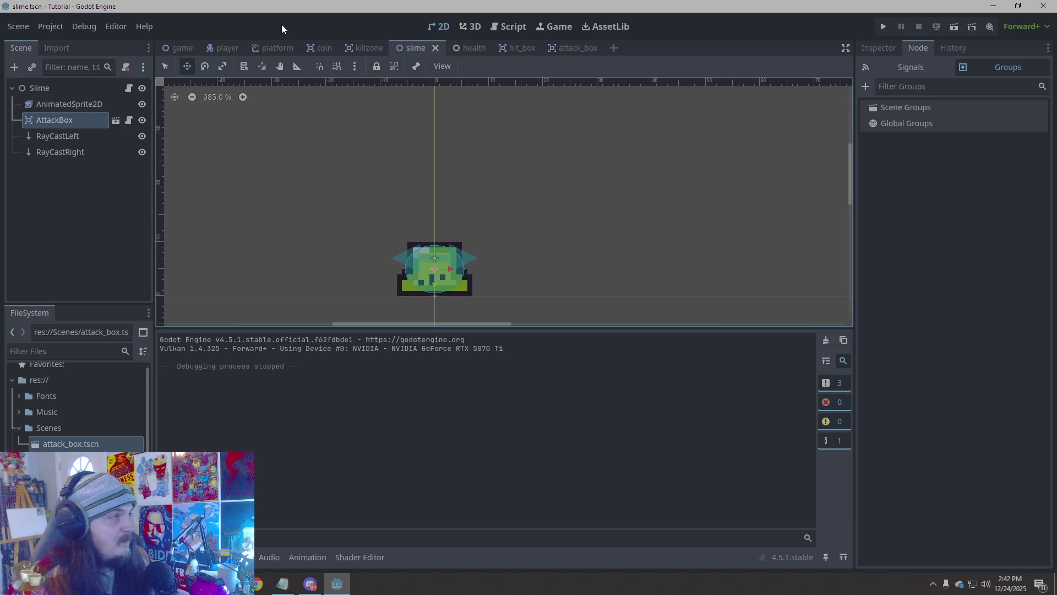
{"action": "left_click", "coordinate": [212, 51]}
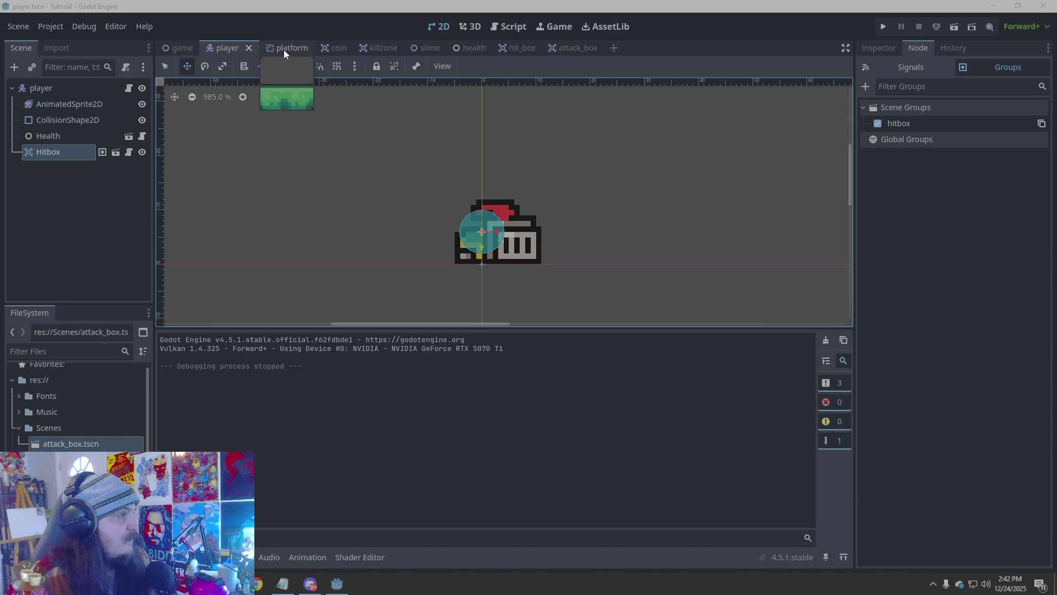
{"action": "left_click", "coordinate": [575, 48]}
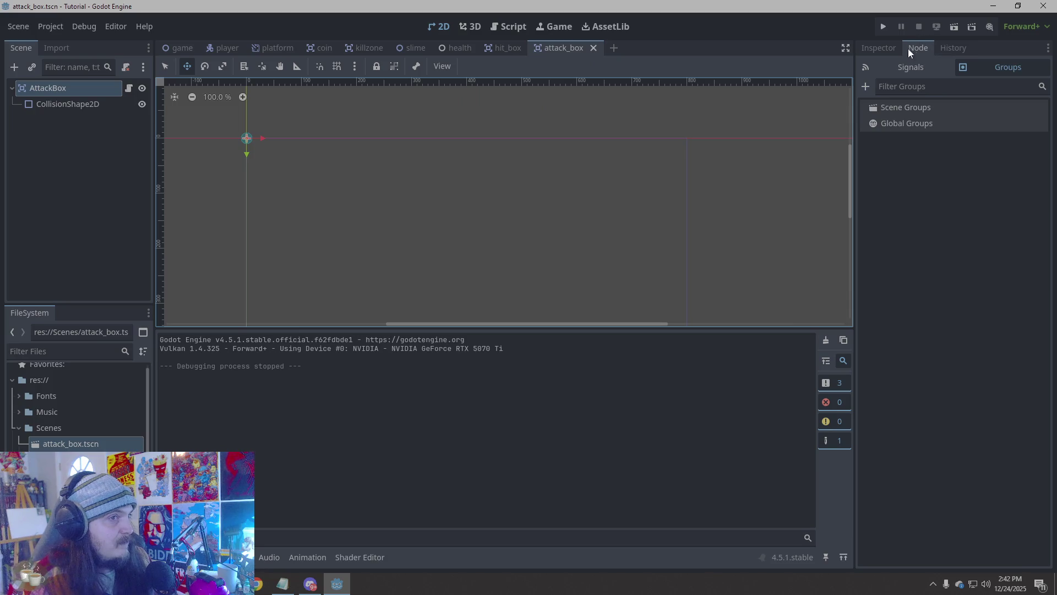
Show the AttackBox properties in the Inspector and select all of its script code
{"action": "left_click", "coordinate": [884, 48]}
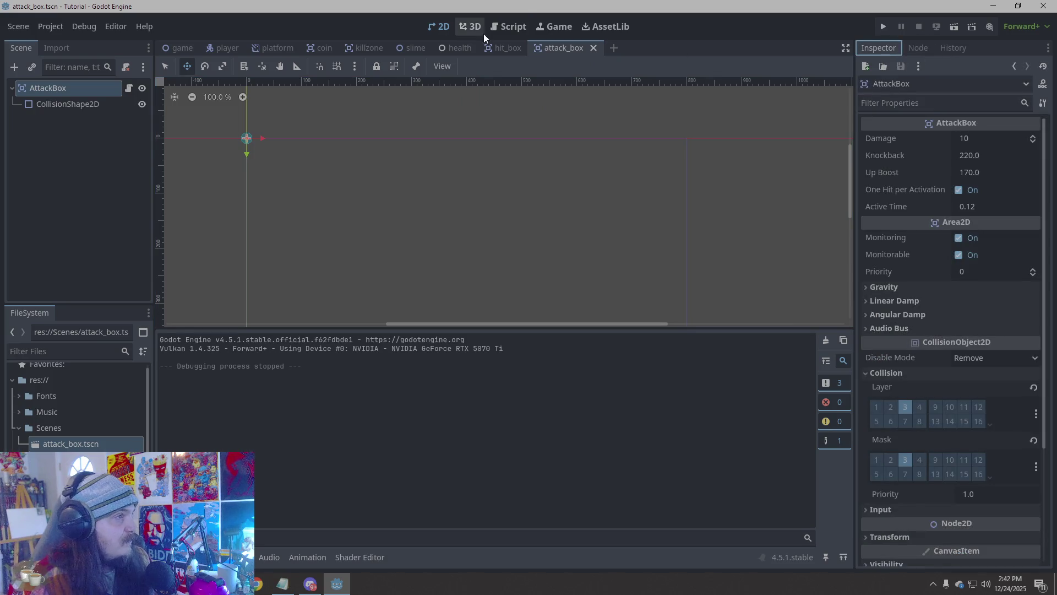
{"action": "left_click", "coordinate": [496, 30]}
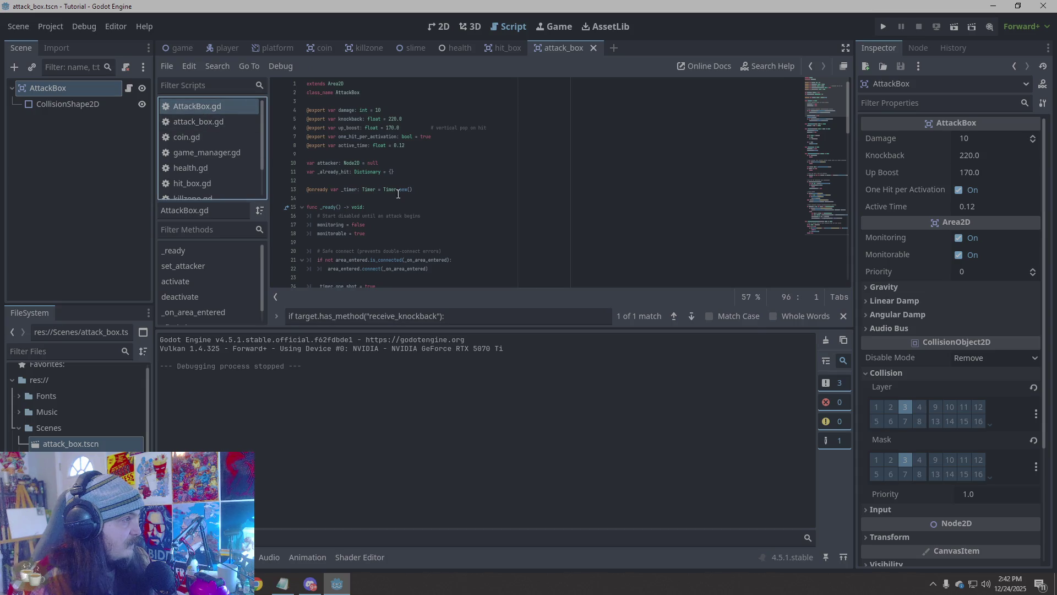
{"action": "right_click", "coordinate": [634, 224]}
{"action": "left_click", "coordinate": [685, 343]}
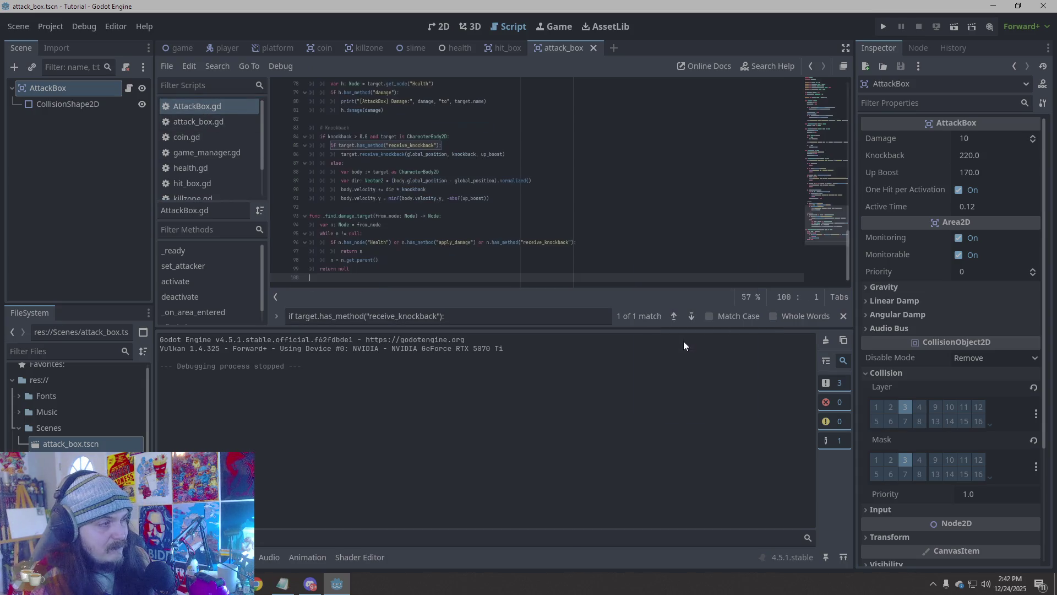
Playtest moving the knight right and left near the slime, then close the game
{"action": "left_click", "coordinate": [886, 27]}
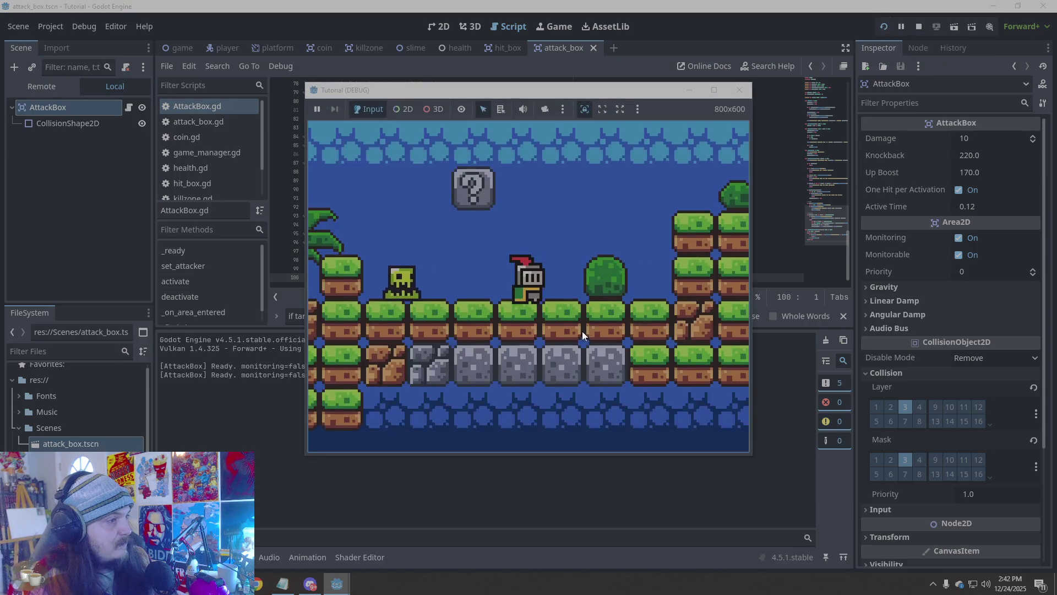
{"action": "key", "text": "Right"}
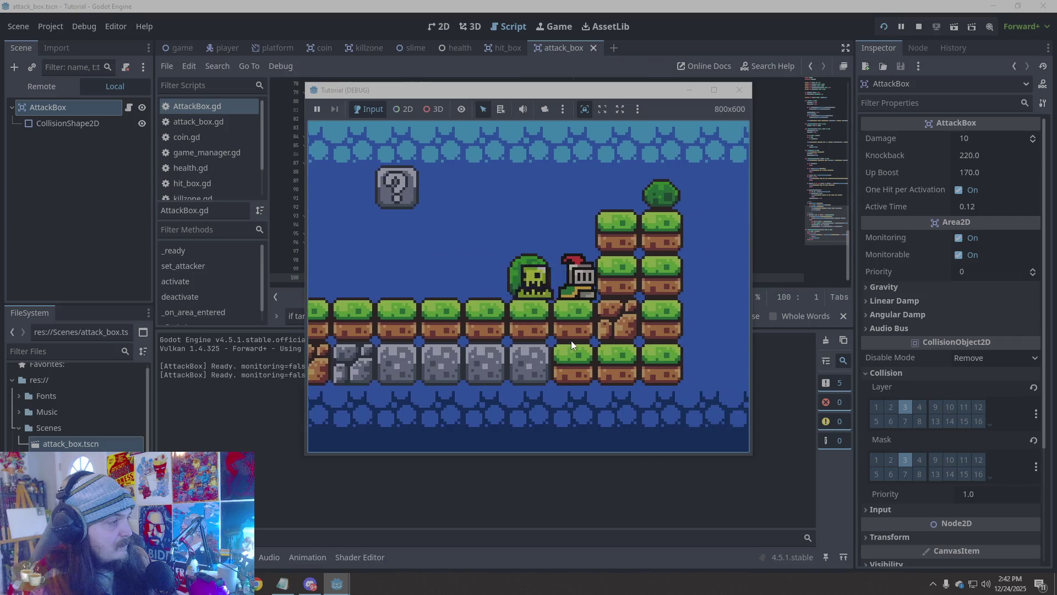
{"action": "key", "text": "Left"}
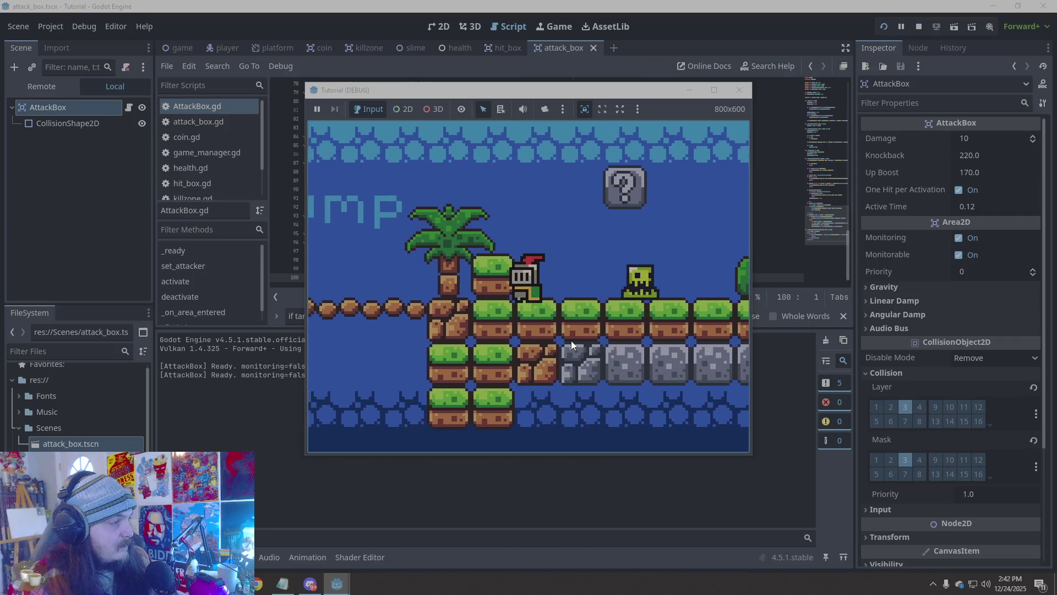
{"action": "left_click", "coordinate": [739, 90]}
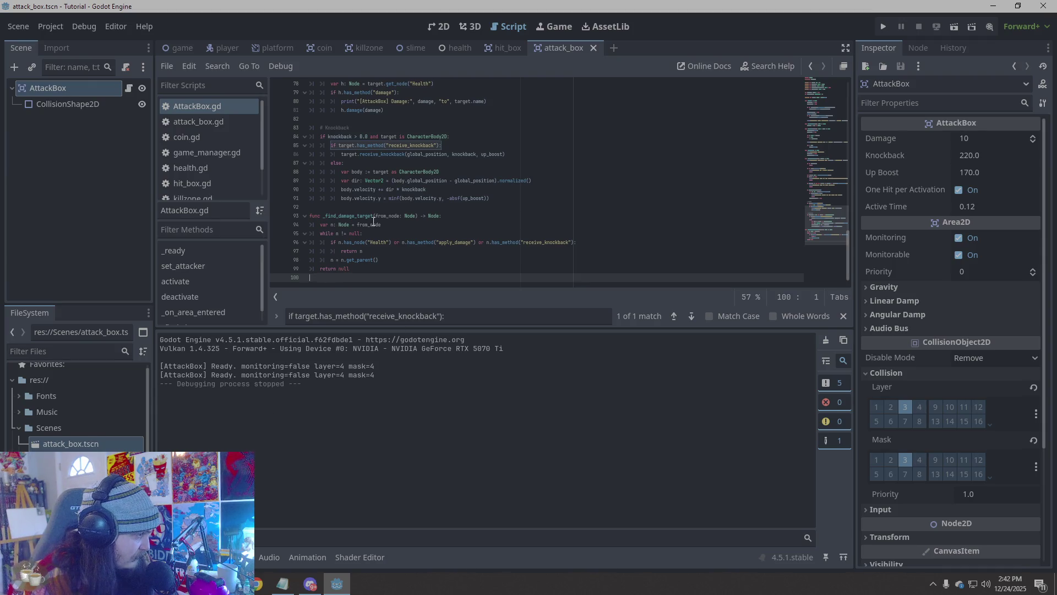
Scroll through AttackBox.gd and mark line 47, where monitoring is set false
{"action": "scroll", "coordinate": [420, 153], "scroll_direction": "up", "scroll_amount": 5}
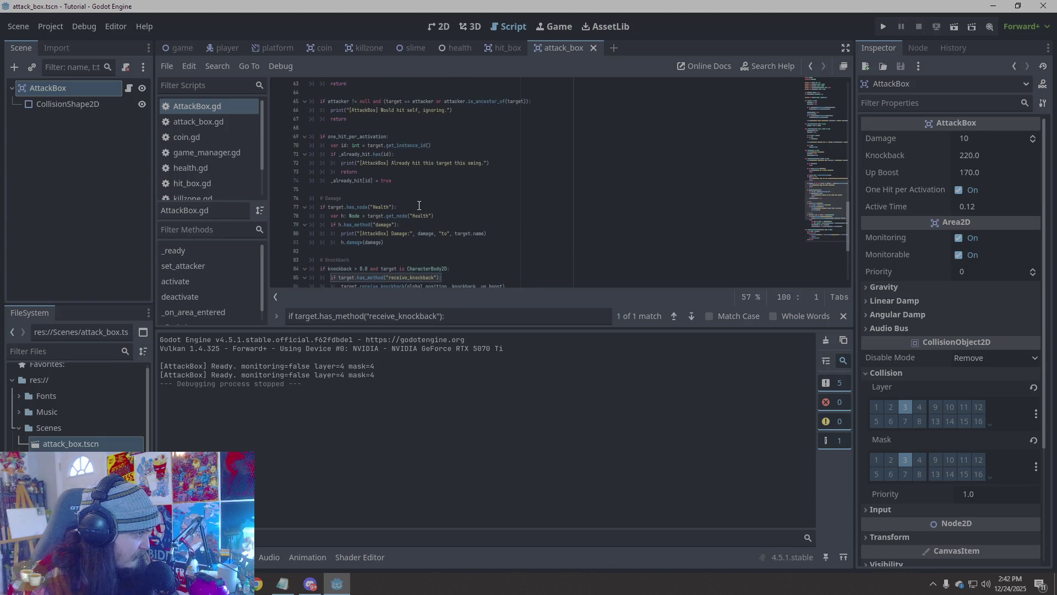
{"action": "scroll", "coordinate": [418, 205], "scroll_direction": "up", "scroll_amount": 20}
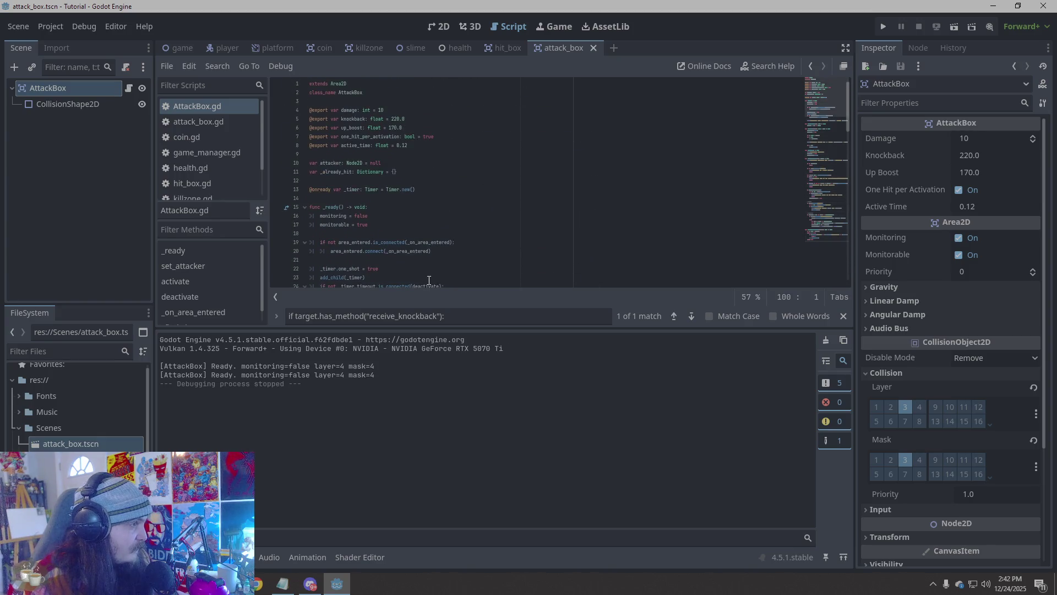
{"action": "scroll", "coordinate": [440, 172], "scroll_direction": "down", "scroll_amount": 2}
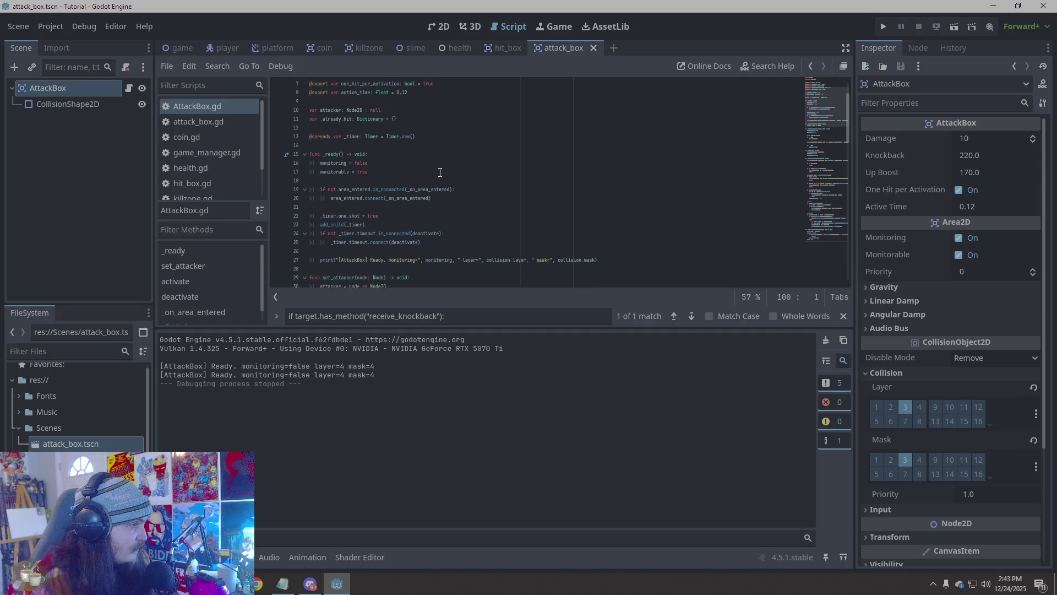
{"action": "scroll", "coordinate": [440, 172], "scroll_direction": "down", "scroll_amount": 4}
{"action": "scroll", "coordinate": [581, 231], "scroll_direction": "down", "scroll_amount": 4}
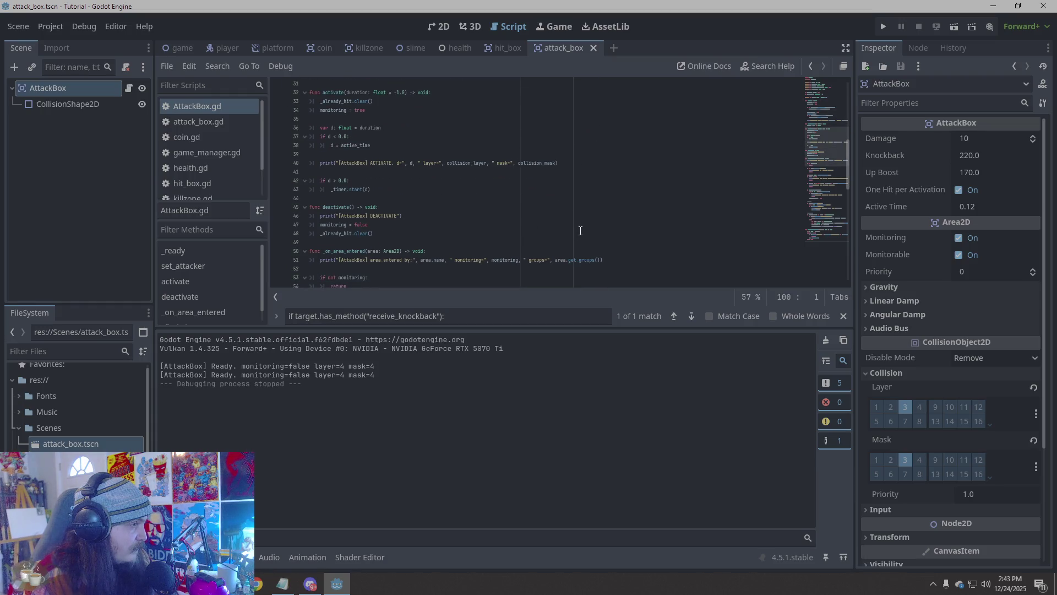
{"action": "left_click", "coordinate": [369, 224]}
Select the first AttackBox Ready output line reporting monitoring false, layer 4, mask 4
{"action": "scroll", "coordinate": [585, 219], "scroll_direction": "down", "scroll_amount": 2}
{"action": "scroll", "coordinate": [586, 219], "scroll_direction": "down", "scroll_amount": 3}
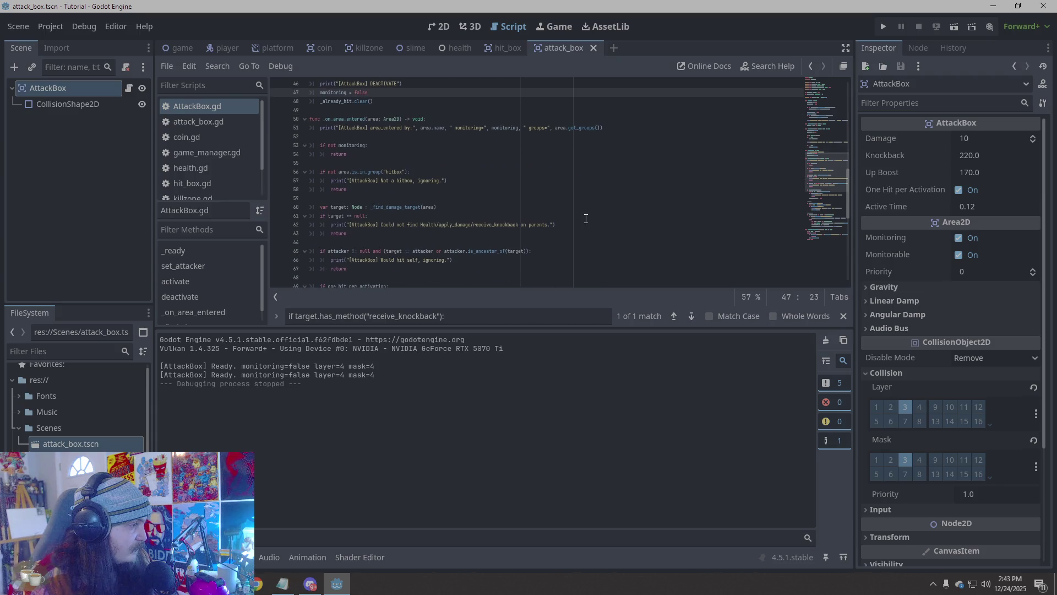
{"action": "scroll", "coordinate": [586, 219], "scroll_direction": "down", "scroll_amount": 5}
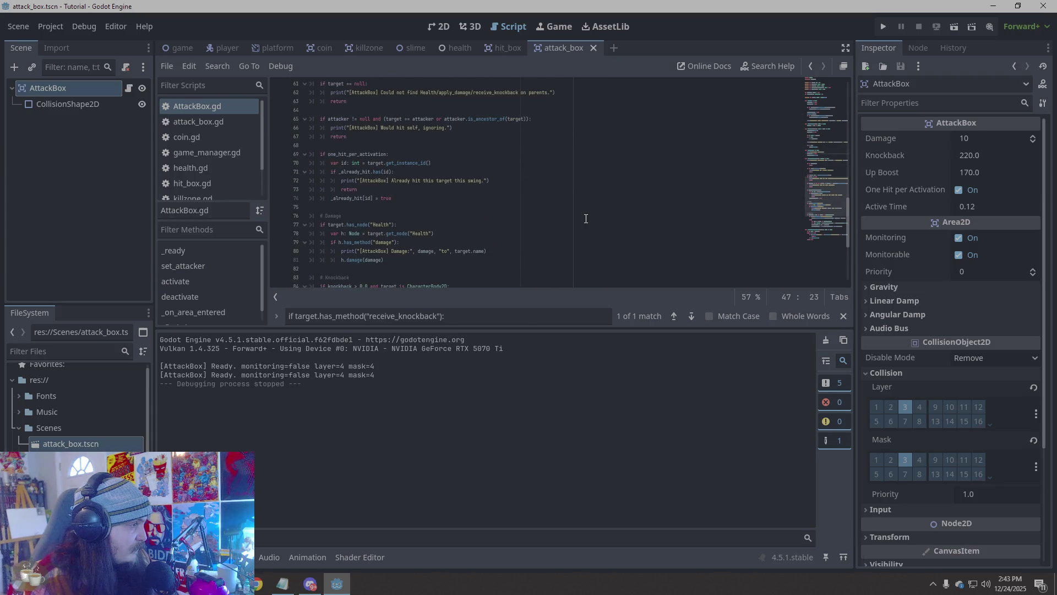
{"action": "scroll", "coordinate": [586, 218], "scroll_direction": "down", "scroll_amount": 4}
{"action": "scroll", "coordinate": [586, 218], "scroll_direction": "down", "scroll_amount": 1}
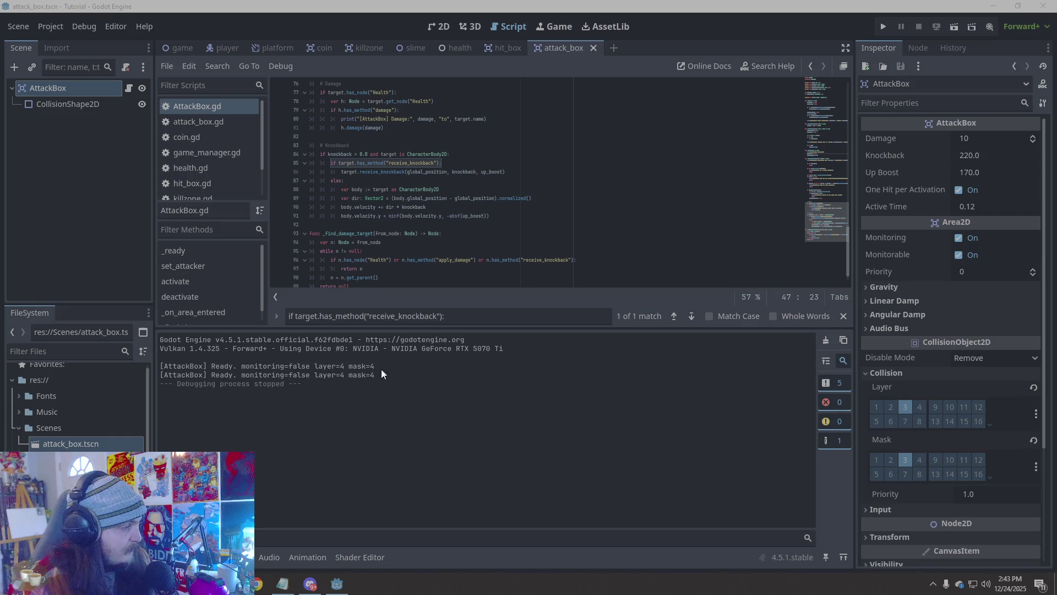
{"action": "left_click_drag", "start_coordinate": [377, 366], "coordinate": [159, 366]}
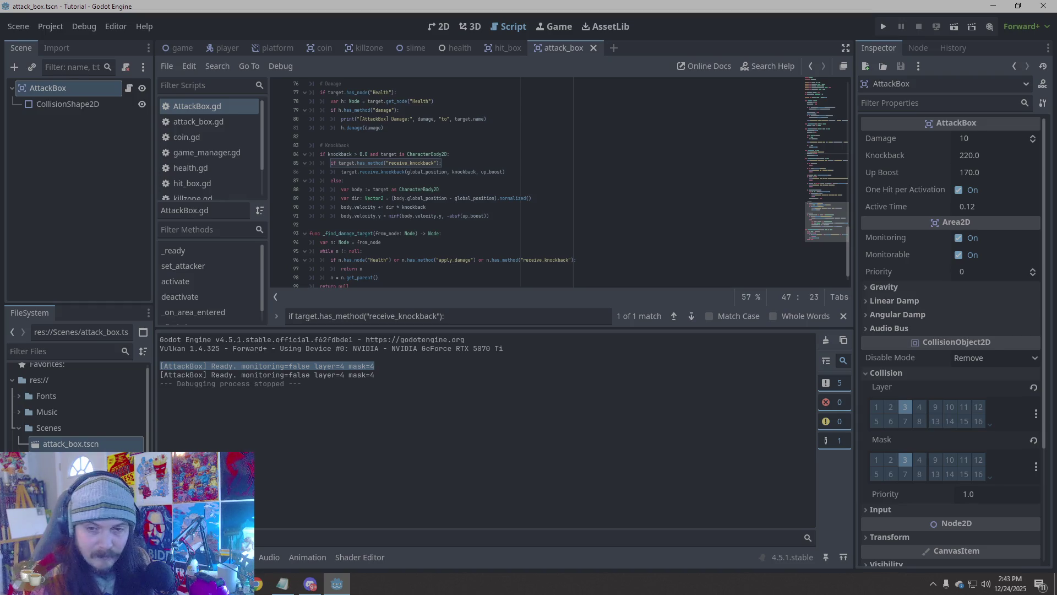
{"action": "key", "text": "alt+Tab"}
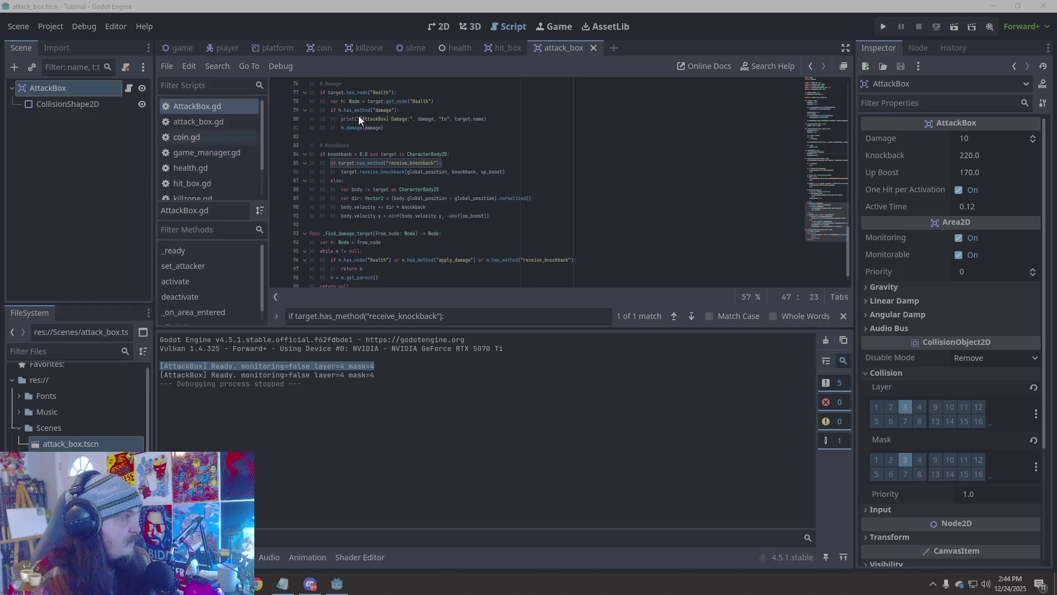
Compare the hit_box and attack_box scenes, then open the player scene to inspect its Hitbox
{"action": "left_click", "coordinate": [500, 48]}
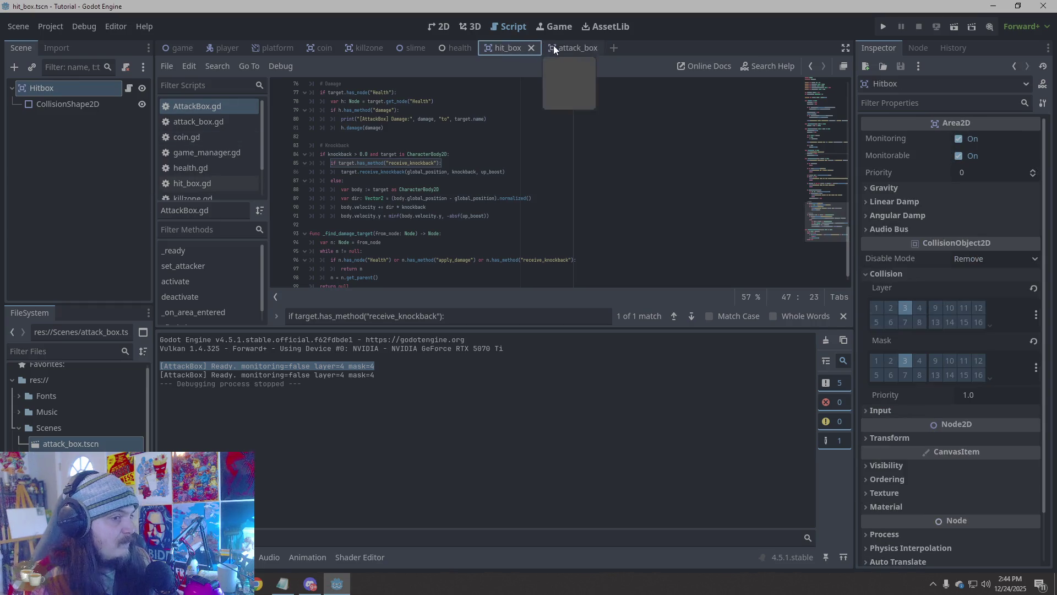
{"action": "left_click", "coordinate": [556, 46]}
{"action": "left_click", "coordinate": [514, 53]}
{"action": "left_click", "coordinate": [573, 49]}
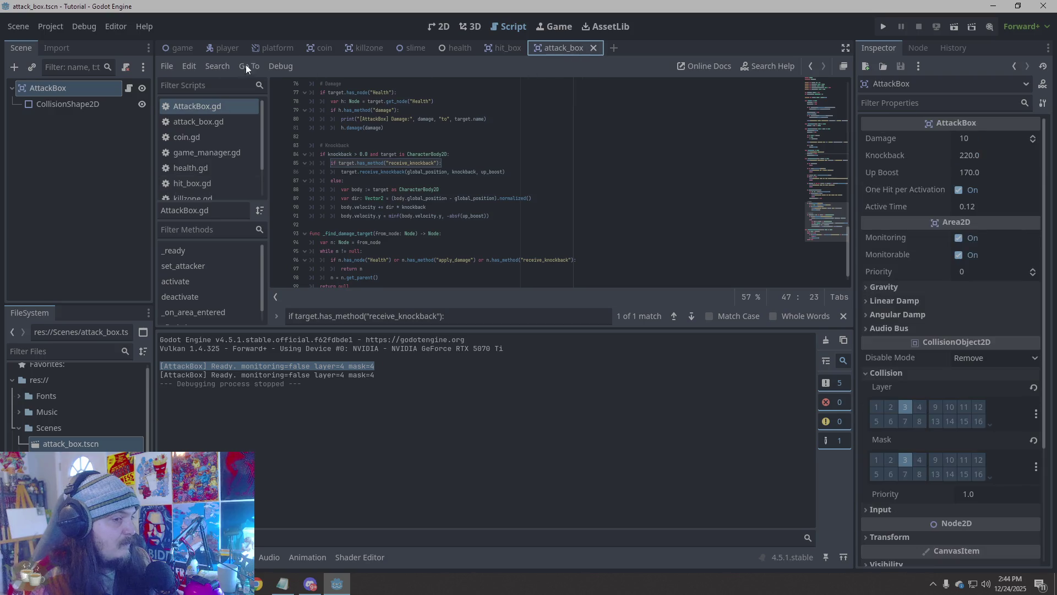
{"action": "left_click", "coordinate": [230, 47]}
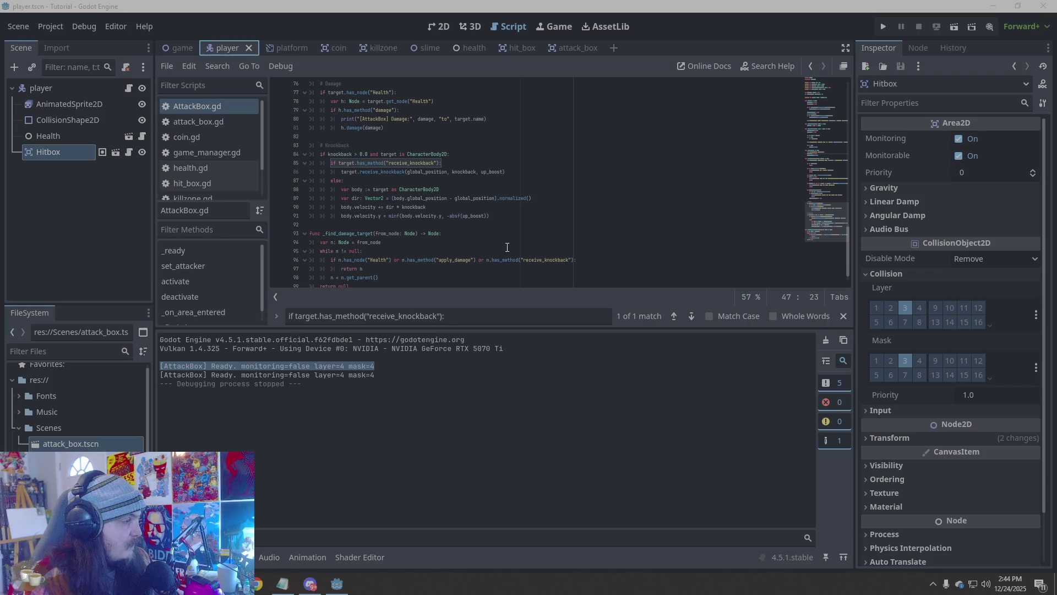
Review the damage and knockback code, then open the hit_box scene with its Hitbox on layer 3, mask 3
{"action": "scroll", "coordinate": [507, 247], "scroll_direction": "down", "scroll_amount": 1}
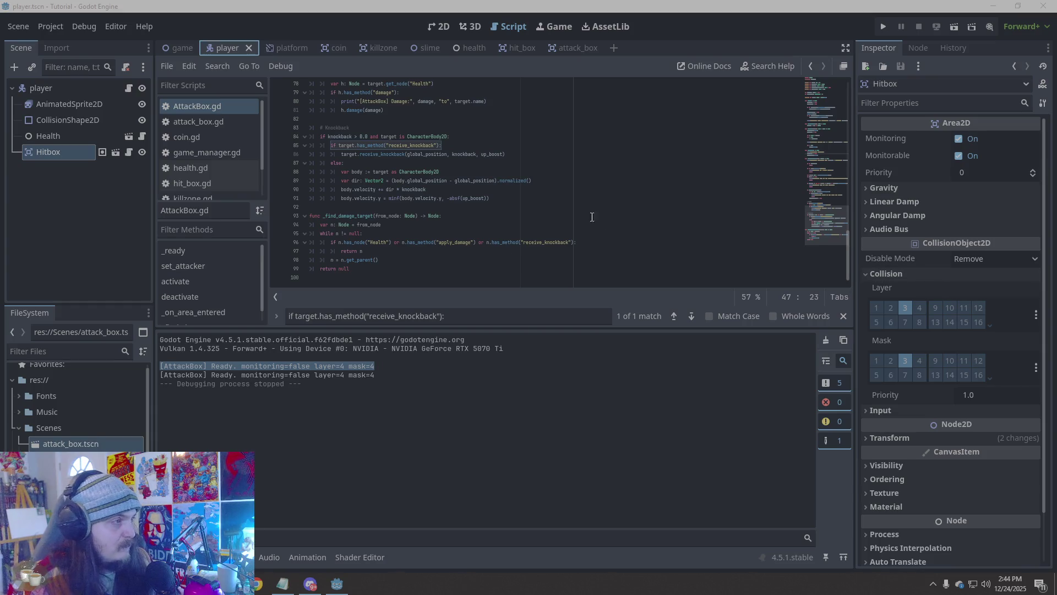
{"action": "scroll", "coordinate": [570, 213], "scroll_direction": "up", "scroll_amount": 1}
{"action": "scroll", "coordinate": [570, 213], "scroll_direction": "up", "scroll_amount": 1}
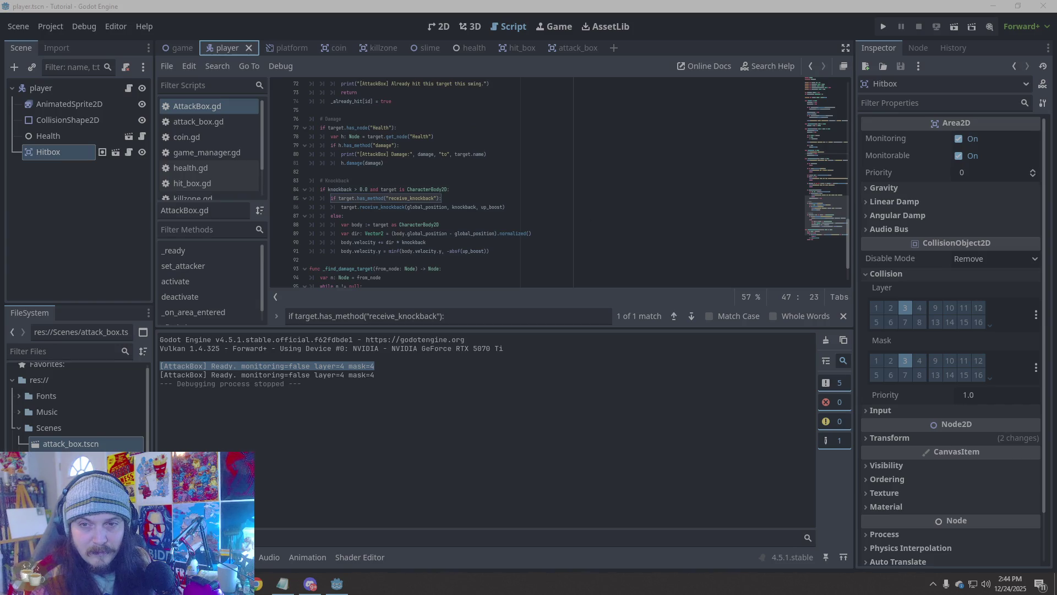
{"action": "left_click", "coordinate": [518, 47]}
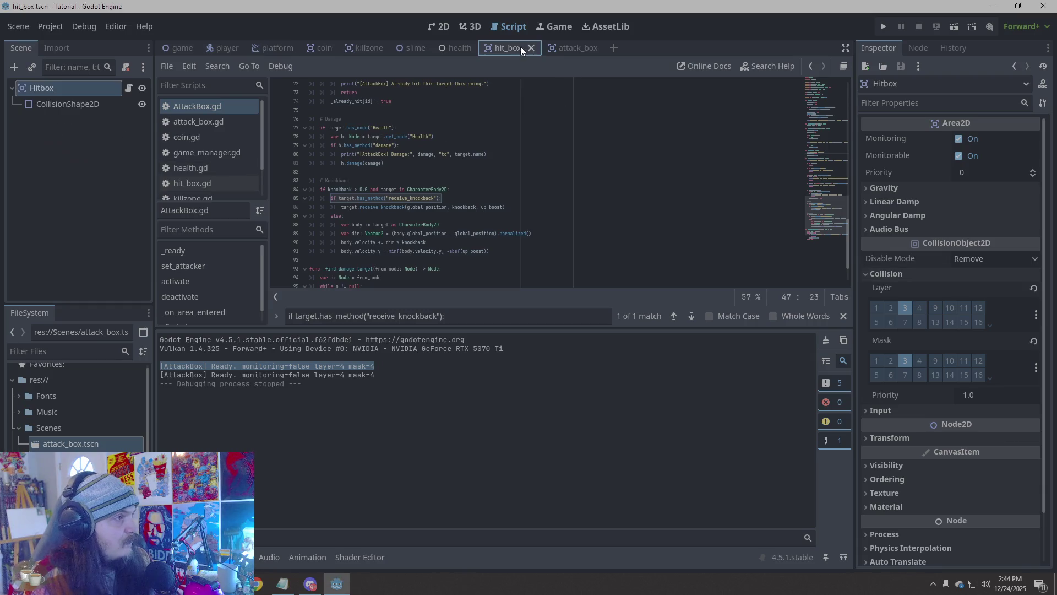
Set the Hitbox collision layer and mask to 4, then playtest walking the knight right and left
{"action": "left_click", "coordinate": [906, 310]}
{"action": "left_click", "coordinate": [919, 360]}
{"action": "left_click", "coordinate": [882, 27]}
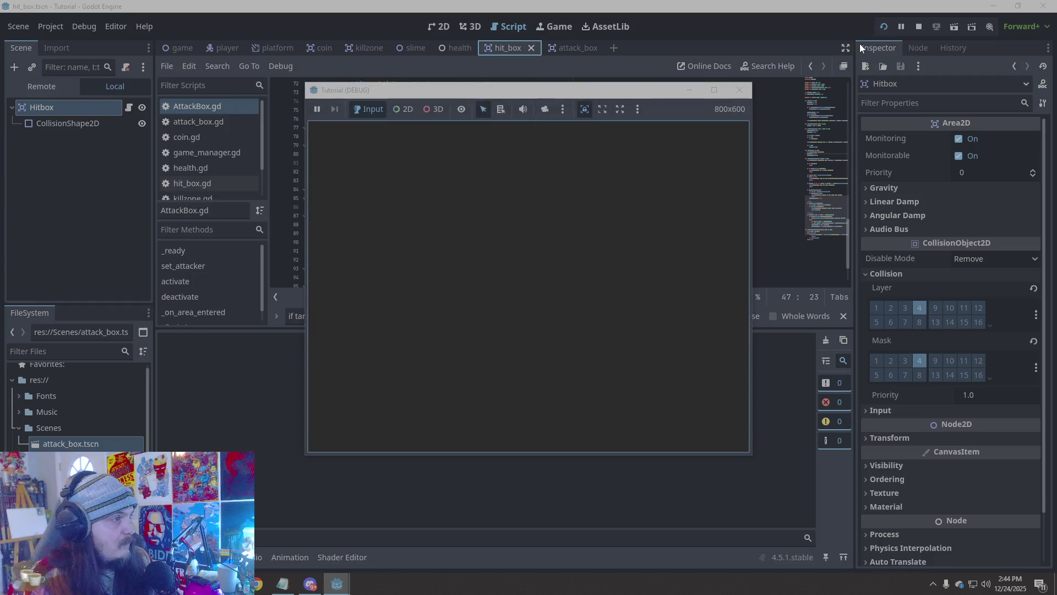
{"action": "key", "text": "Right"}
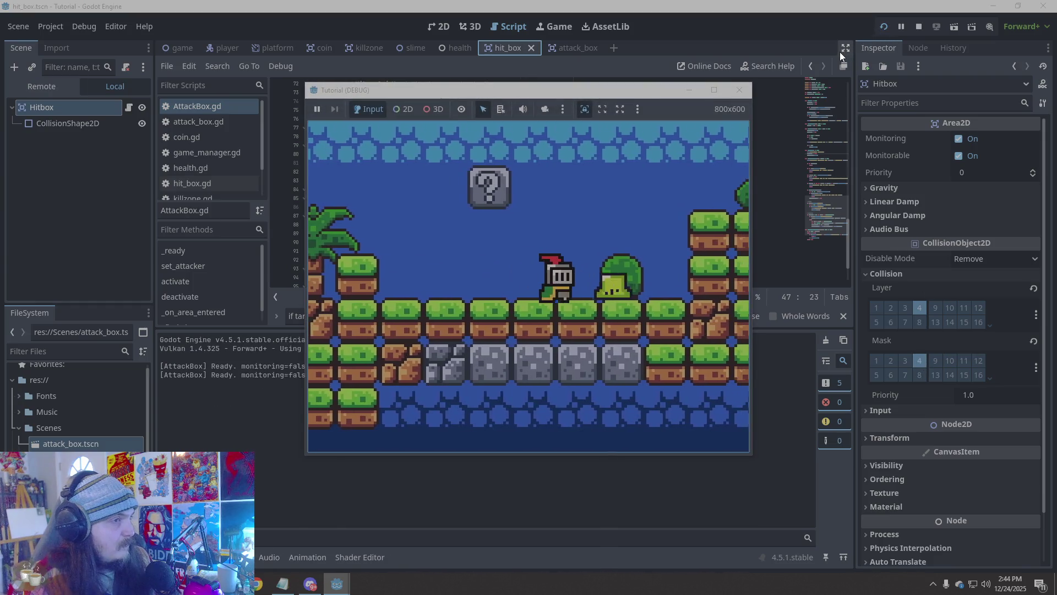
{"action": "key", "text": "Left"}
{"action": "left_click", "coordinate": [738, 91]}
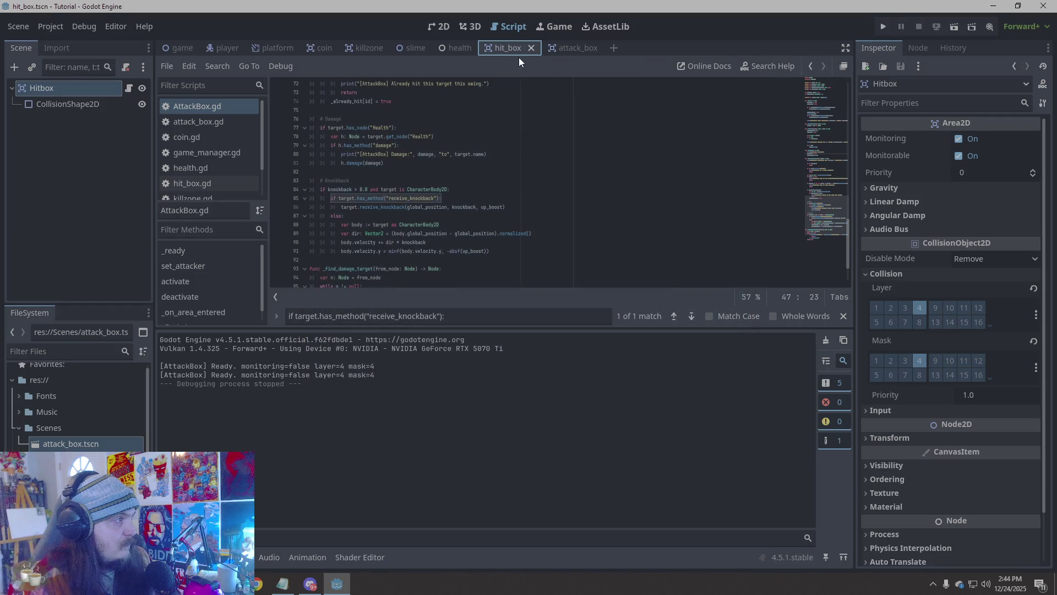
Run another playtest from the player scene and stop it
{"action": "left_click", "coordinate": [220, 48]}
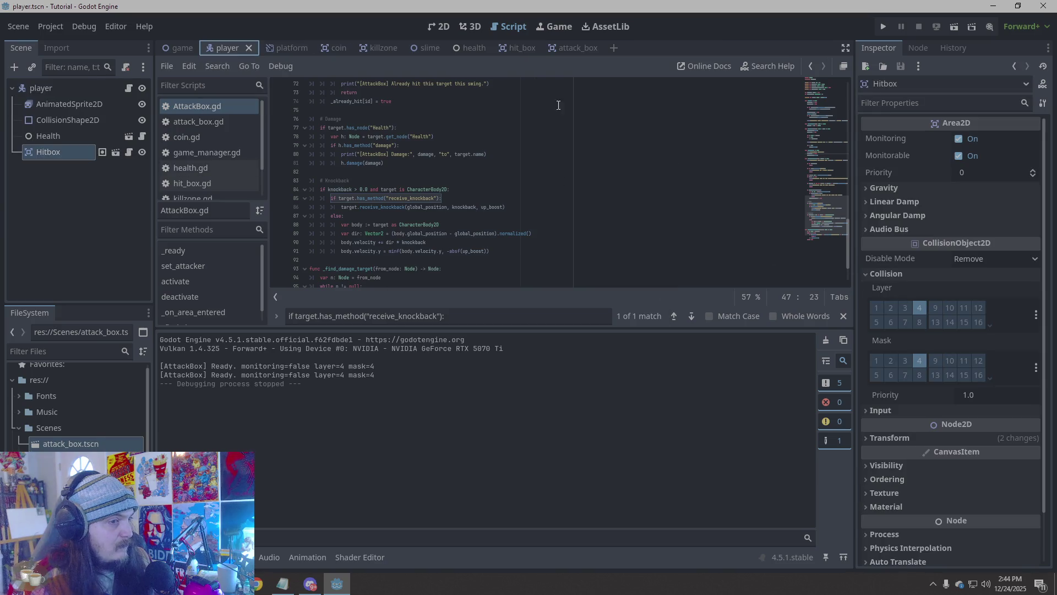
{"action": "left_click", "coordinate": [882, 27]}
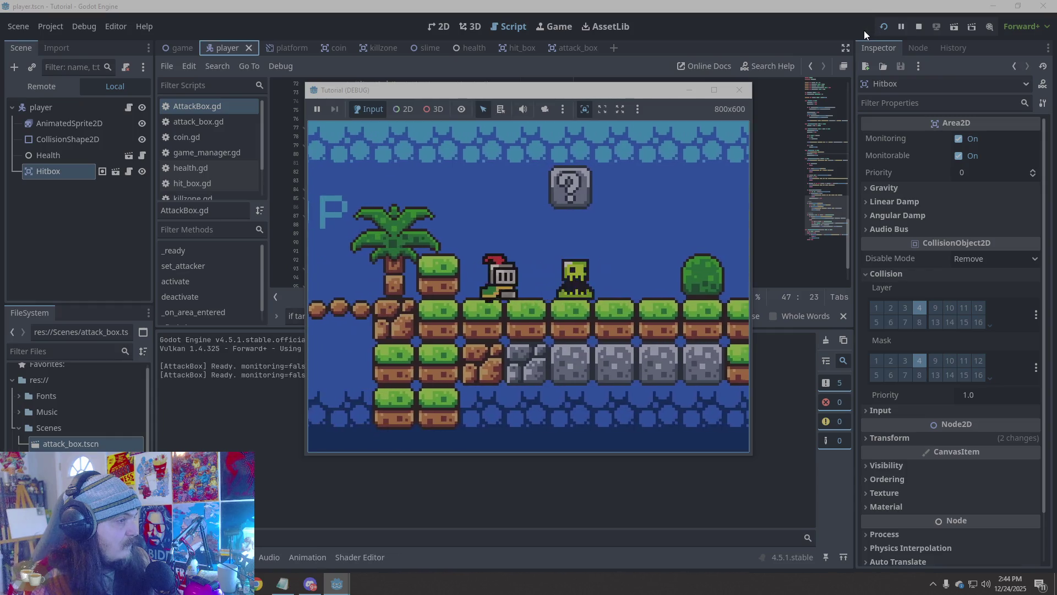
{"action": "left_click", "coordinate": [738, 90]}
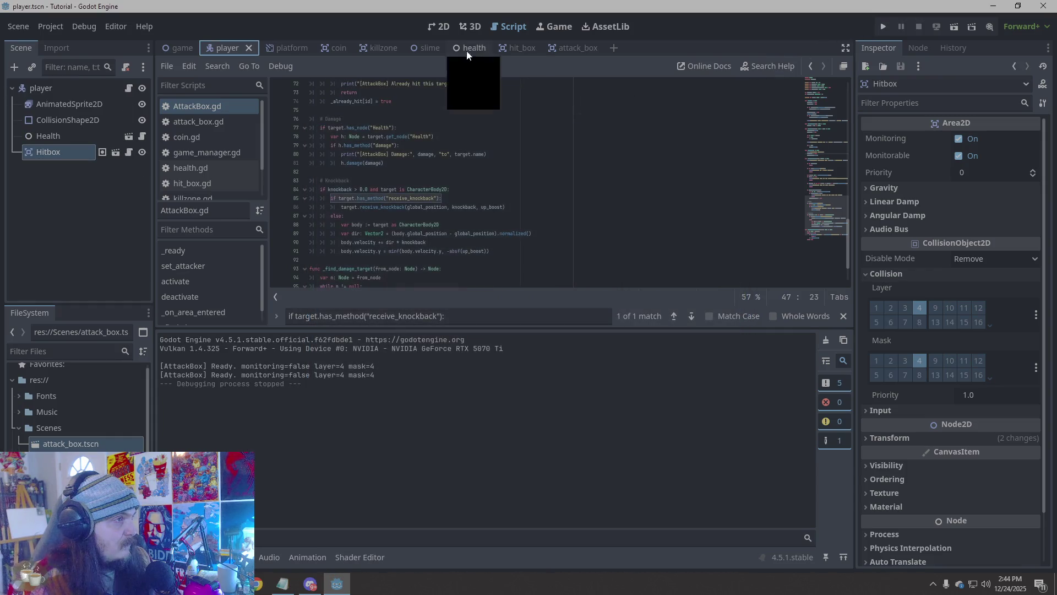
Undo the last collision mask change in the hit_box scene
{"action": "left_click", "coordinate": [523, 50]}
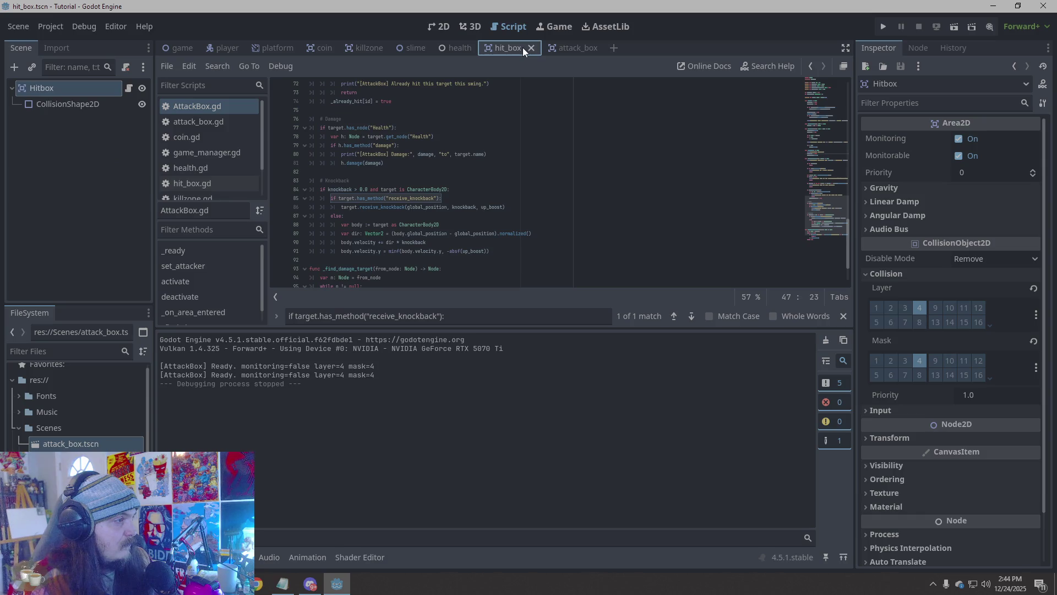
{"action": "left_click", "coordinate": [131, 178]}
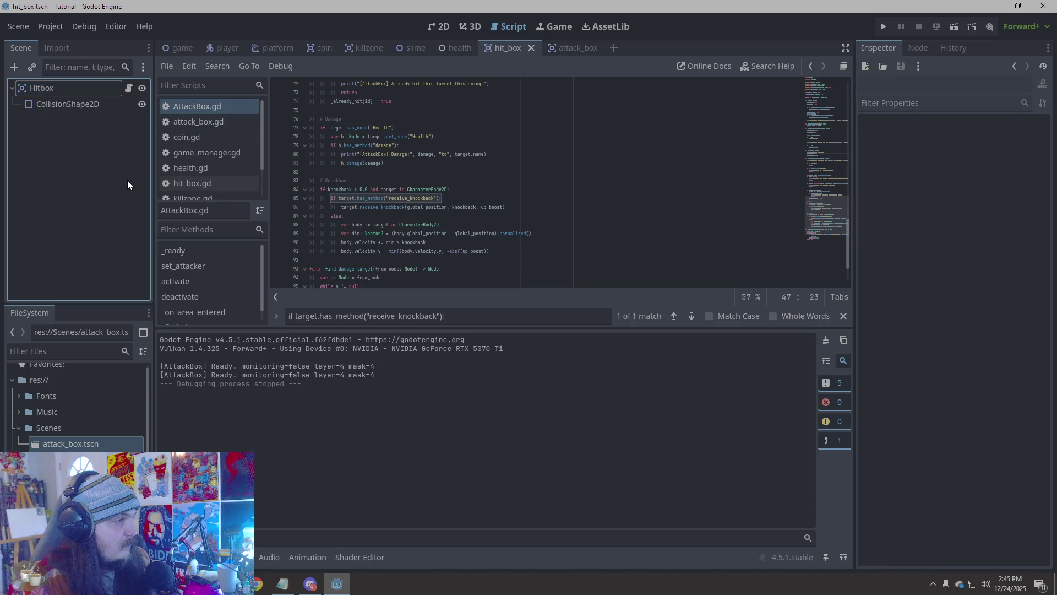
{"action": "left_click", "coordinate": [507, 49]}
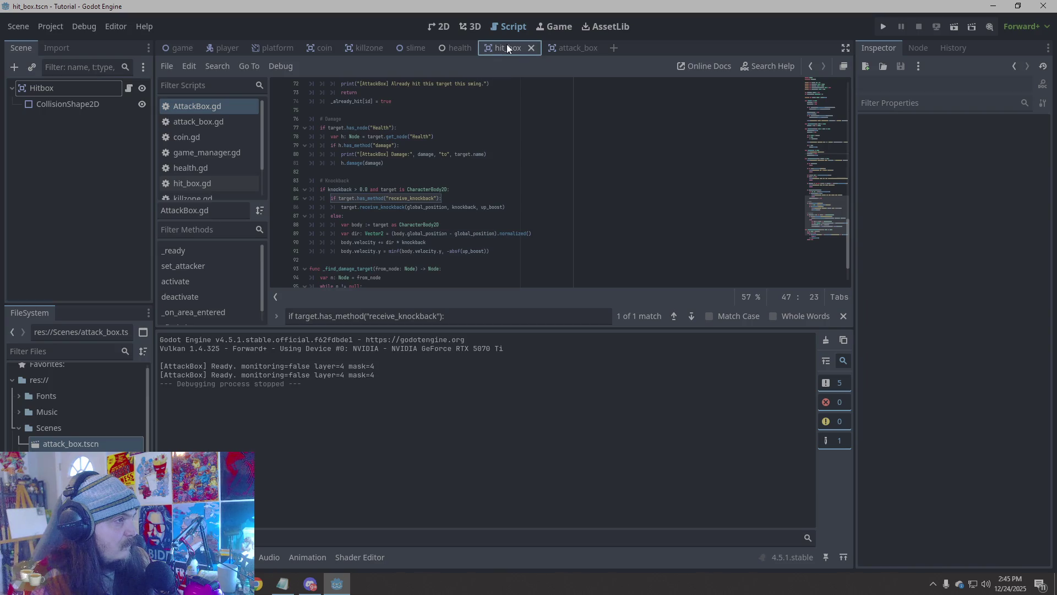
{"action": "key", "text": "ctrl+z"}
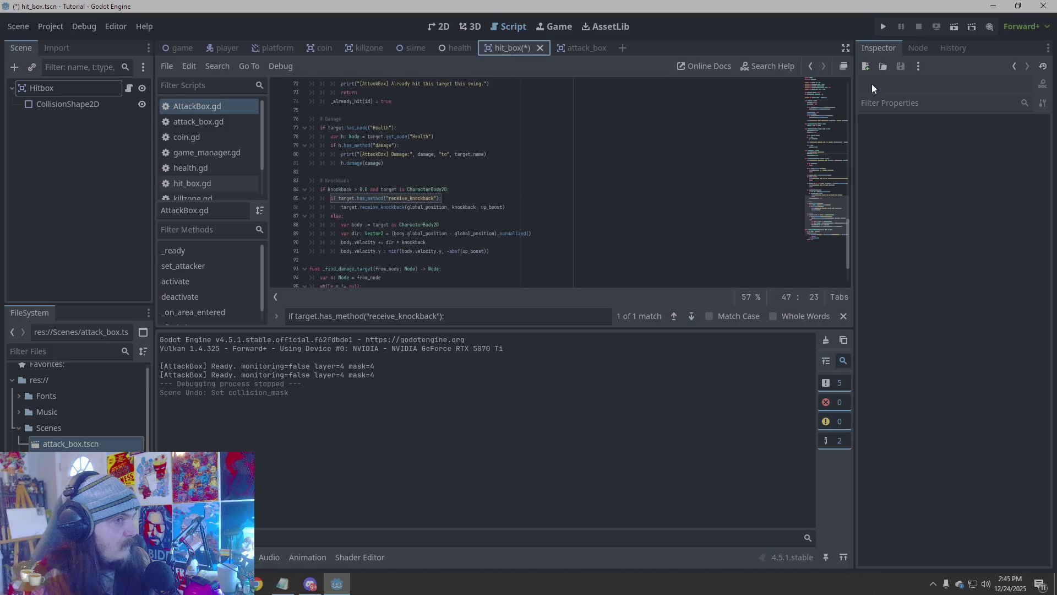
Put the Hitbox back on collision layer 3 instead of 4, and save hit_box
{"action": "left_click", "coordinate": [911, 48]}
{"action": "left_click", "coordinate": [875, 48]}
{"action": "left_click", "coordinate": [91, 89]}
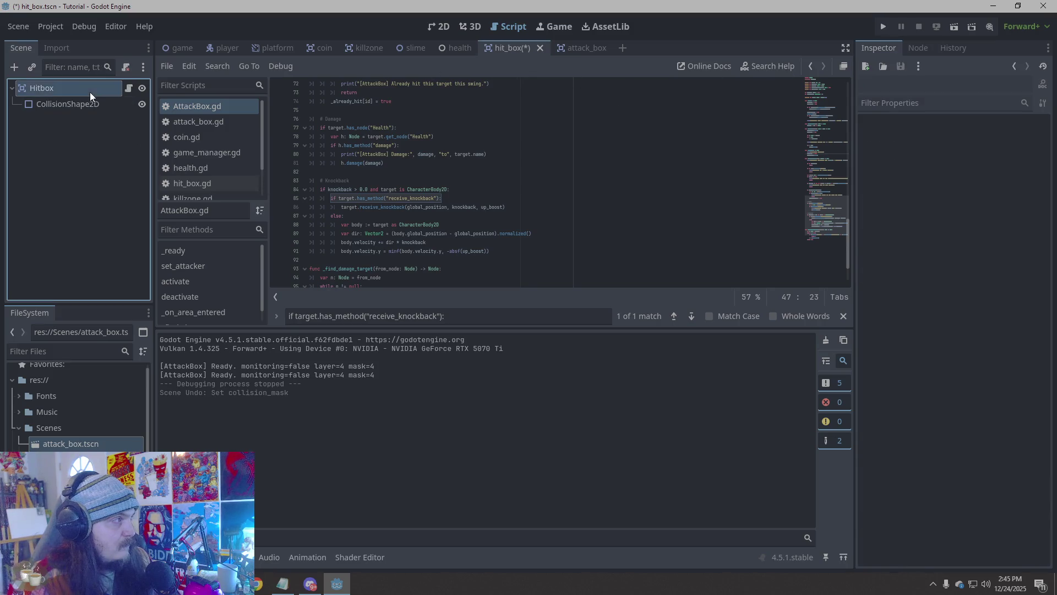
{"action": "left_click", "coordinate": [901, 308]}
{"action": "left_click", "coordinate": [916, 308]}
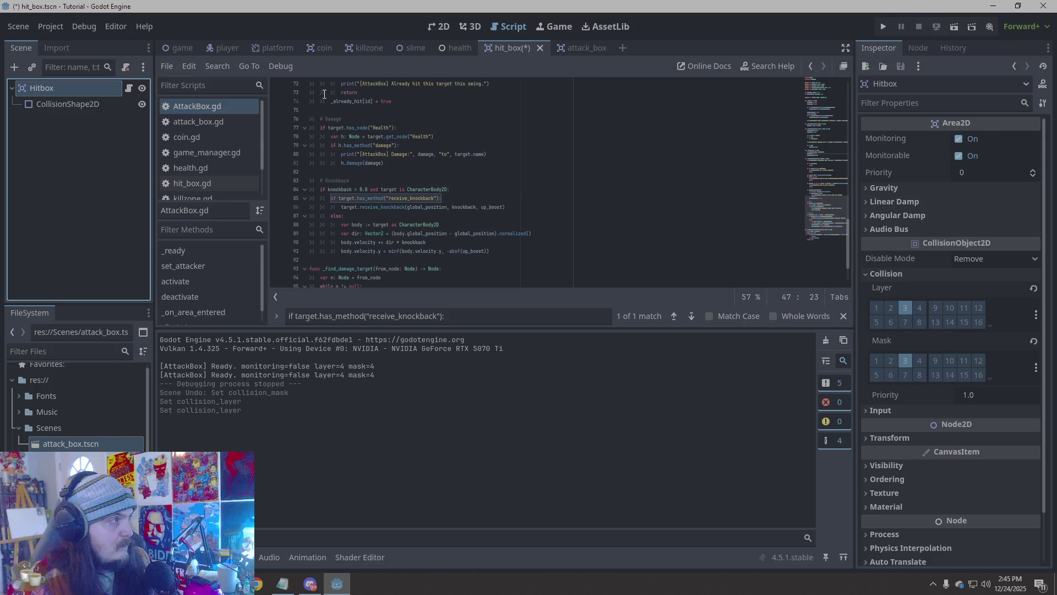
{"action": "key", "text": "ctrl+s"}
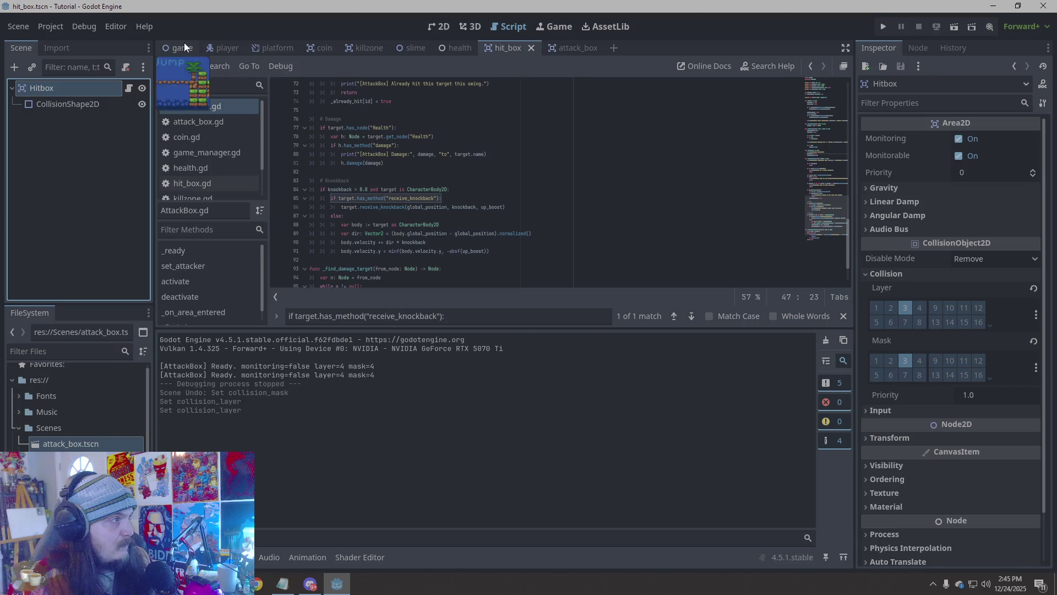
Run the game from the player scene, with nothing selected, to test hits
{"action": "left_click", "coordinate": [223, 47]}
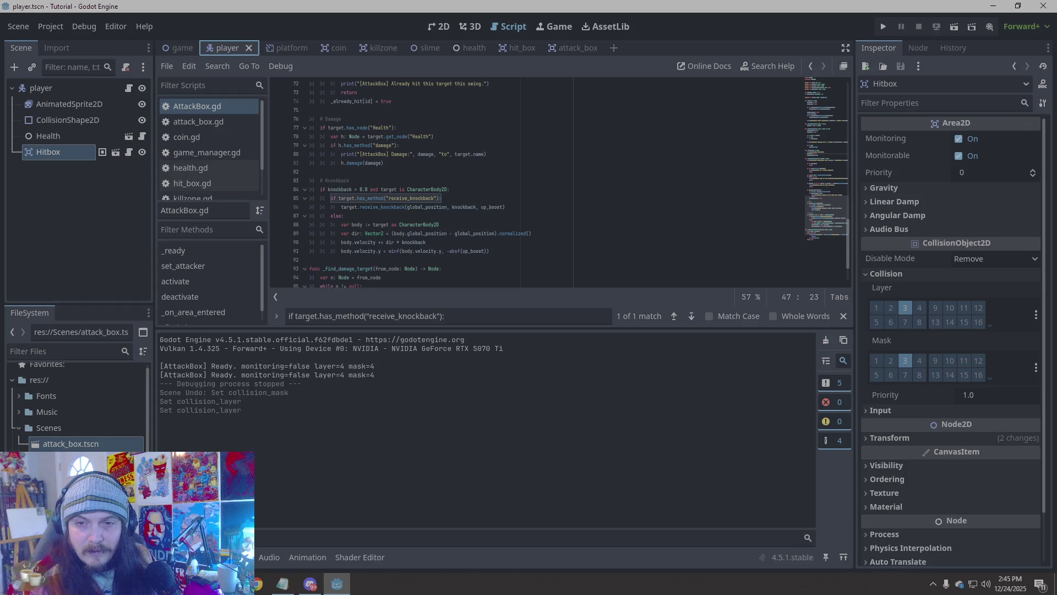
{"action": "left_click", "coordinate": [86, 189]}
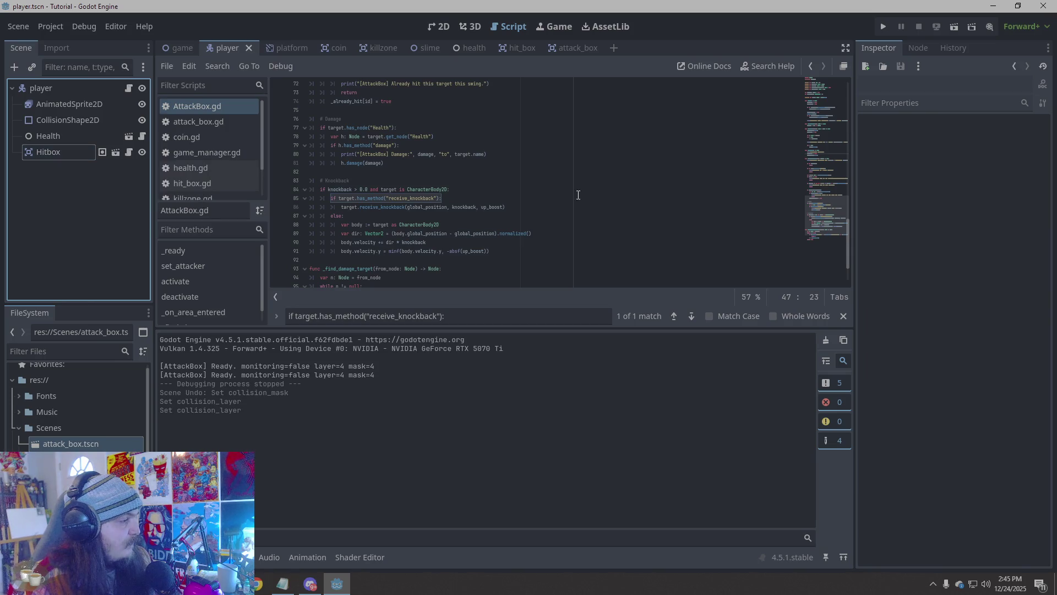
{"action": "left_click", "coordinate": [883, 26]}
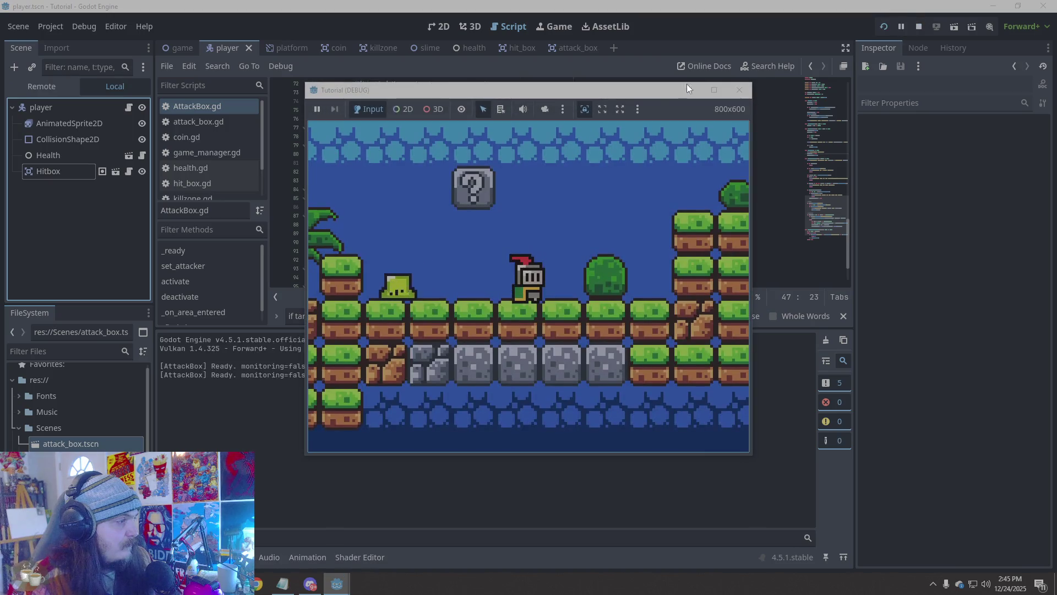
Move the AttackBox from collision layer and mask 3 to layer 2, then save and playtest
{"action": "left_click", "coordinate": [740, 90]}
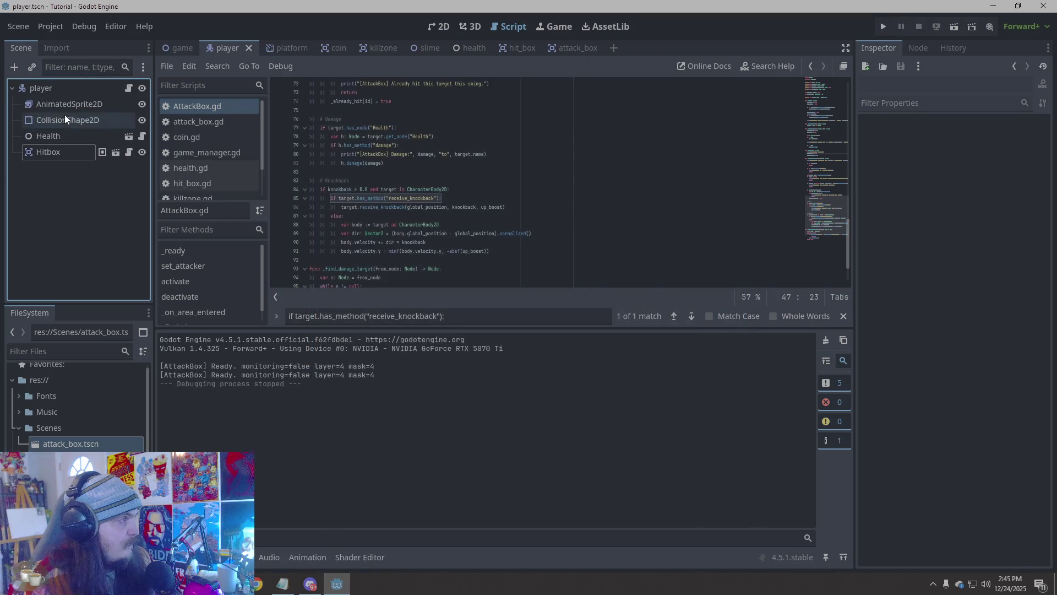
{"action": "left_click", "coordinate": [563, 48]}
{"action": "left_click", "coordinate": [905, 407]}
{"action": "left_click", "coordinate": [906, 460]}
{"action": "left_click", "coordinate": [891, 407]}
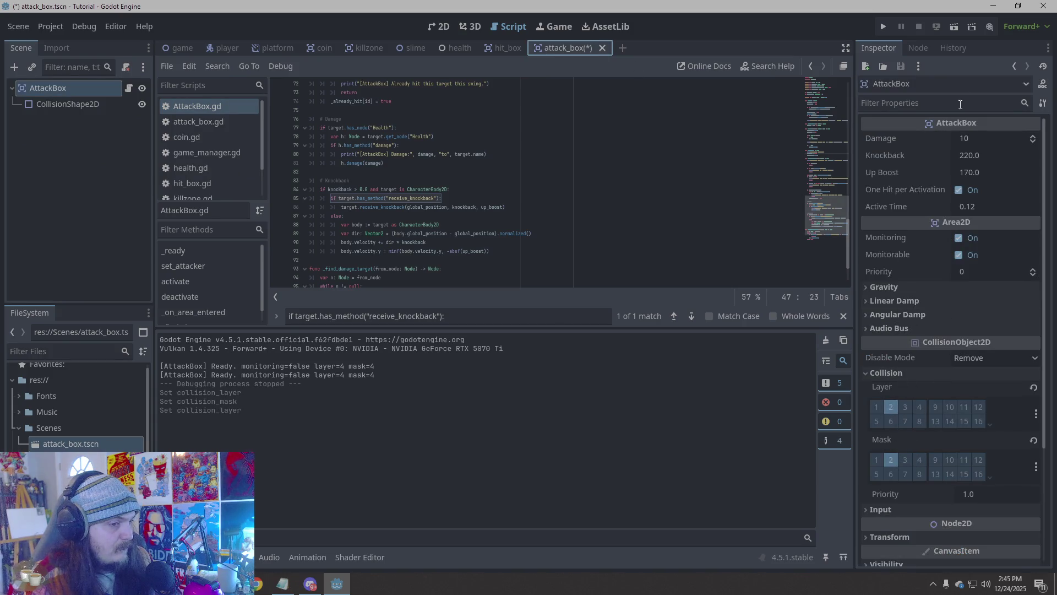
{"action": "left_click", "coordinate": [881, 25]}
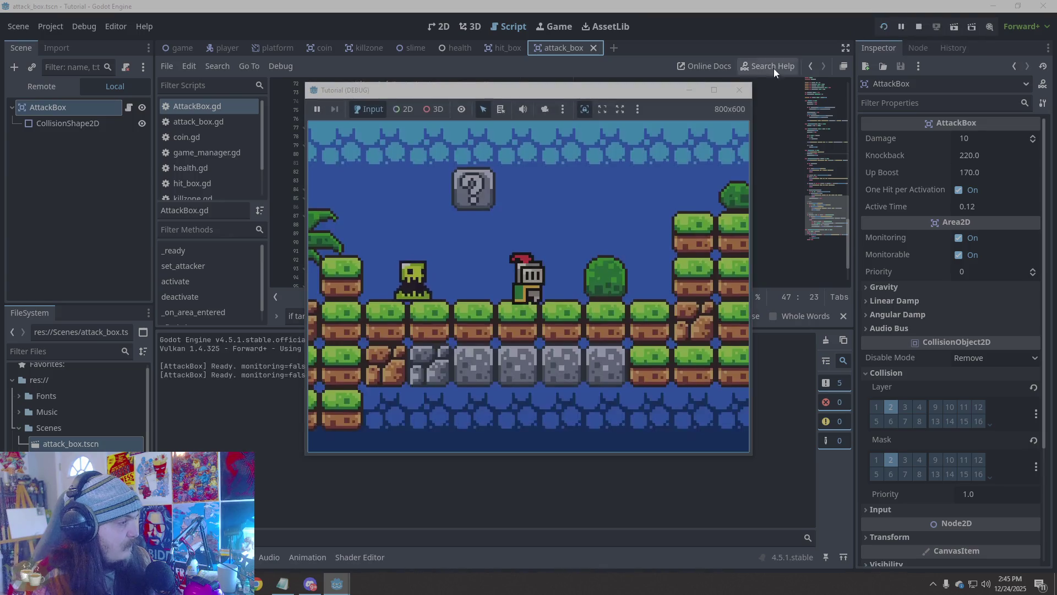
{"action": "mouse_move", "coordinate": [540, 90]}
{"action": "left_mouse_down"}
{"action": "mouse_move", "coordinate": [752, 90]}
{"action": "mouse_move", "coordinate": [895, 110]}
{"action": "mouse_move", "coordinate": [631, 110]}
{"action": "left_mouse_up"}
Revert the AttackBox to collision layer 3 and mask 3, save, and playtest again
{"action": "left_click", "coordinate": [631, 110]}
{"action": "left_click", "coordinate": [891, 407]}
{"action": "left_click", "coordinate": [905, 460]}
{"action": "left_click", "coordinate": [906, 407]}
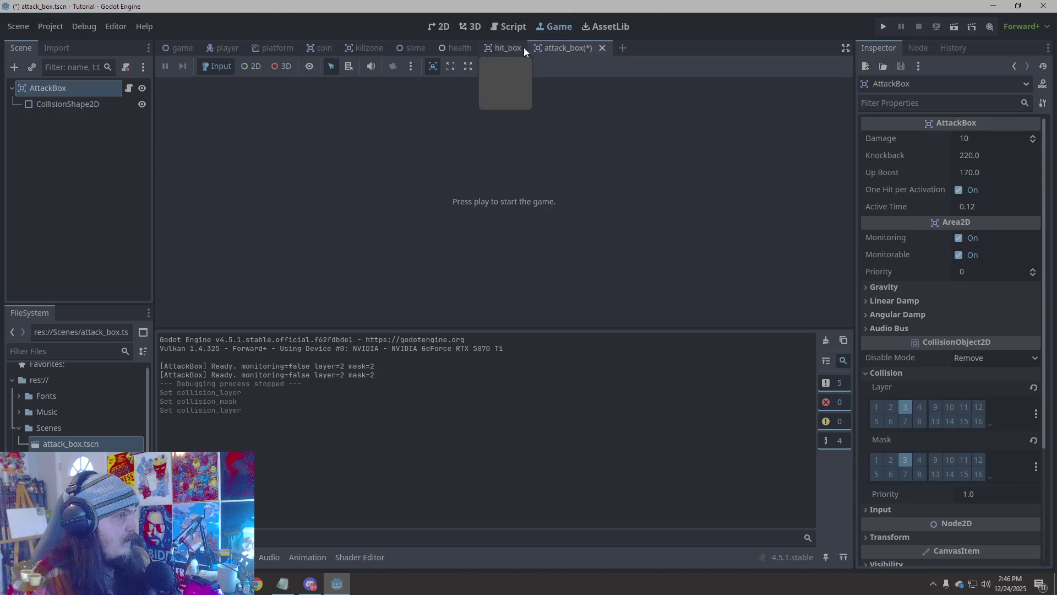
{"action": "key", "text": "ctrl+s"}
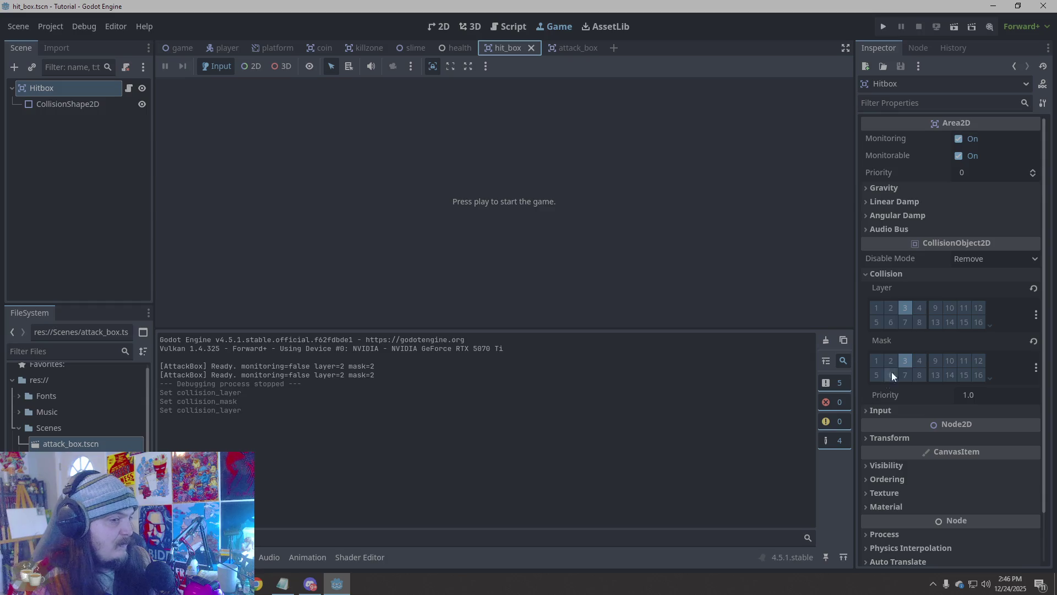
{"action": "left_click", "coordinate": [886, 26]}
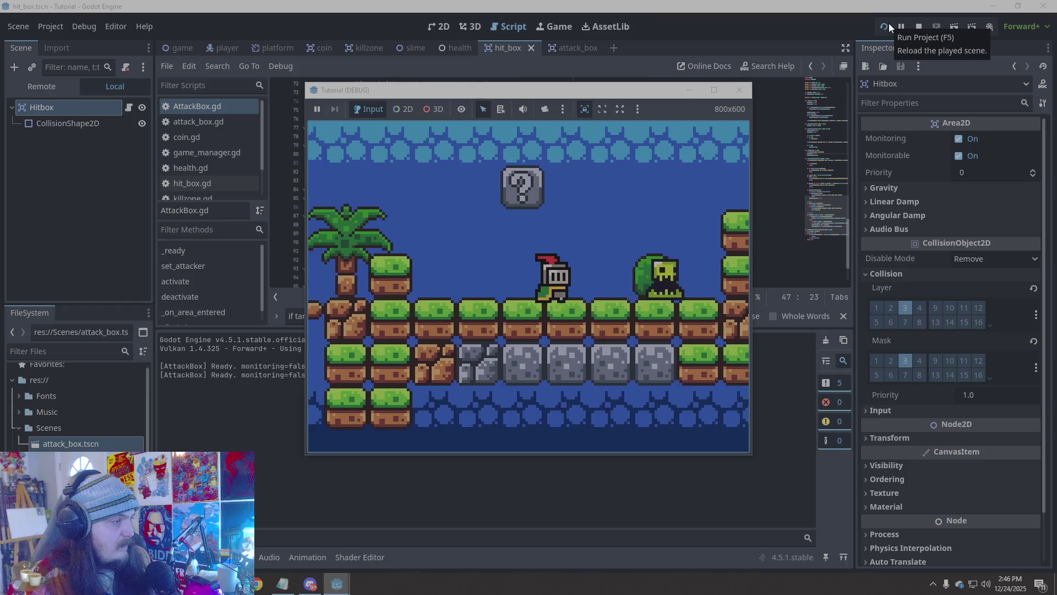
{"action": "left_click_drag", "start_coordinate": [645, 84], "coordinate": [646, 108]}
{"action": "mouse_move", "coordinate": [581, 108]}
{"action": "left_mouse_down"}
{"action": "mouse_move", "coordinate": [833, 121]}
{"action": "mouse_move", "coordinate": [607, 109]}
{"action": "left_mouse_up"}
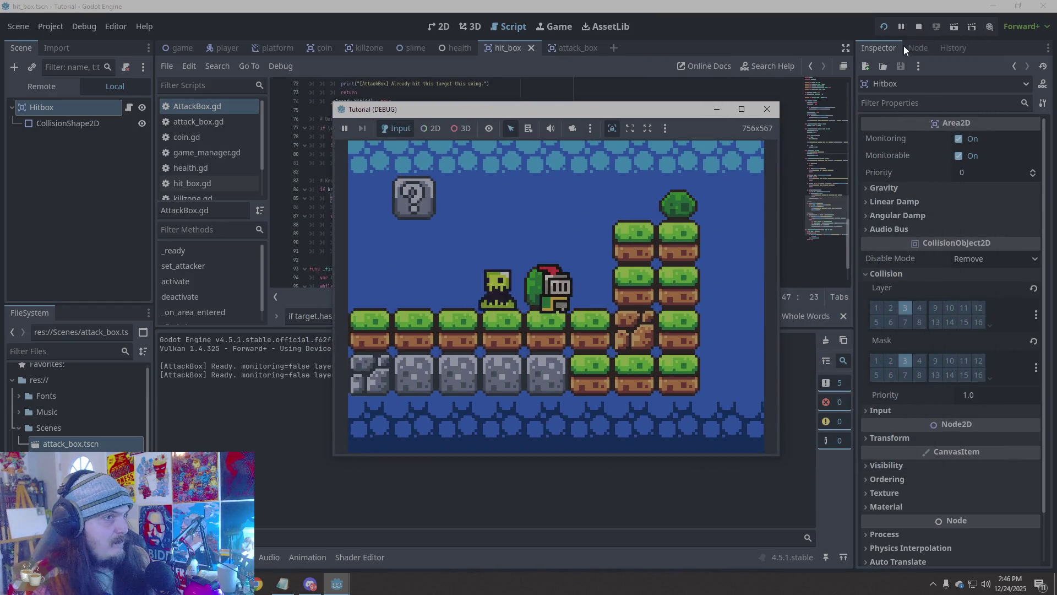
{"action": "left_click", "coordinate": [768, 110]}
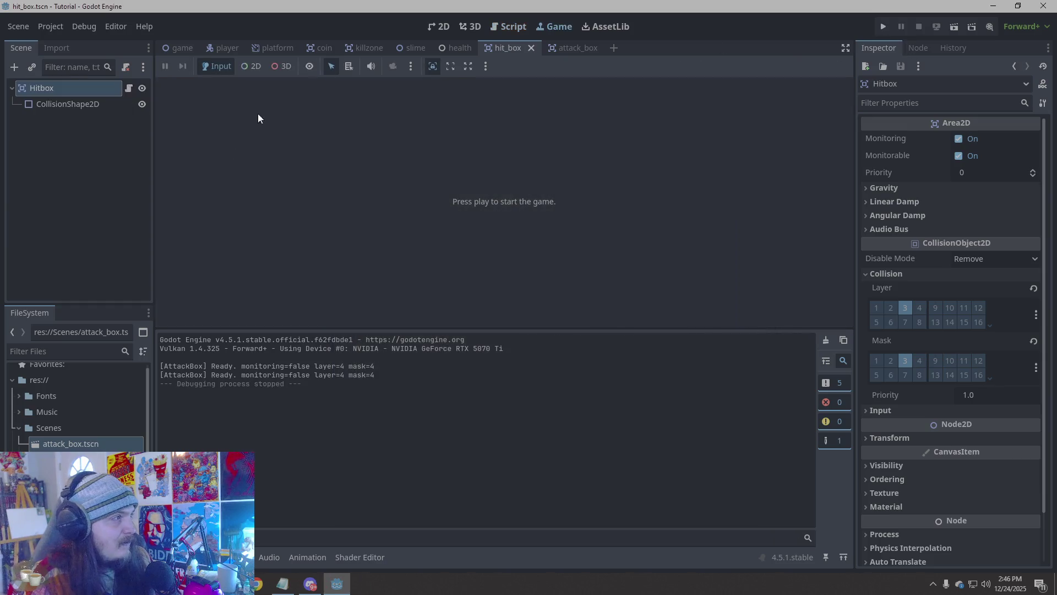
Put the AttackBox on collision layer 2 with mask 2, playtest, then select its CollisionShape2D
{"action": "left_click", "coordinate": [575, 48]}
{"action": "left_click", "coordinate": [905, 407]}
{"action": "left_click", "coordinate": [904, 460]}
{"action": "left_click", "coordinate": [892, 411]}
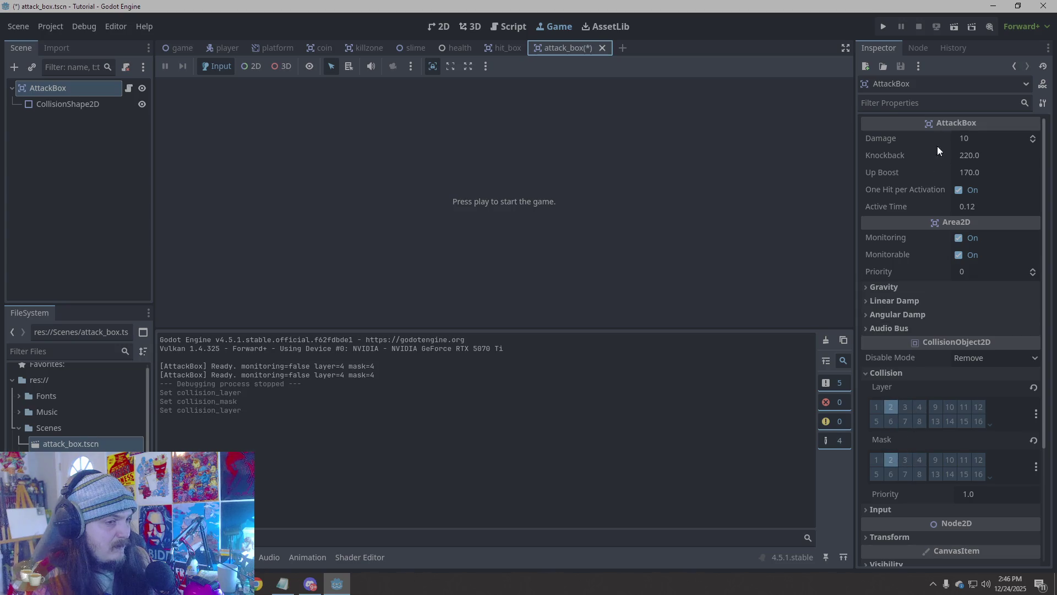
{"action": "left_click", "coordinate": [883, 28]}
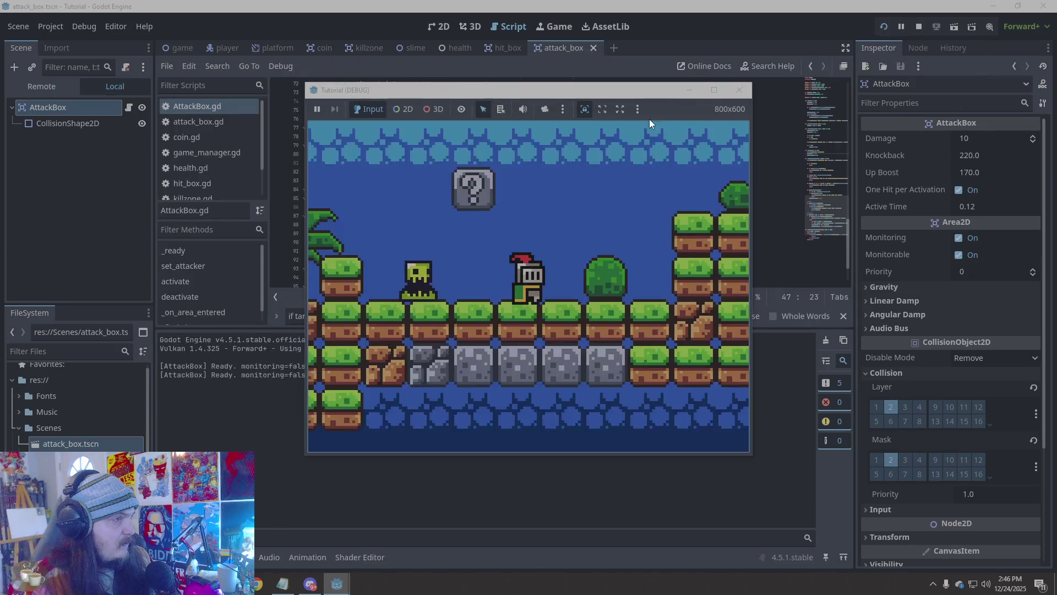
{"action": "mouse_move", "coordinate": [644, 93]}
{"action": "left_mouse_down"}
{"action": "mouse_move", "coordinate": [862, 104]}
{"action": "mouse_move", "coordinate": [610, 83]}
{"action": "left_mouse_up"}
{"action": "left_click", "coordinate": [722, 83]}
{"action": "left_click", "coordinate": [74, 104]}
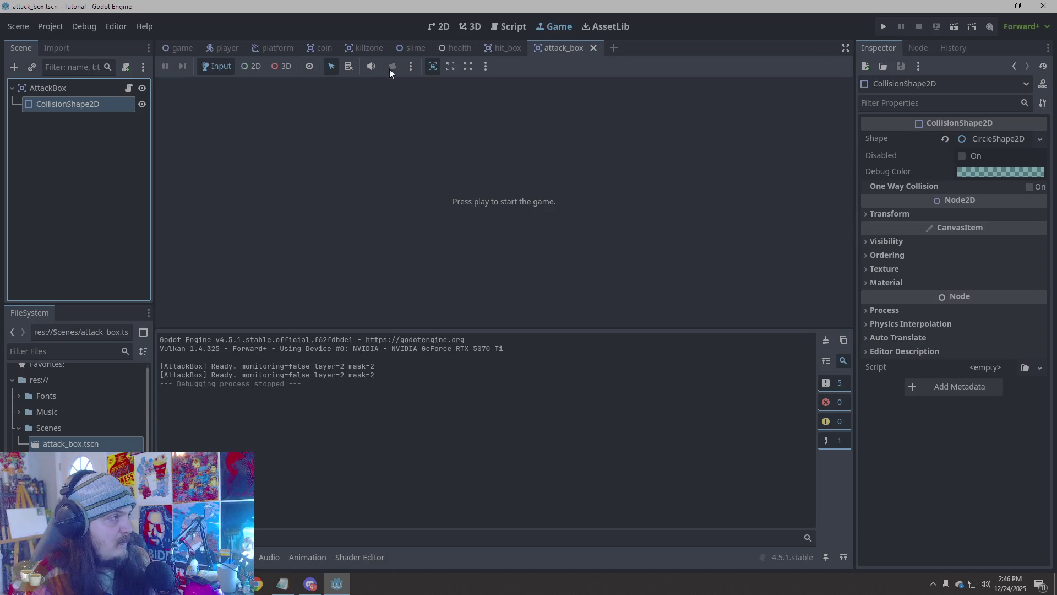
Switch the Hitbox from layer and mask 3 to layer and mask 2, then playtest briefly
{"action": "left_click", "coordinate": [508, 48]}
{"action": "left_click", "coordinate": [890, 306]}
{"action": "left_click", "coordinate": [890, 361]}
{"action": "left_click", "coordinate": [906, 360]}
{"action": "left_click", "coordinate": [906, 307]}
{"action": "left_click", "coordinate": [882, 27]}
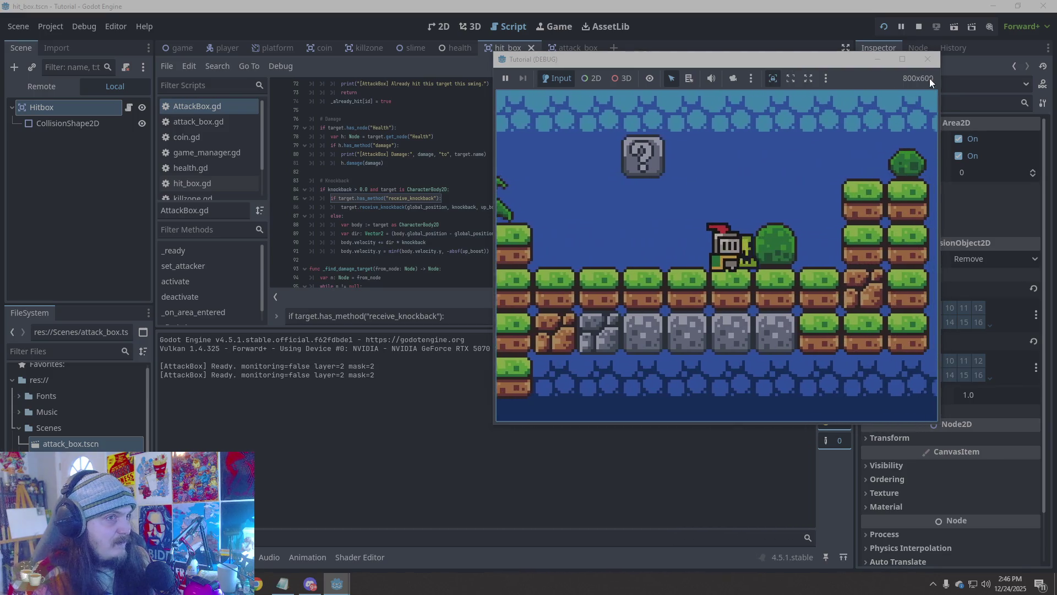
{"action": "key", "text": "F8"}
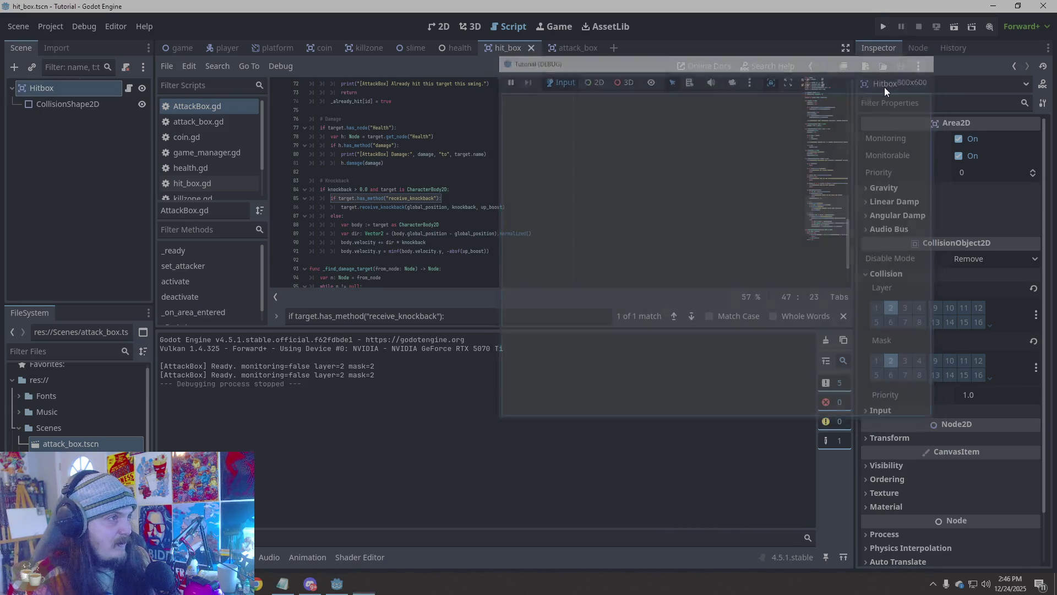
{"action": "left_click", "coordinate": [677, 208]}
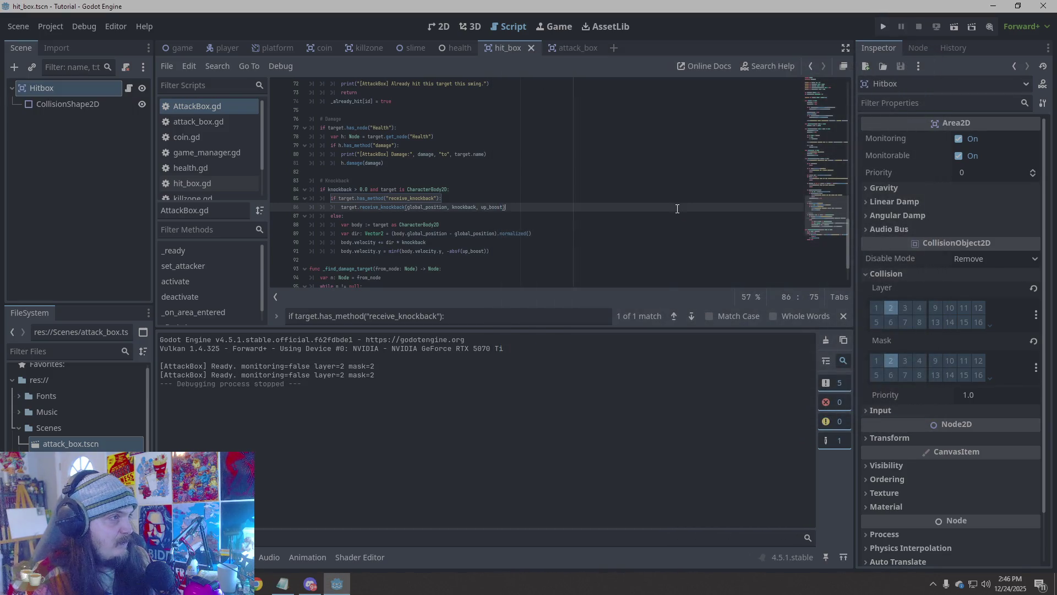
Run the game from the player scene to test attacks, then close it
{"action": "left_click", "coordinate": [212, 47]}
{"action": "left_click", "coordinate": [68, 157]}
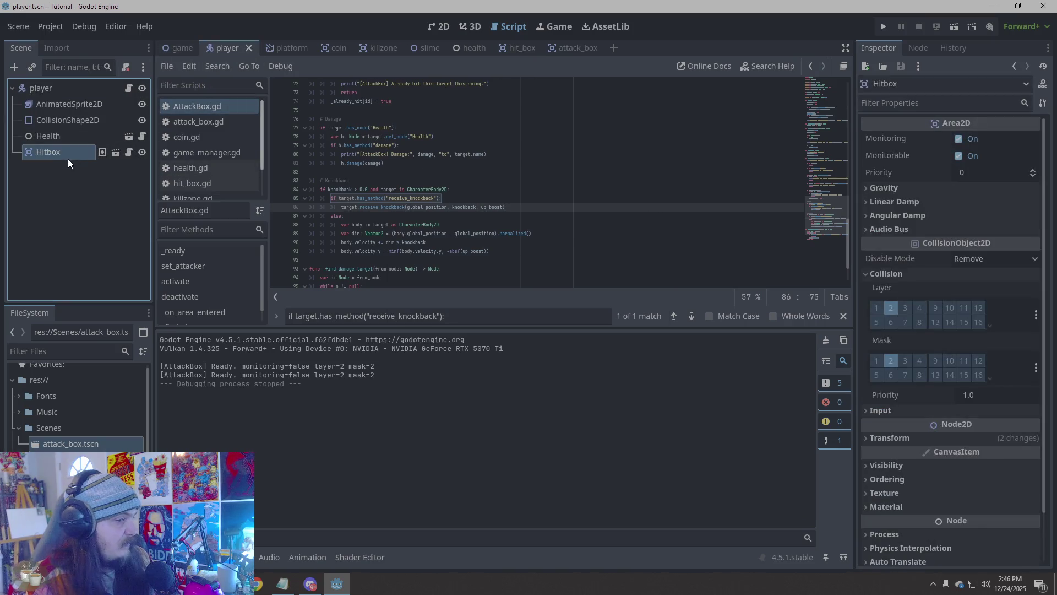
{"action": "key", "text": "F5"}
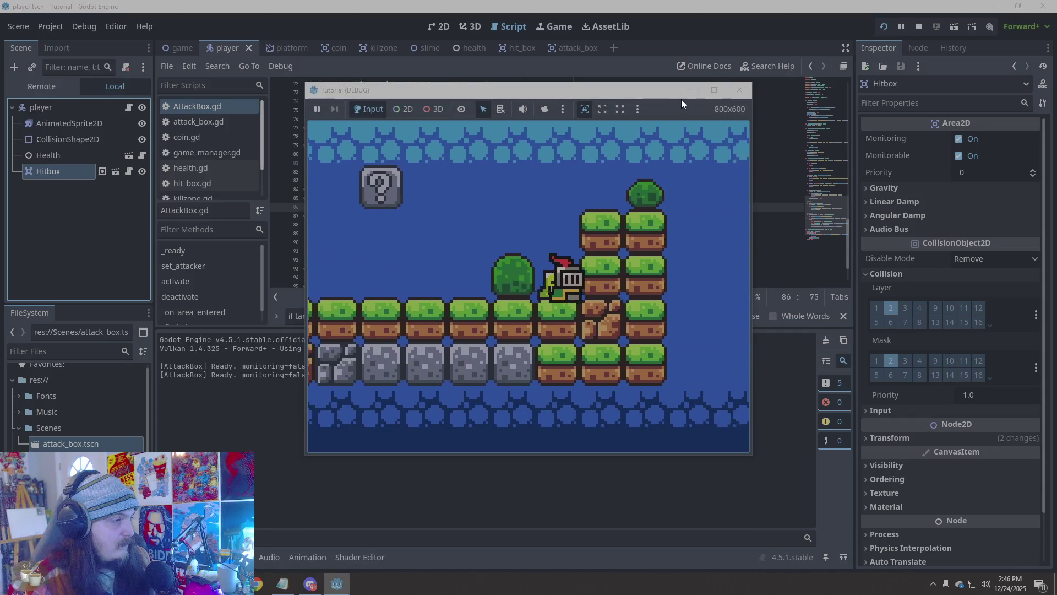
{"action": "mouse_move", "coordinate": [623, 87]}
{"action": "left_mouse_down"}
{"action": "mouse_move", "coordinate": [821, 70]}
{"action": "mouse_move", "coordinate": [593, 77]}
{"action": "left_mouse_up"}
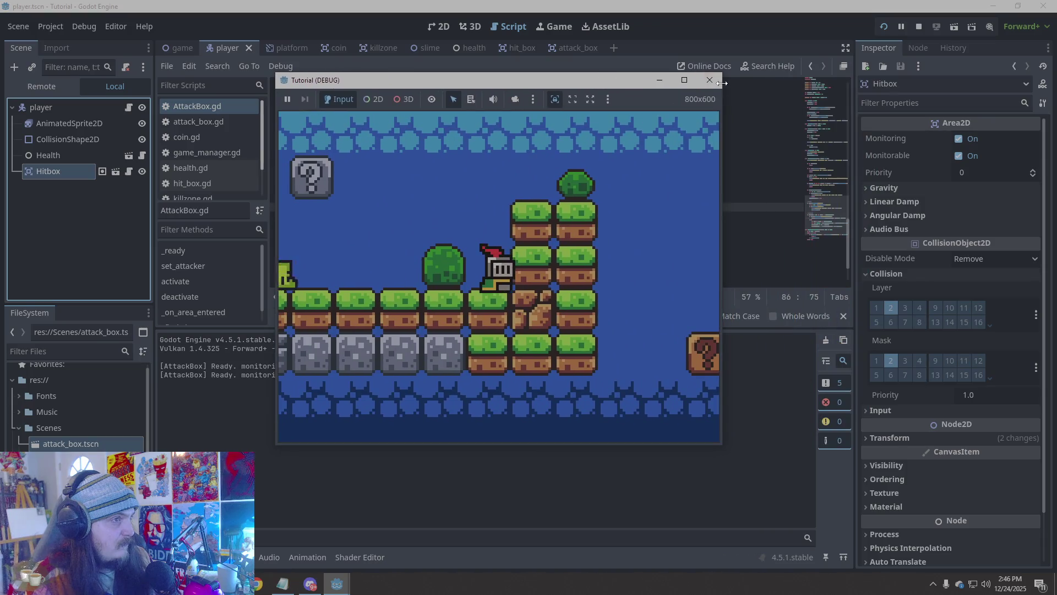
{"action": "left_click", "coordinate": [710, 80]}
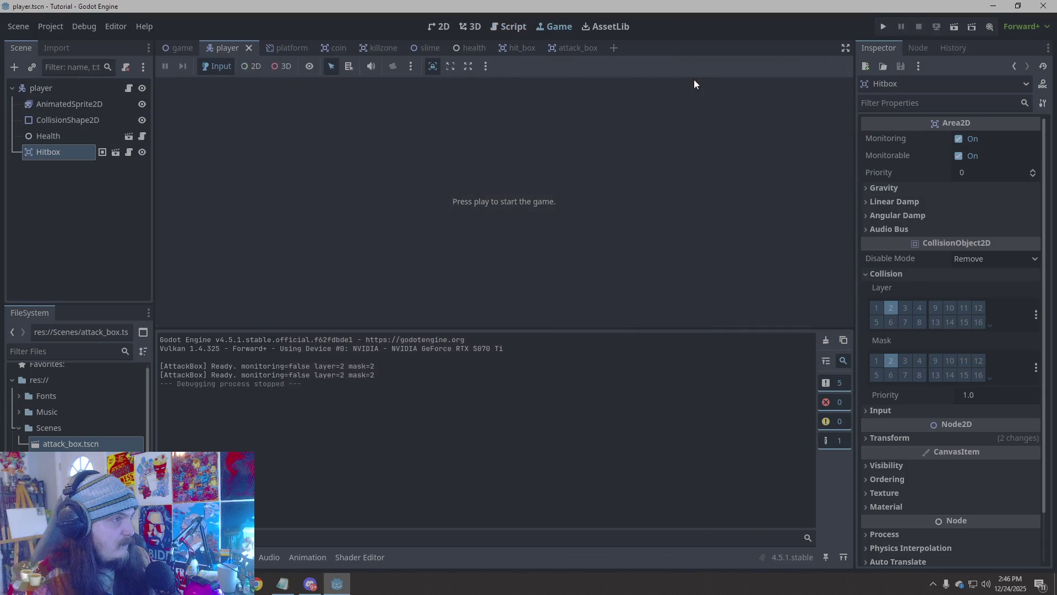
Set the Hitbox to collision layer 1 and mask 1 only, removing bit 2
{"action": "left_click", "coordinate": [570, 48]}
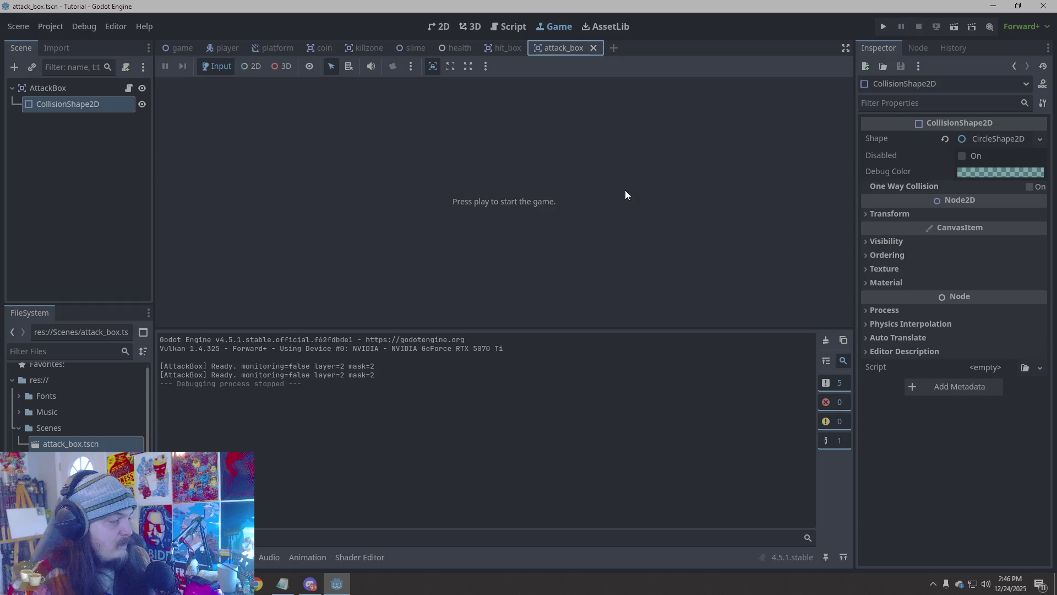
{"action": "left_click", "coordinate": [516, 47]}
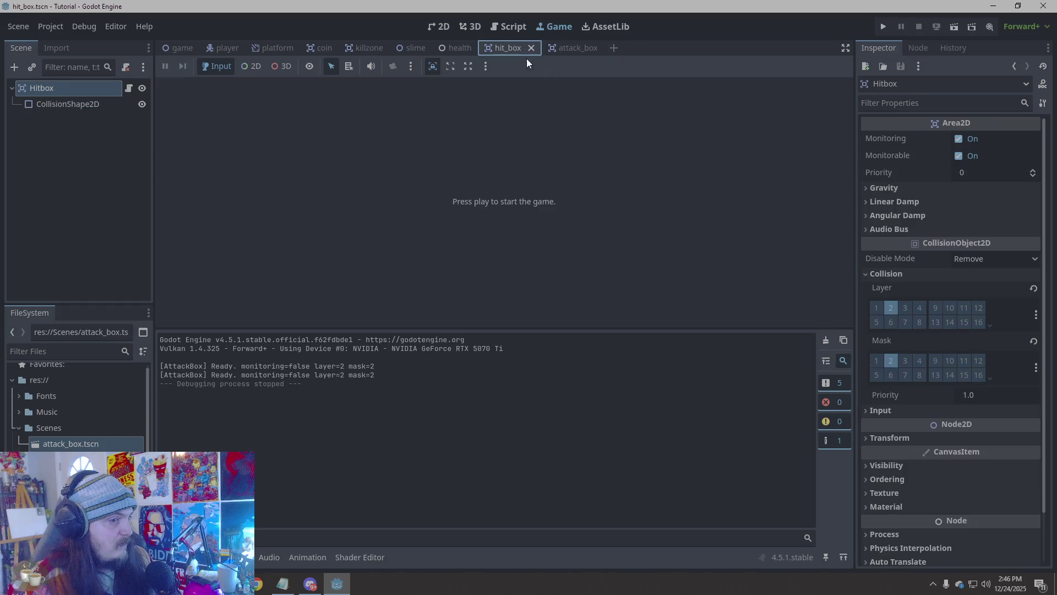
{"action": "left_click", "coordinate": [876, 308]}
{"action": "left_click", "coordinate": [876, 361]}
{"action": "left_click", "coordinate": [891, 308]}
{"action": "left_click", "coordinate": [891, 361]}
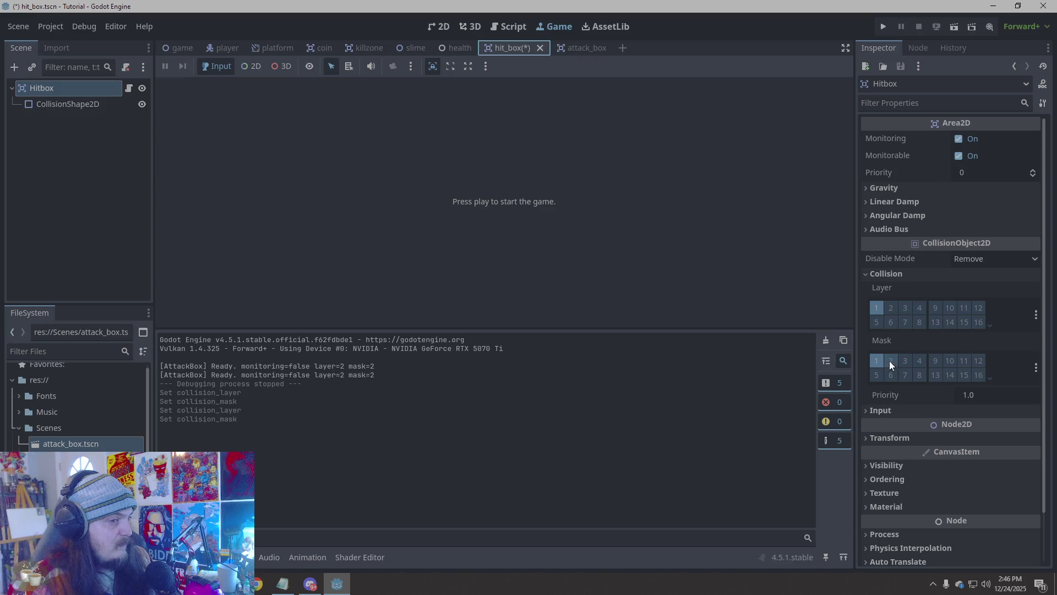
Set the AttackBox to collision layer 1 and mask 1 only, removing bit 2
{"action": "left_click", "coordinate": [588, 53]}
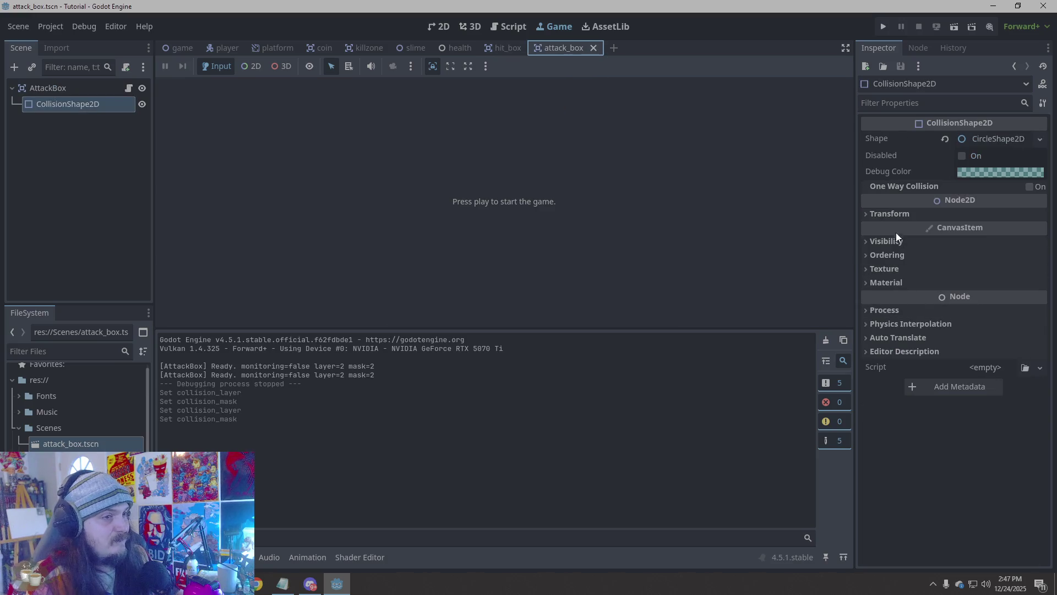
{"action": "left_click", "coordinate": [88, 90]}
{"action": "left_click", "coordinate": [891, 407]}
{"action": "left_click", "coordinate": [876, 407]}
{"action": "left_click", "coordinate": [876, 460]}
{"action": "left_click", "coordinate": [890, 461]}
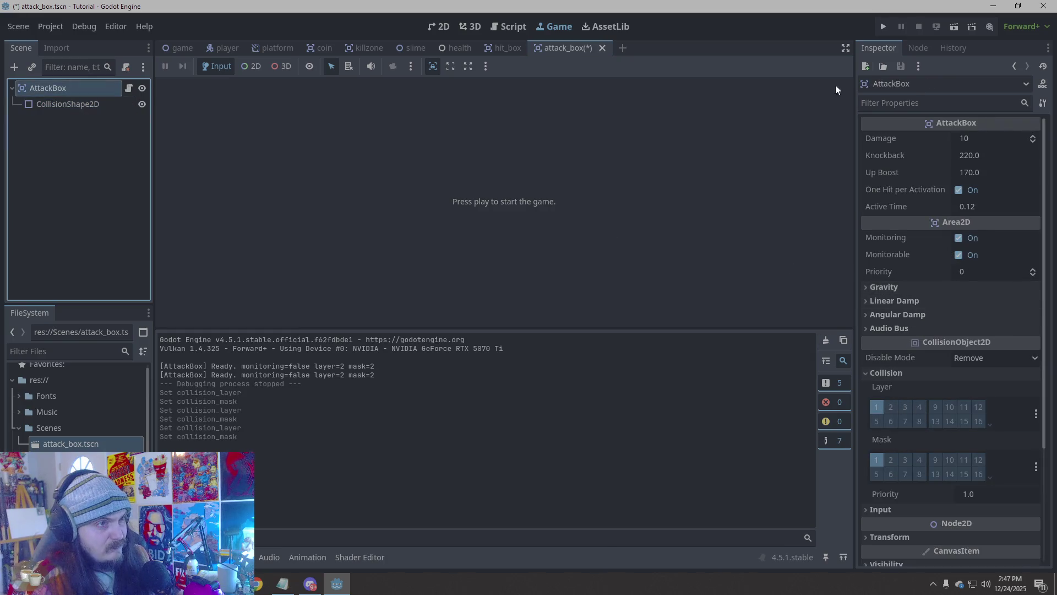
Playtest by walking the knight left and right past the slime, then close the game
{"action": "left_click", "coordinate": [884, 26]}
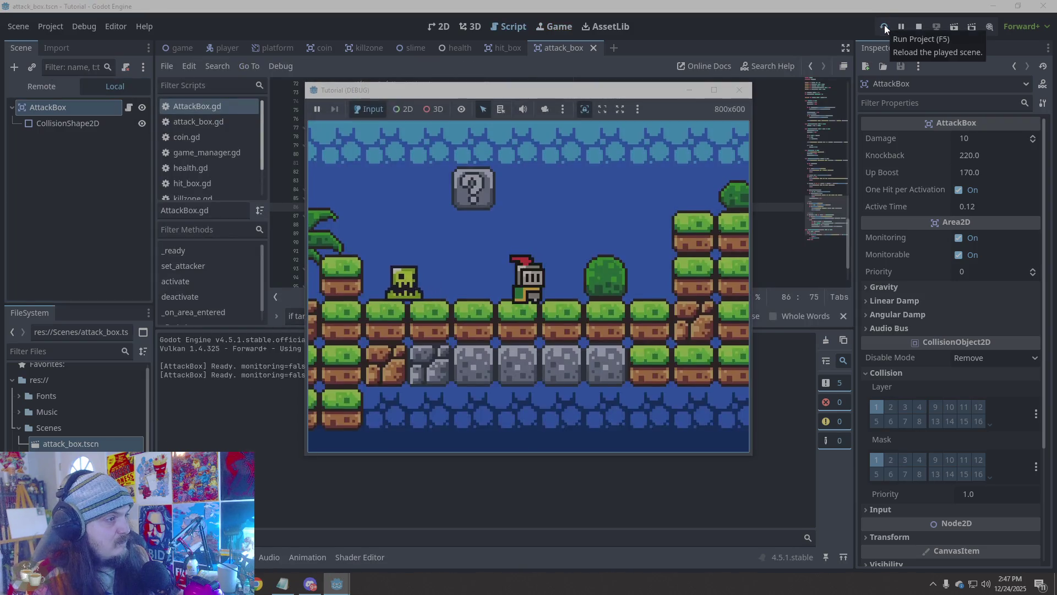
{"action": "key", "text": "Left"}
{"action": "key", "text": "Right"}
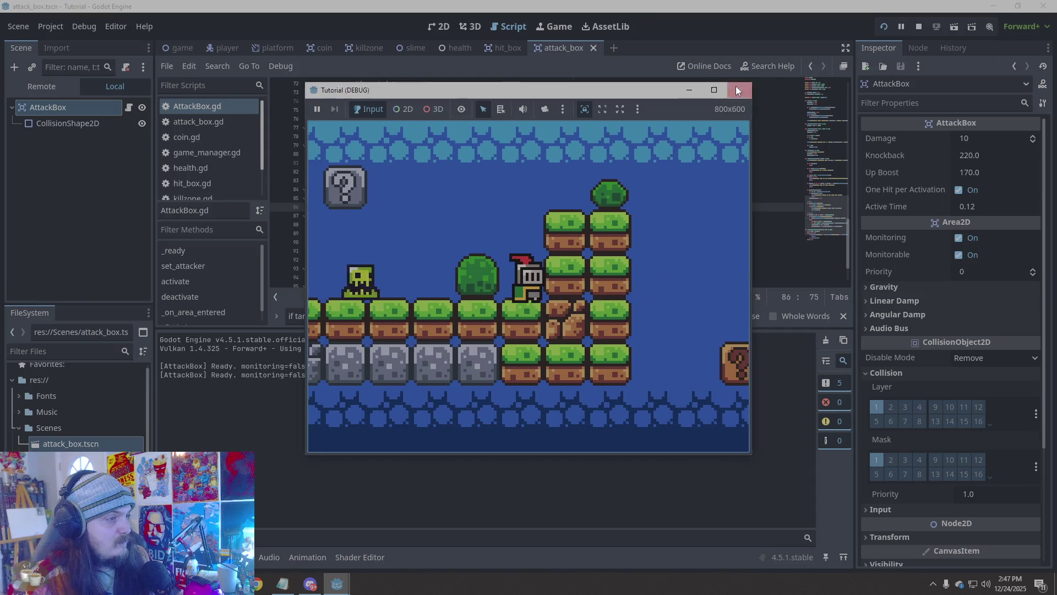
{"action": "left_click", "coordinate": [739, 89]}
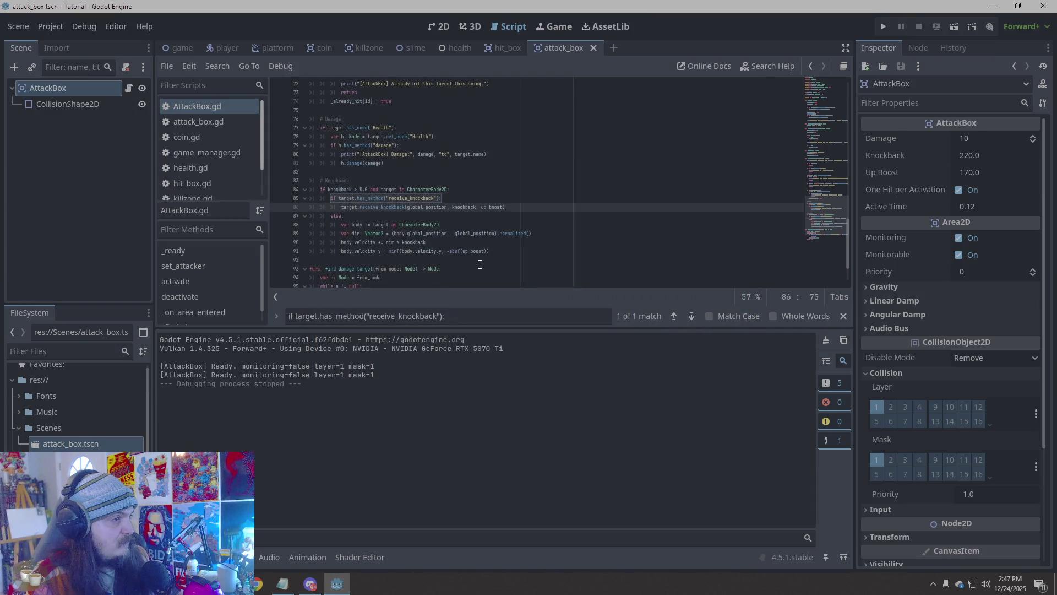
{"action": "key", "text": "ctrl+f"}
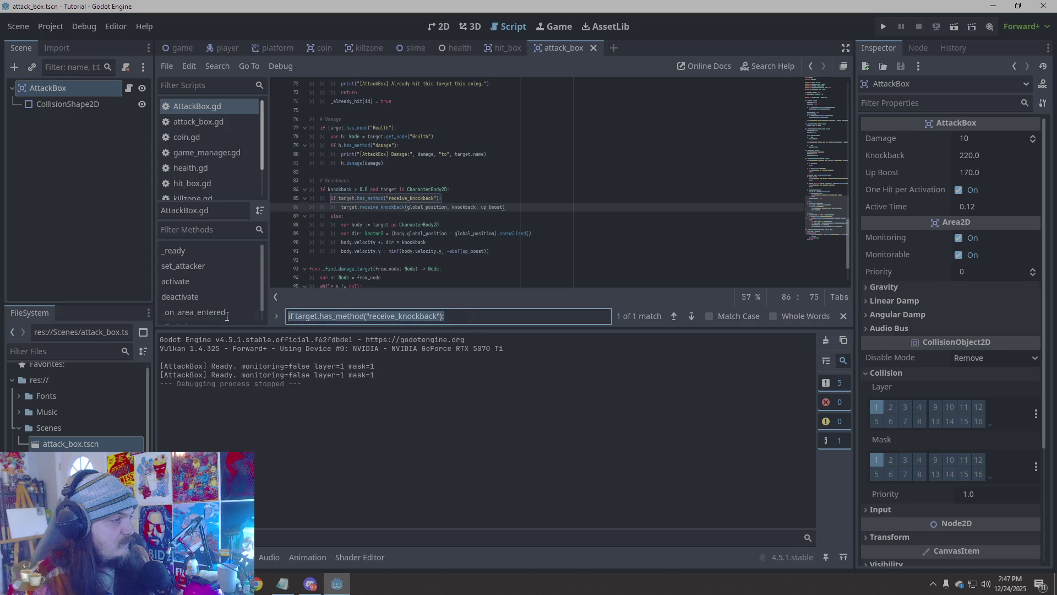
Search AttackBox.gd for "monitor" and jump to the "Not a hitbox" print on line 57
{"action": "type", "text": "monitor"}
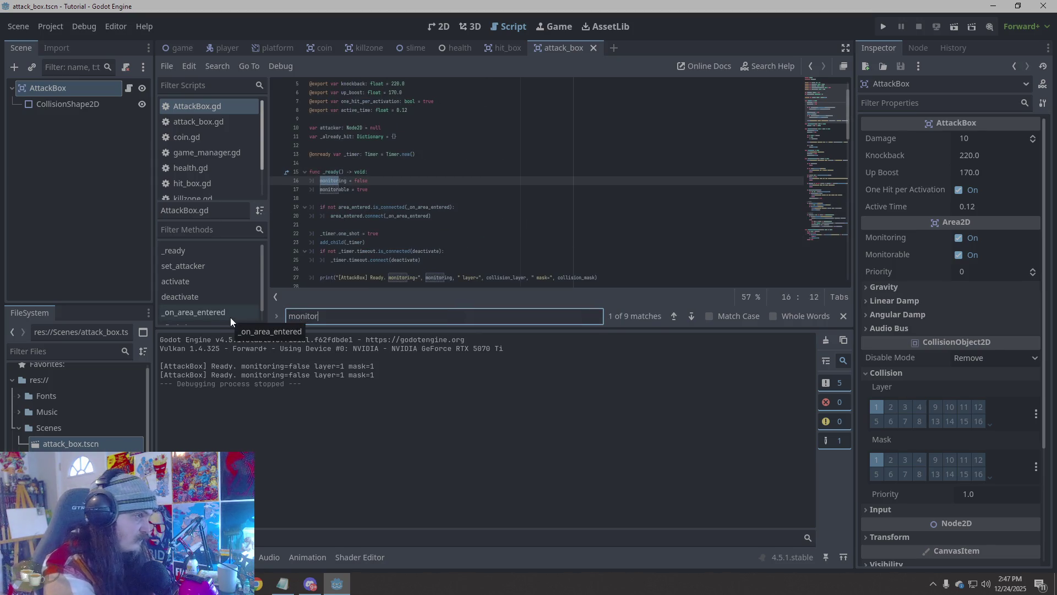
{"action": "scroll", "coordinate": [524, 210], "scroll_direction": "down", "scroll_amount": 3}
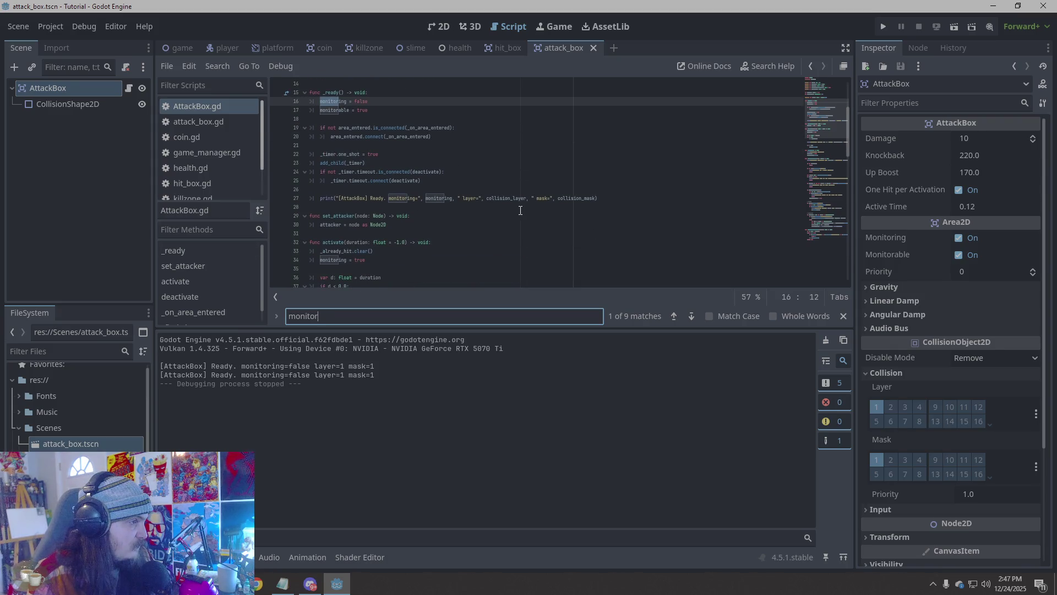
{"action": "scroll", "coordinate": [519, 211], "scroll_direction": "down", "scroll_amount": 3}
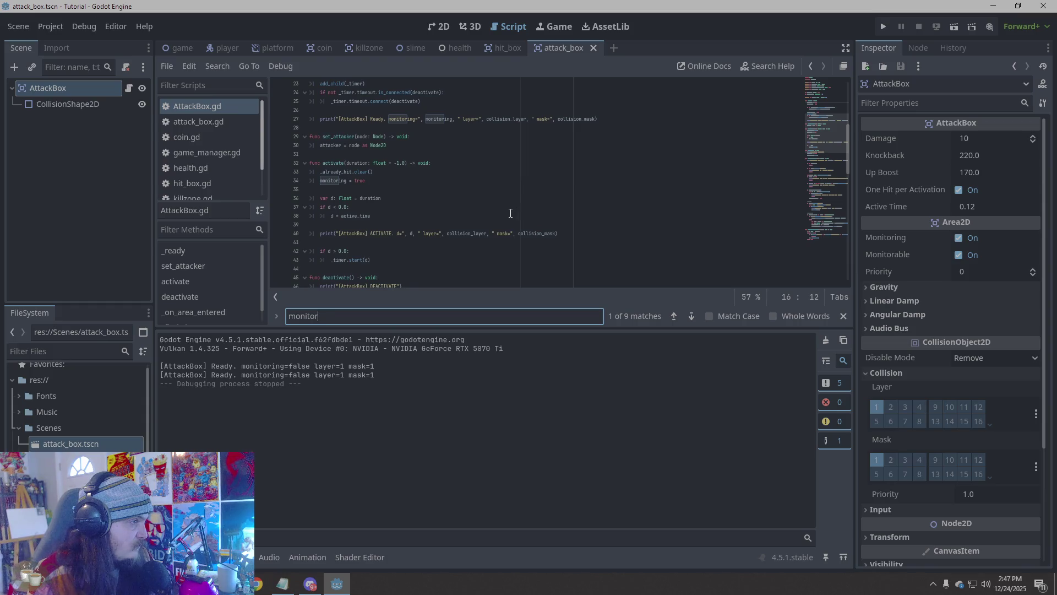
{"action": "scroll", "coordinate": [510, 213], "scroll_direction": "down", "scroll_amount": 4}
{"action": "scroll", "coordinate": [509, 214], "scroll_direction": "down", "scroll_amount": 4}
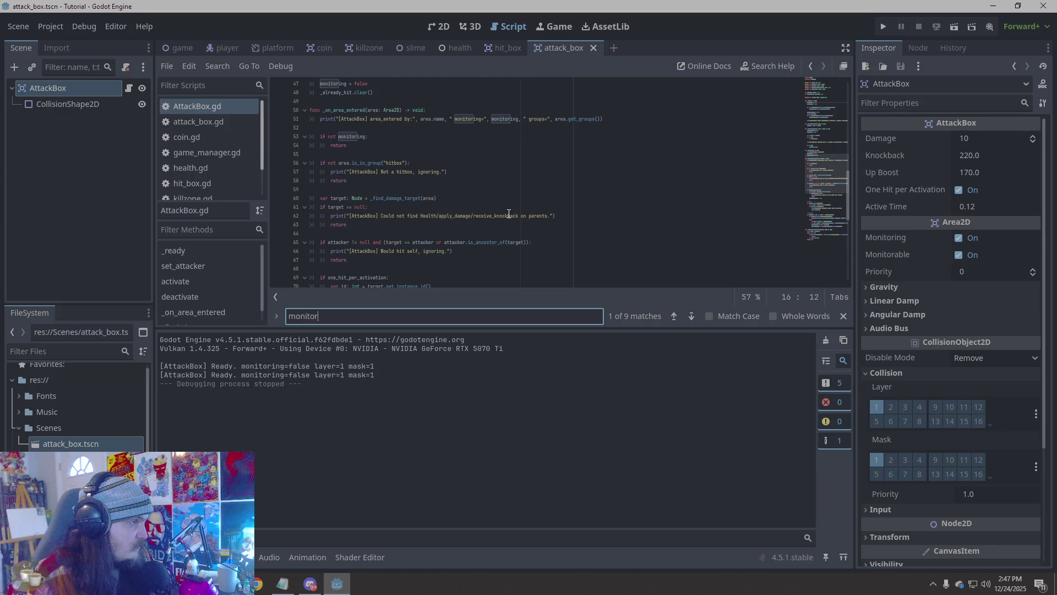
{"action": "scroll", "coordinate": [509, 214], "scroll_direction": "down", "scroll_amount": 10}
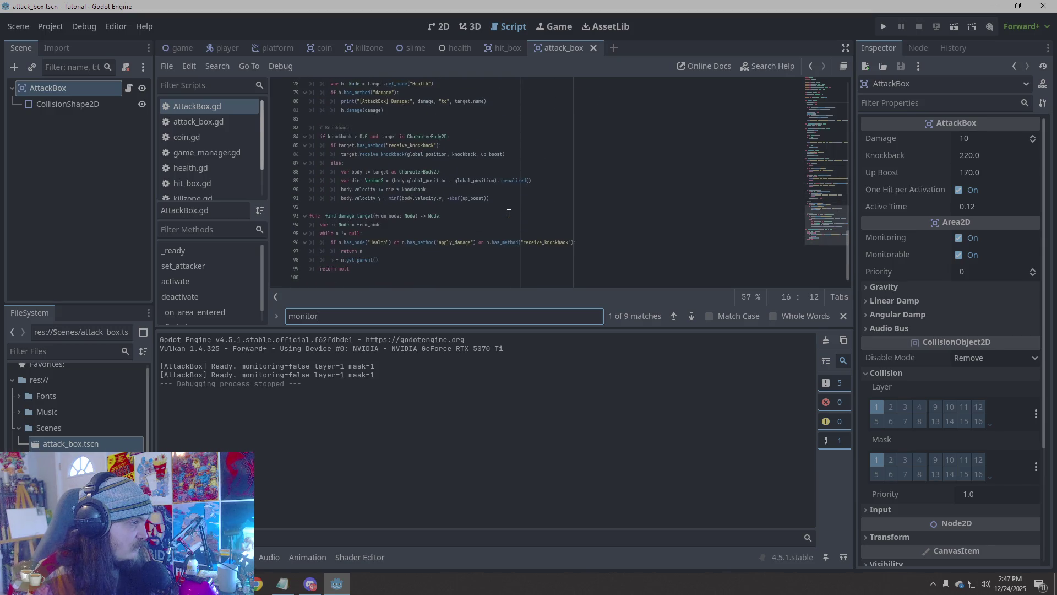
{"action": "scroll", "coordinate": [509, 214], "scroll_direction": "up", "scroll_amount": 15}
{"action": "scroll", "coordinate": [505, 214], "scroll_direction": "up", "scroll_amount": 1}
{"action": "scroll", "coordinate": [505, 215], "scroll_direction": "down", "scroll_amount": 1}
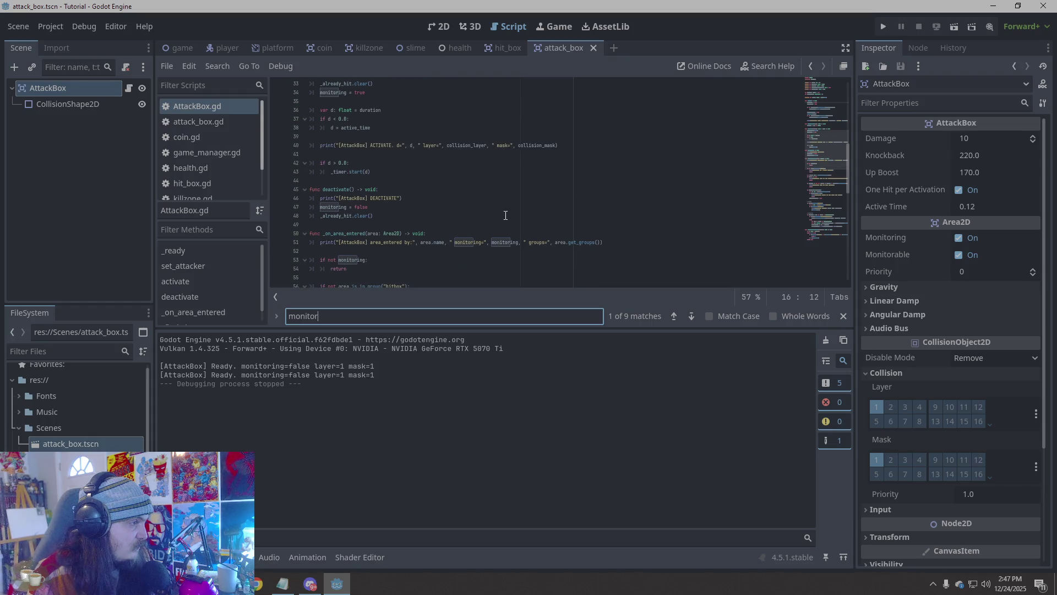
{"action": "scroll", "coordinate": [505, 215], "scroll_direction": "down", "scroll_amount": 3}
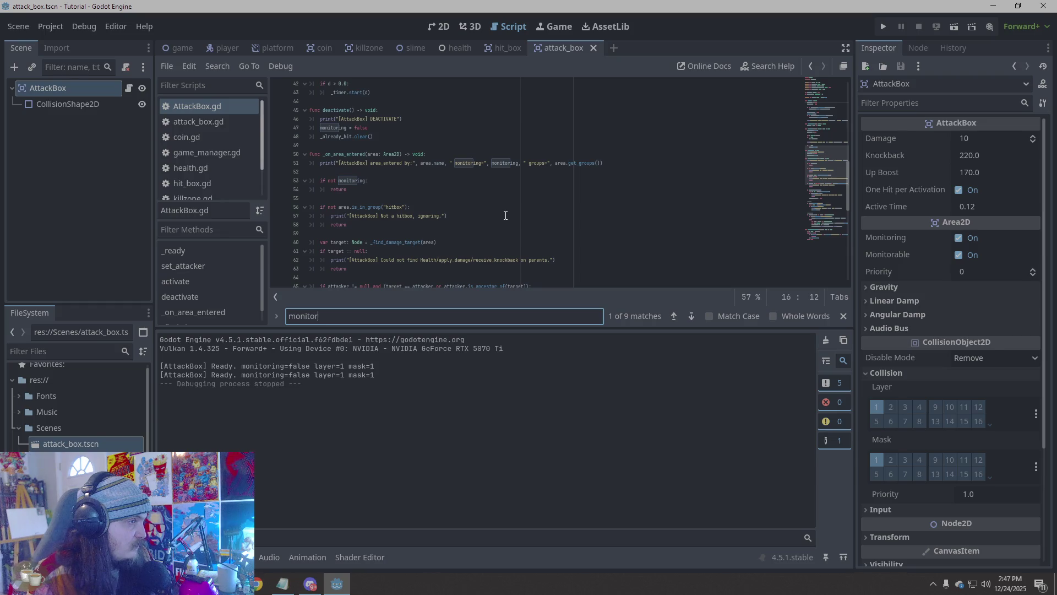
{"action": "left_click", "coordinate": [502, 215]}
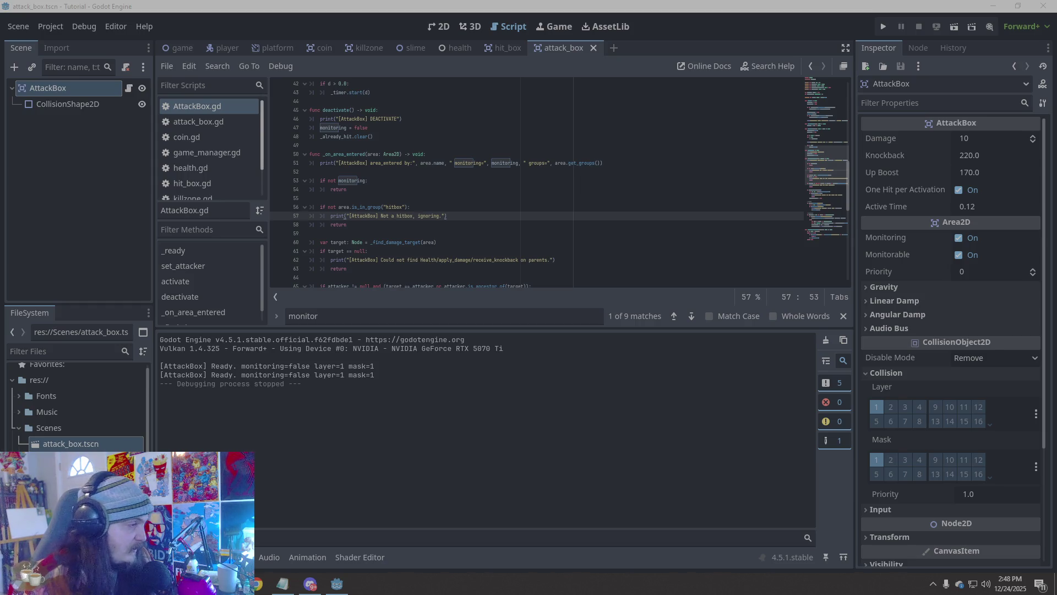
{"action": "left_click", "coordinate": [626, 397]}
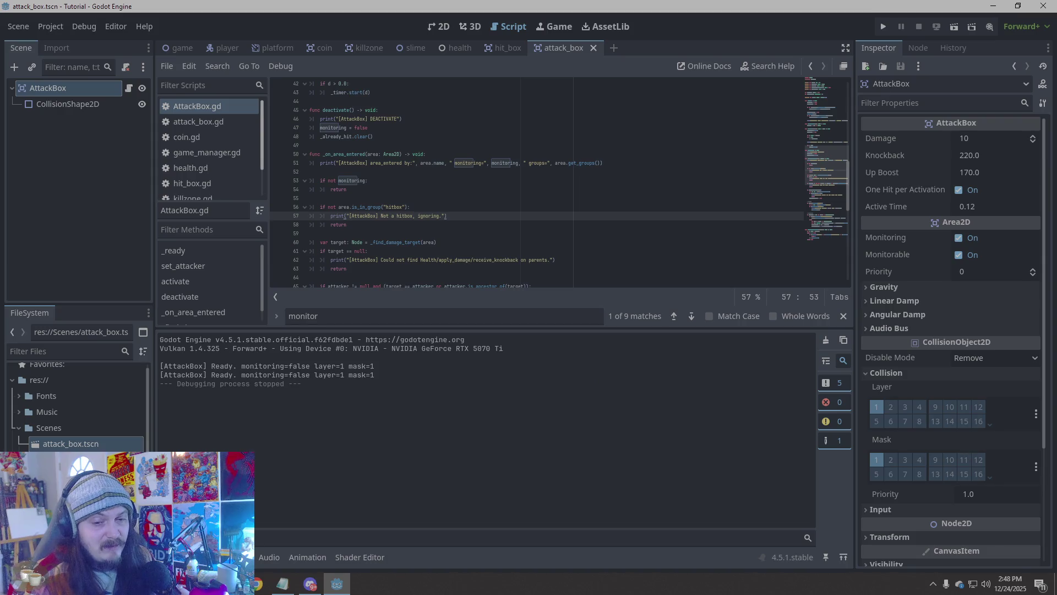
{"action": "left_click", "coordinate": [310, 584]}
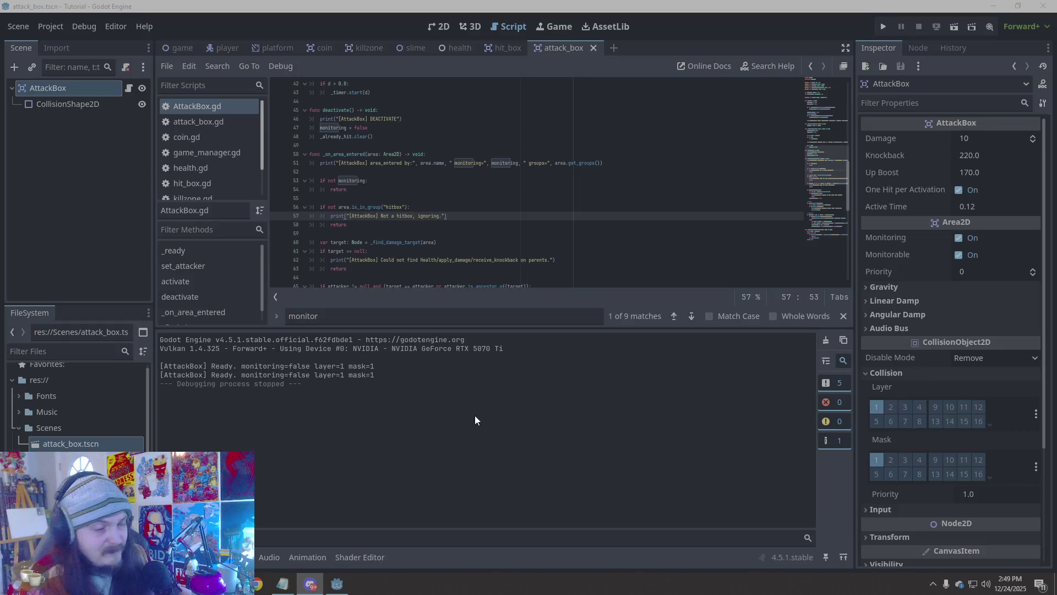
{"action": "left_click", "coordinate": [539, 407]}
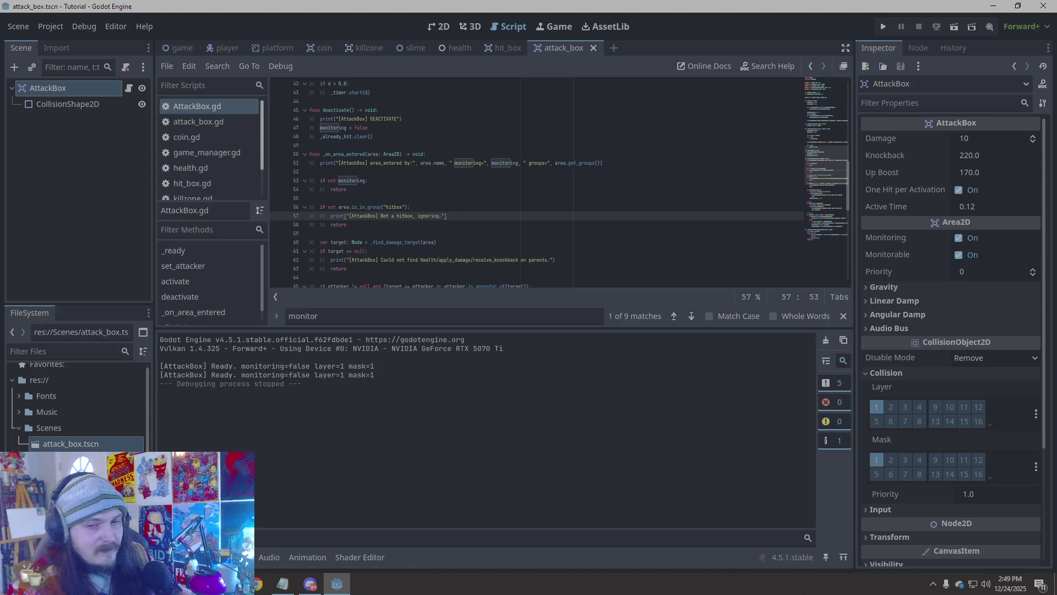
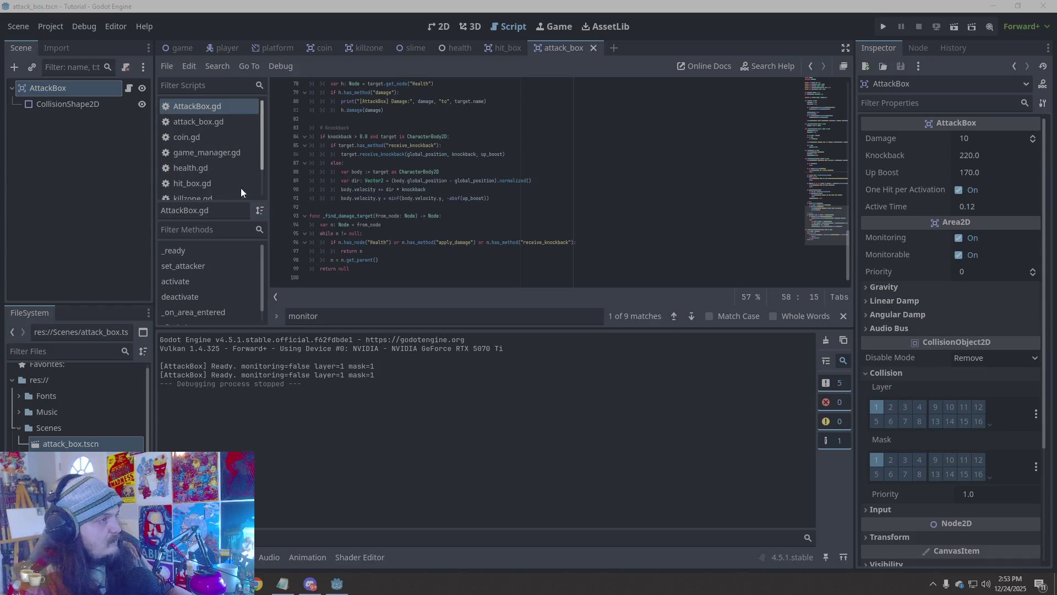
Select the Scripts folder, list the two narrowing-conversion warnings in the Debugger, and open the player scene
{"action": "left_click", "coordinate": [21, 427]}
{"action": "left_click", "coordinate": [37, 442]}
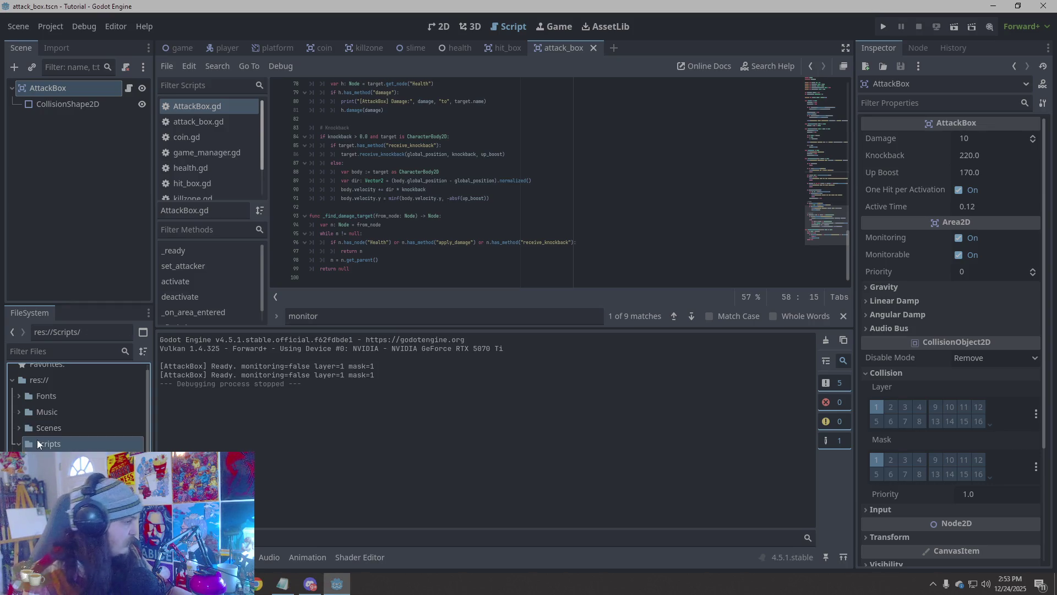
{"action": "scroll", "coordinate": [24, 442], "scroll_direction": "up", "scroll_amount": 1}
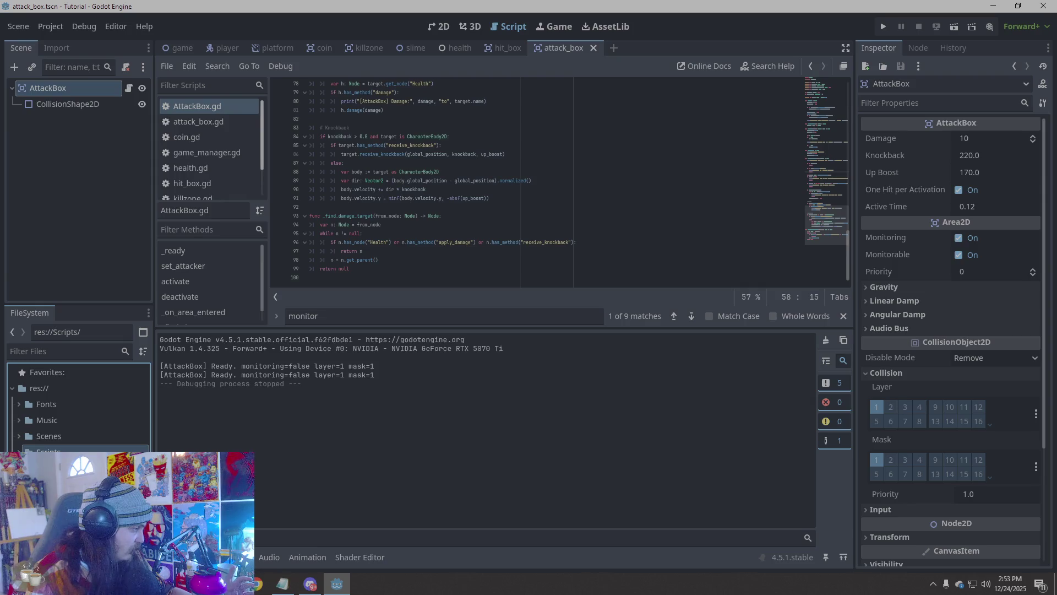
{"action": "left_click", "coordinate": [234, 556]}
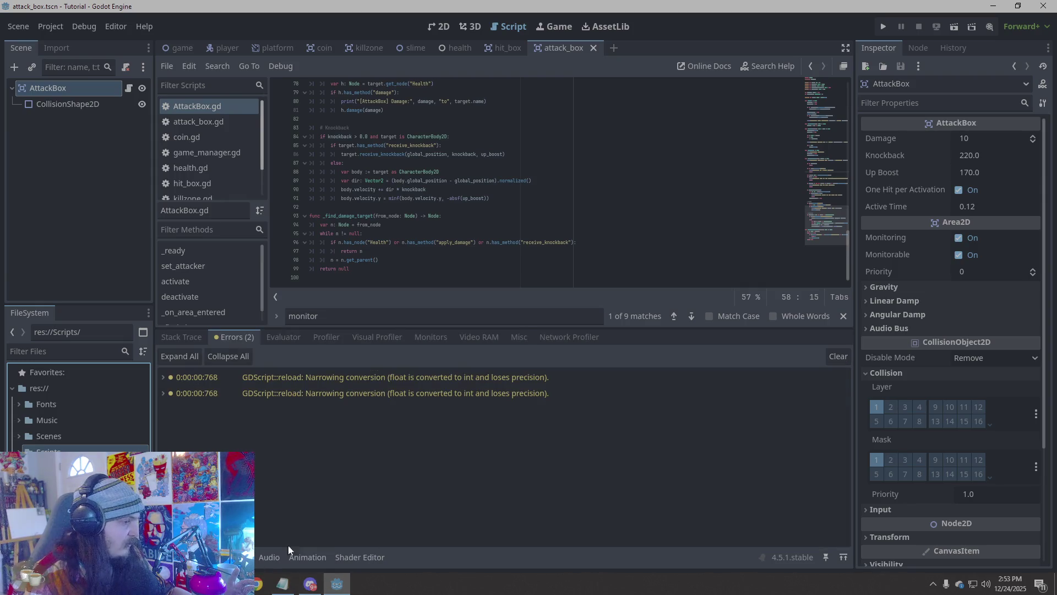
{"action": "left_click", "coordinate": [223, 50]}
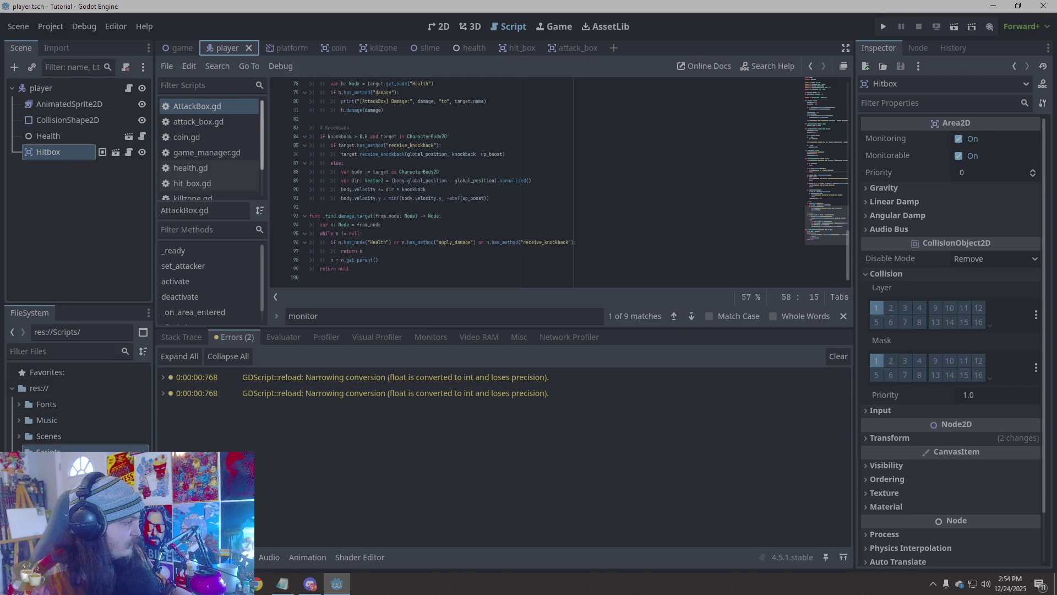
Open hurt.wav from the Sounds folder and play its audio preview in the Inspector
{"action": "scroll", "coordinate": [77, 408], "scroll_direction": "down", "scroll_amount": 3}
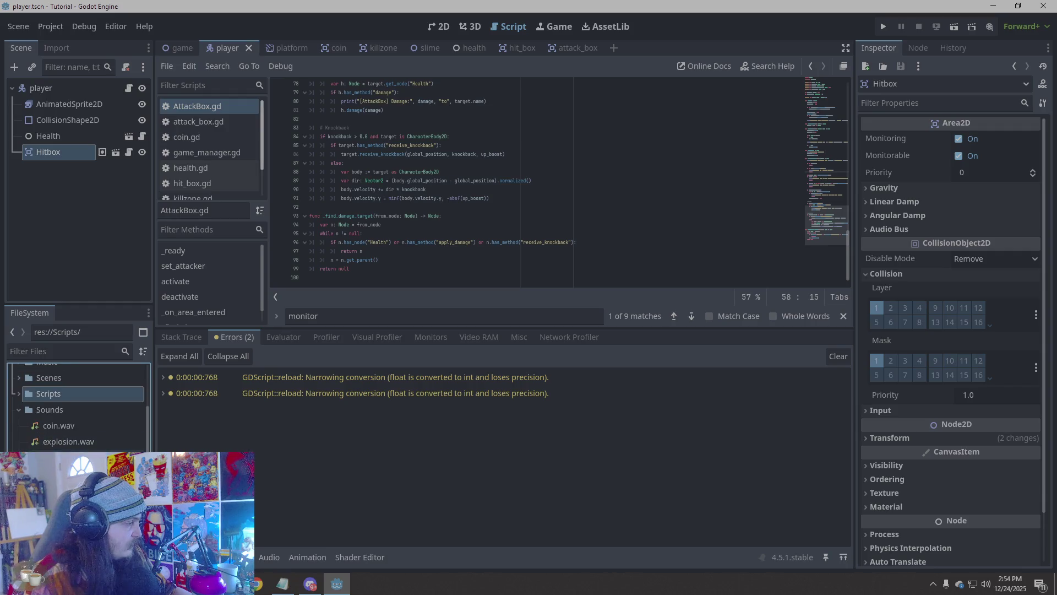
{"action": "left_click", "coordinate": [66, 457]}
{"action": "double_click", "coordinate": [66, 458]}
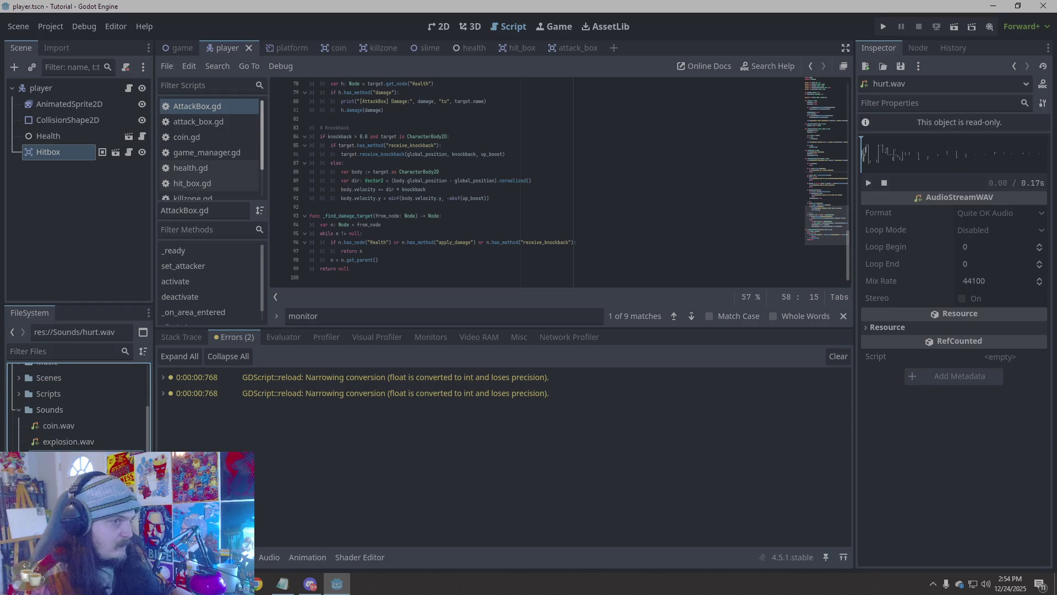
{"action": "left_click", "coordinate": [869, 183]}
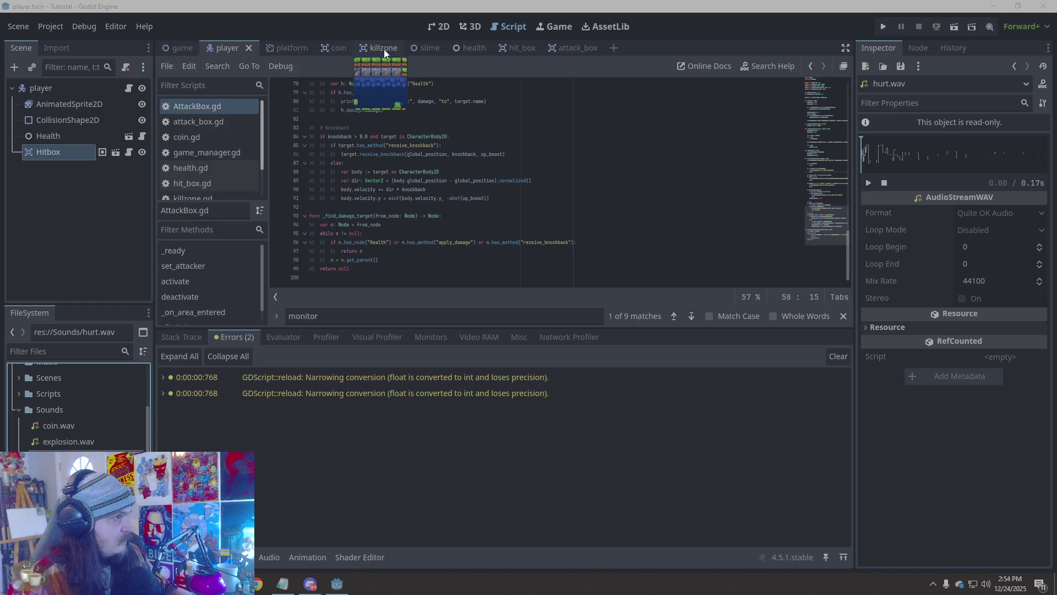
{"action": "left_click", "coordinate": [330, 50]}
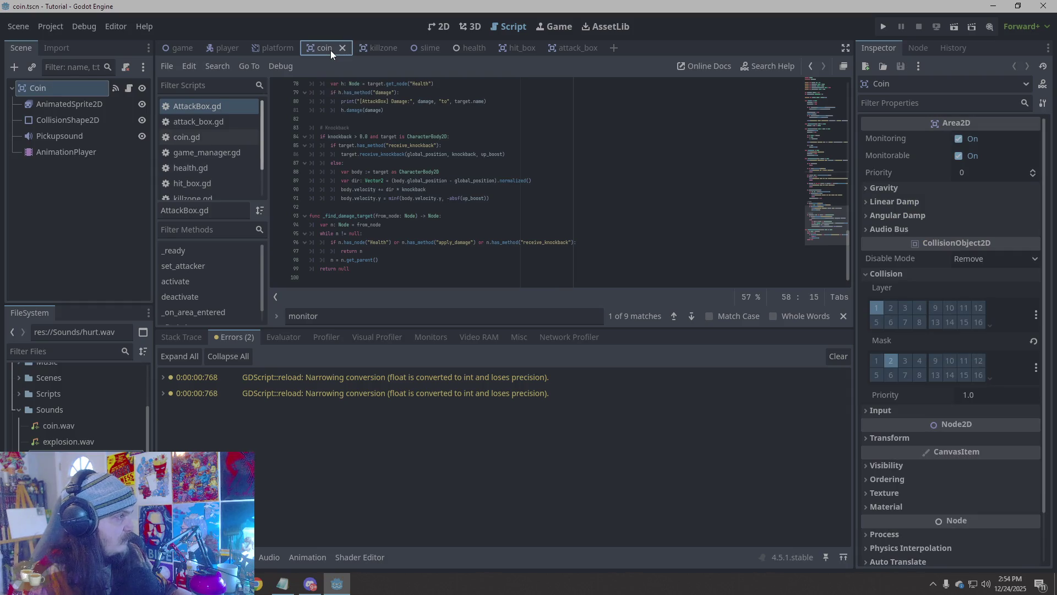
Look over the coin and attack_box scenes, then confirm the player's Hitbox is in the hitbox group
{"action": "left_click", "coordinate": [145, 206]}
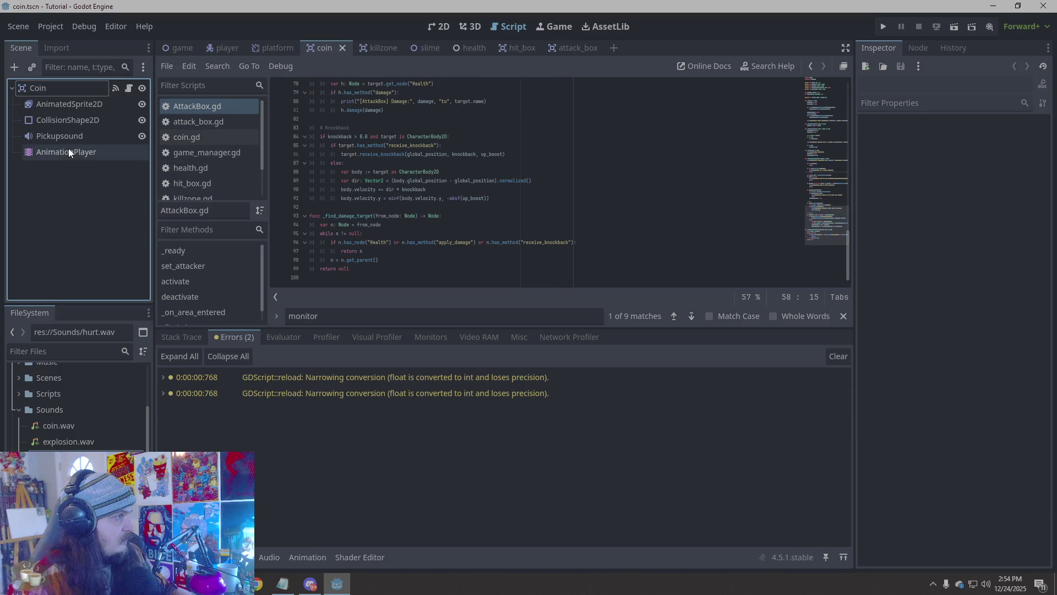
{"action": "left_click", "coordinate": [573, 49]}
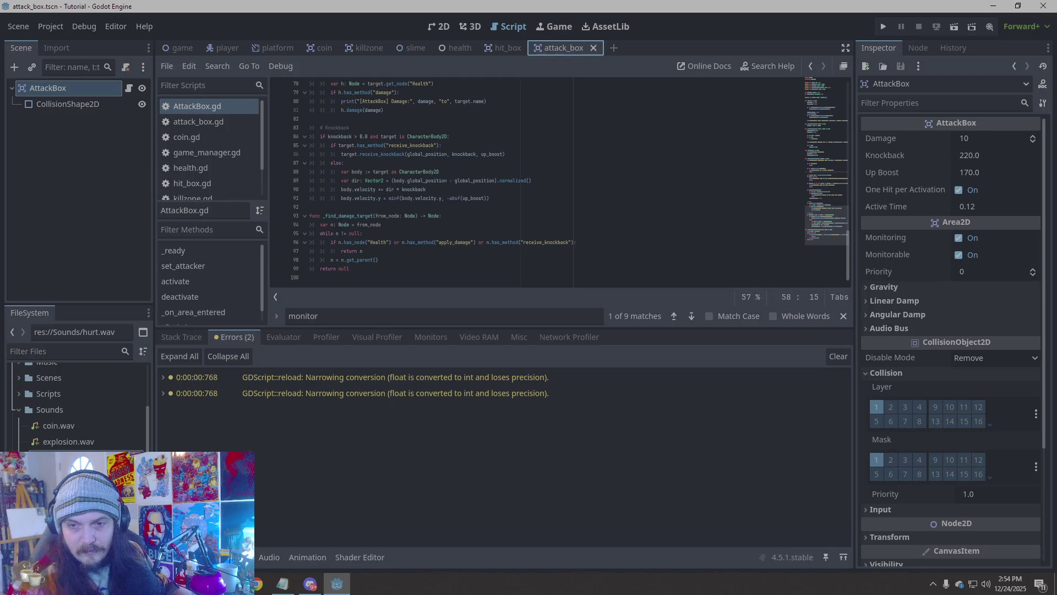
{"action": "left_click", "coordinate": [228, 50]}
{"action": "left_click", "coordinate": [917, 49]}
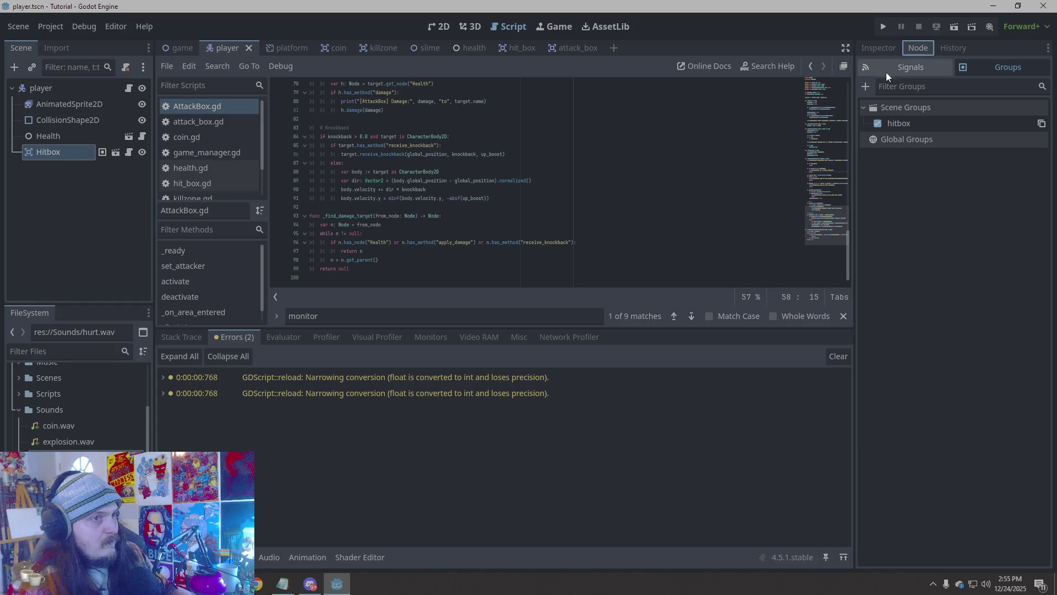
{"action": "left_click", "coordinate": [879, 48]}
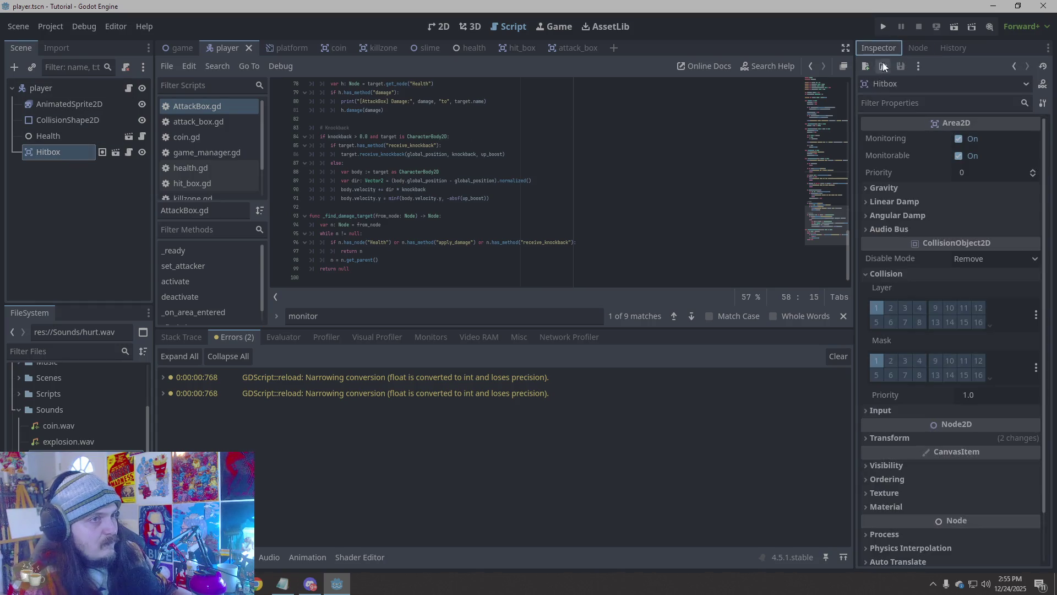
Switch to the slime scene and open its Slime.gd script
{"action": "left_click", "coordinate": [428, 48]}
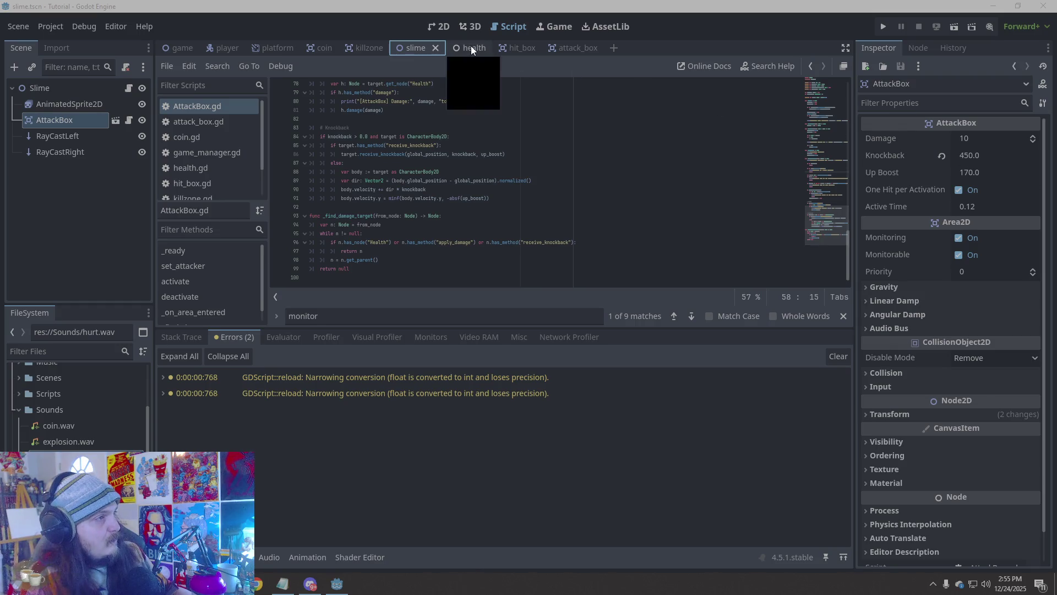
{"action": "scroll", "coordinate": [213, 151], "scroll_direction": "down", "scroll_amount": 3}
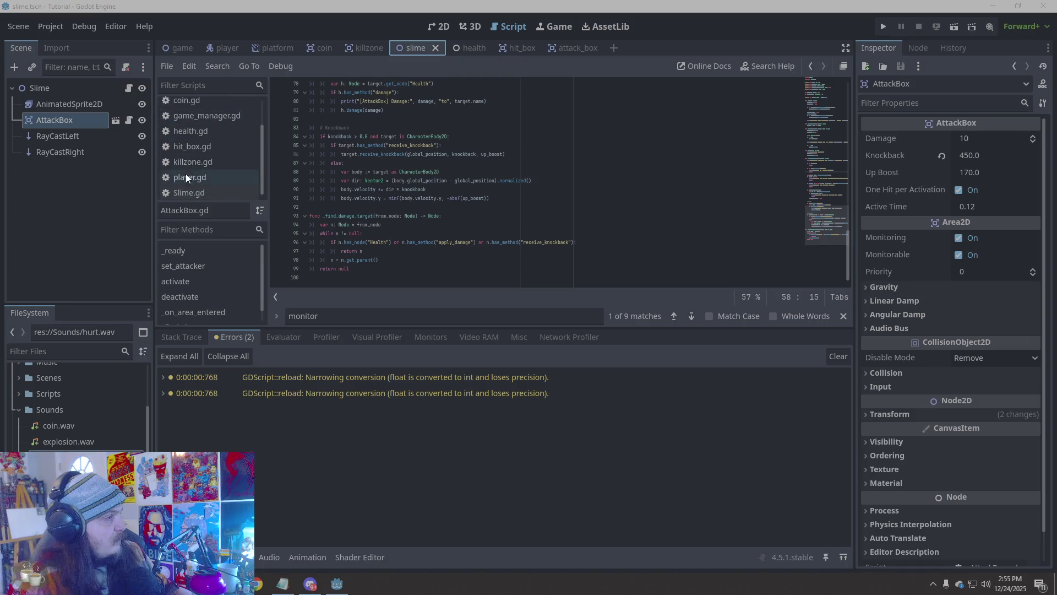
{"action": "left_click", "coordinate": [196, 193]}
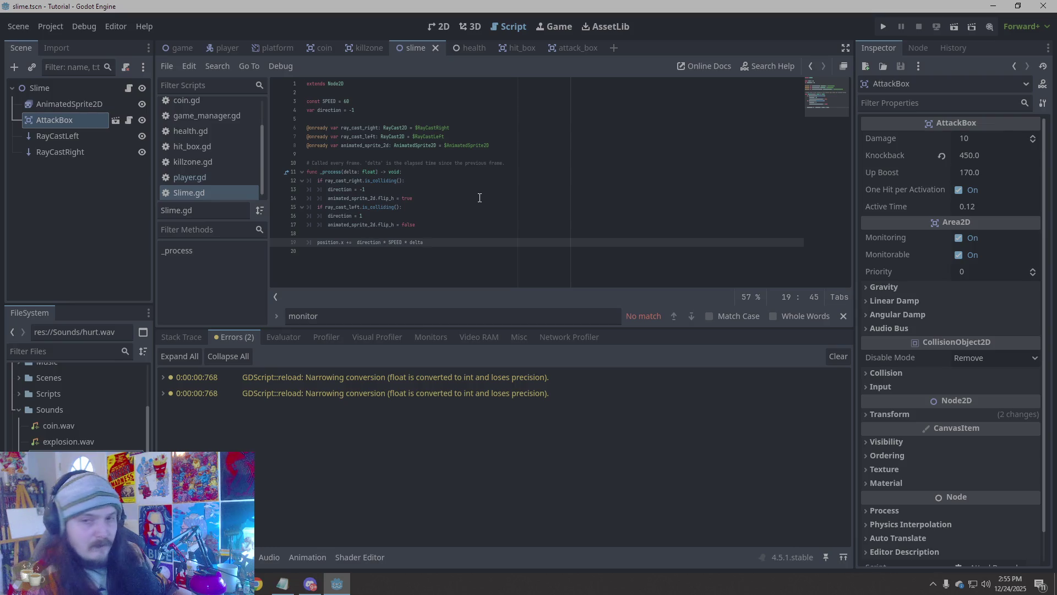
{"action": "left_click", "coordinate": [494, 147]}
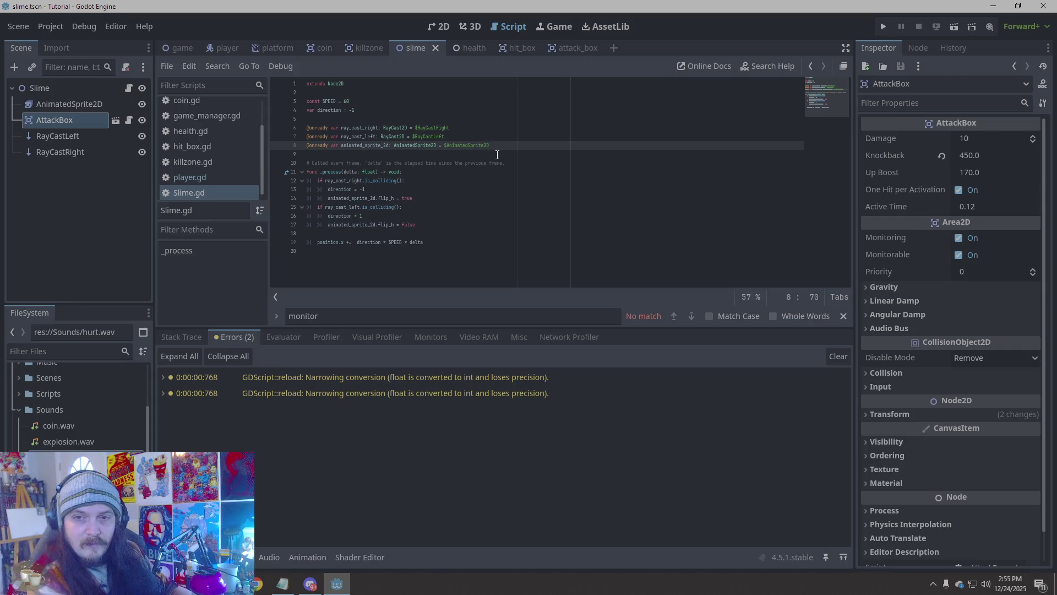
{"action": "key", "text": "Return"}
{"action": "type", "text": "@onready var attack_box: AttackBox = $AttackBox"}
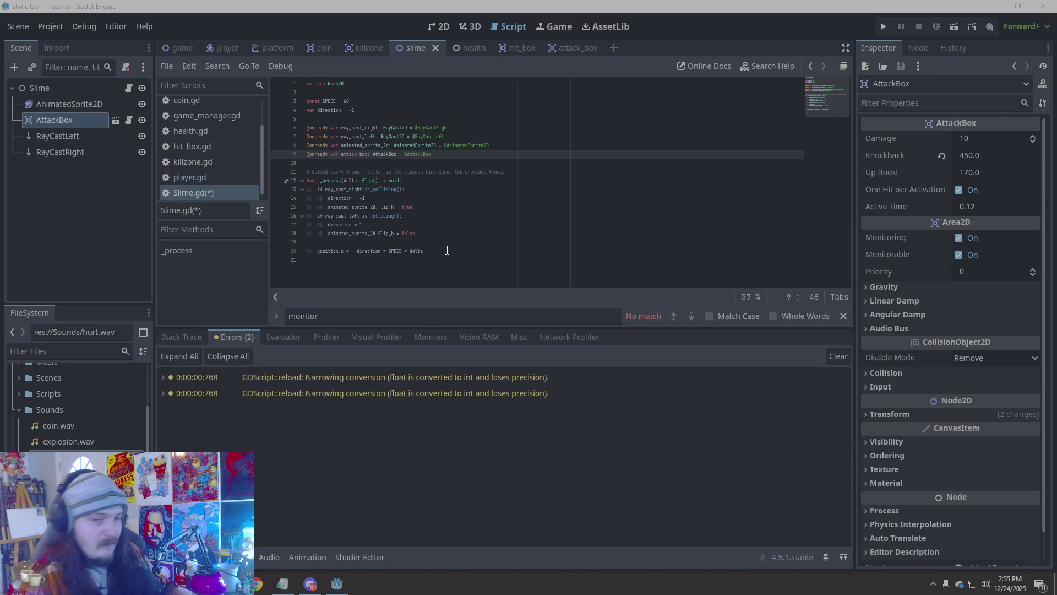
Paste the _ready and attack() functions at the end of Slime.gd and save it
{"action": "left_click", "coordinate": [468, 252]}
{"action": "key", "text": "ctrl+v"}
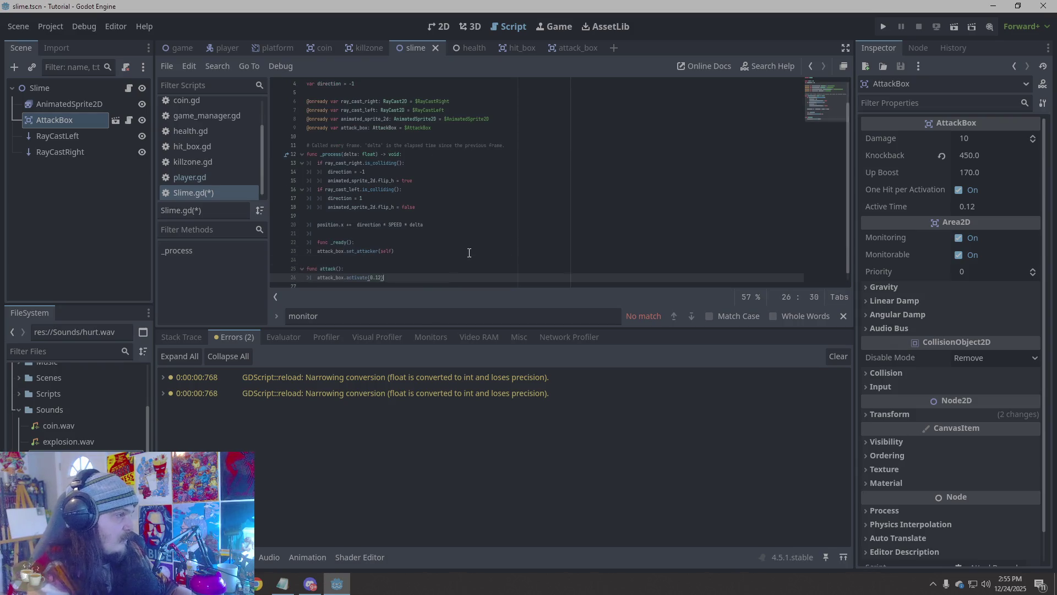
{"action": "key", "text": "ctrl+z"}
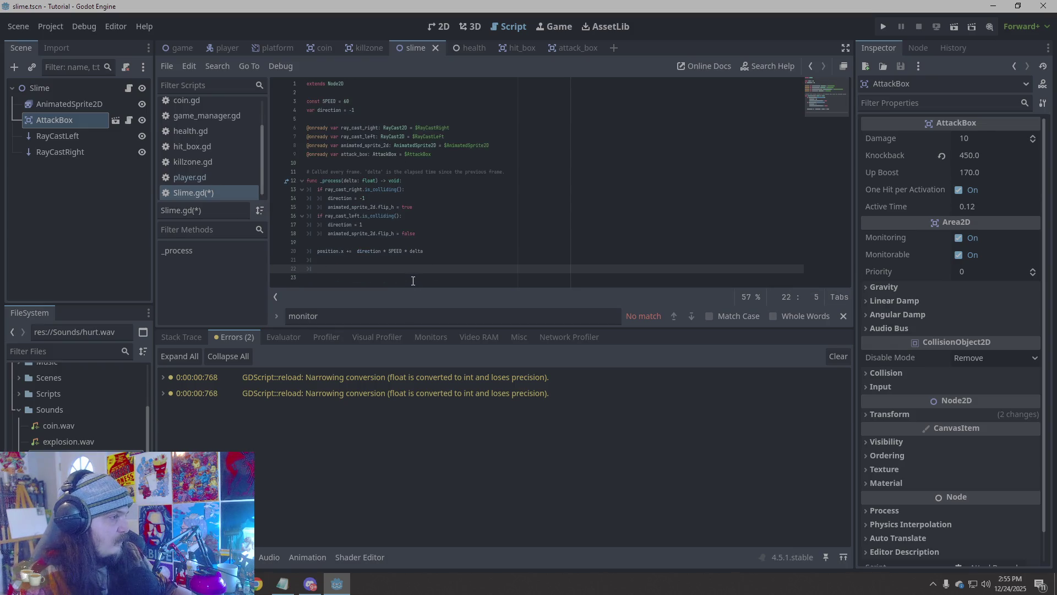
{"action": "key", "text": "ctrl+shift+z"}
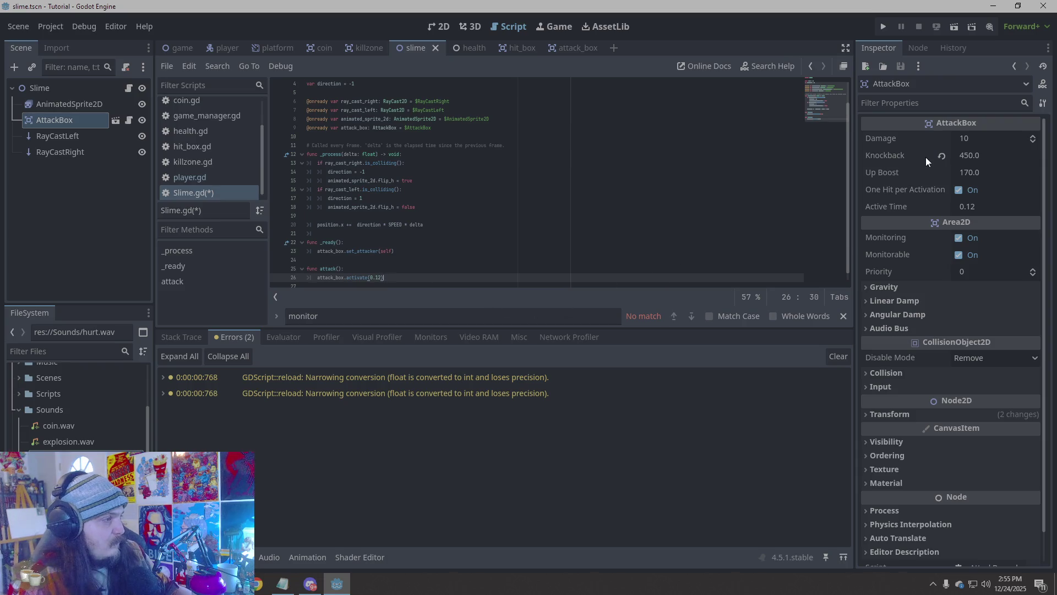
{"action": "scroll", "coordinate": [784, 137], "scroll_direction": "down", "scroll_amount": 1}
{"action": "key", "text": "ctrl+s"}
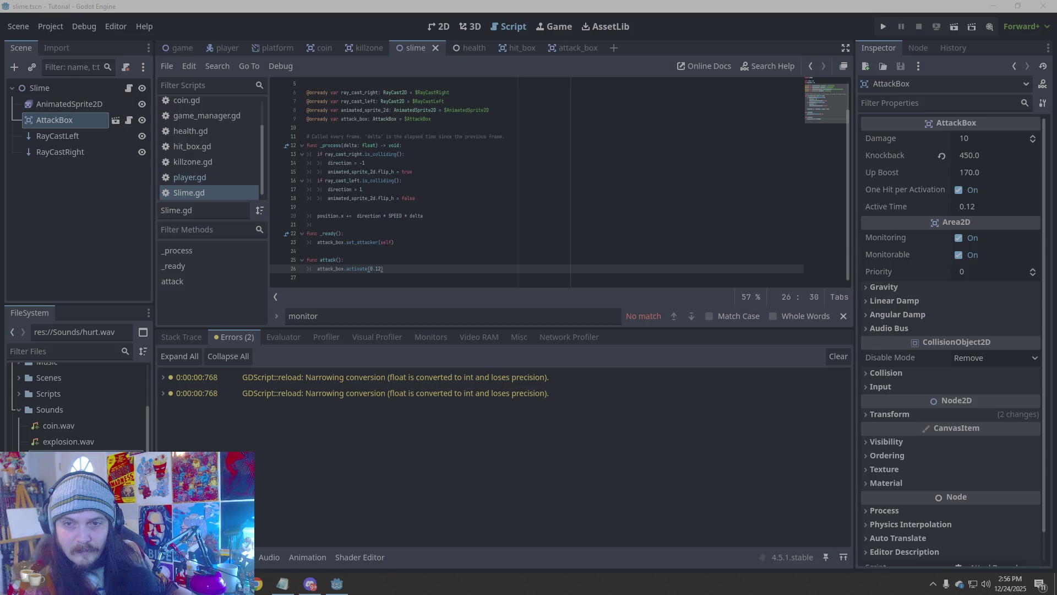
Replace all of AttackBox.gd with the new AttackBox code, save, and run the project
{"action": "left_click", "coordinate": [575, 48]}
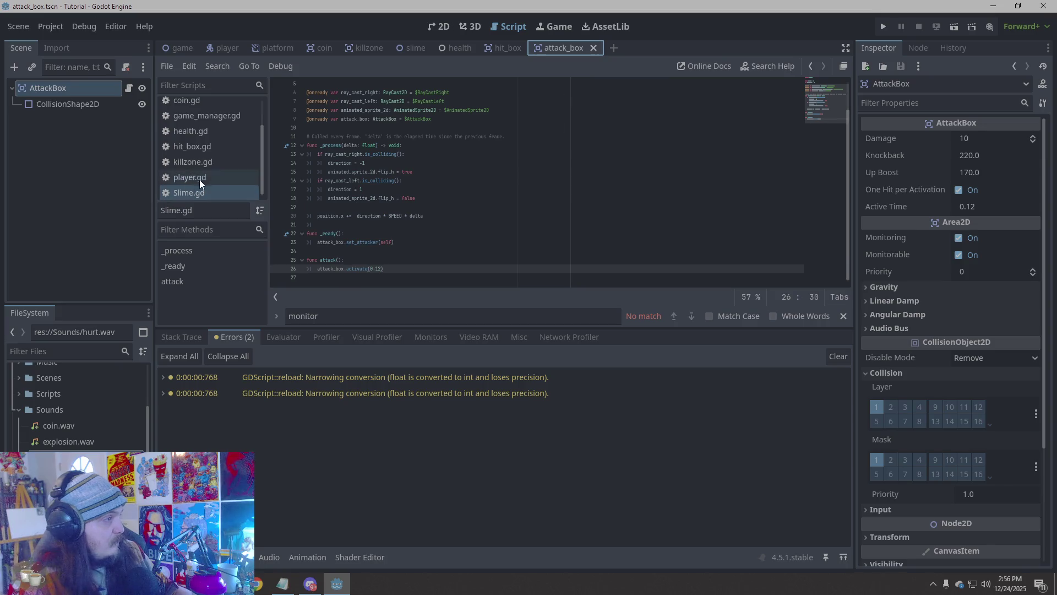
{"action": "scroll", "coordinate": [201, 179], "scroll_direction": "up", "scroll_amount": 2}
{"action": "left_click", "coordinate": [198, 106]}
{"action": "right_click", "coordinate": [630, 240]}
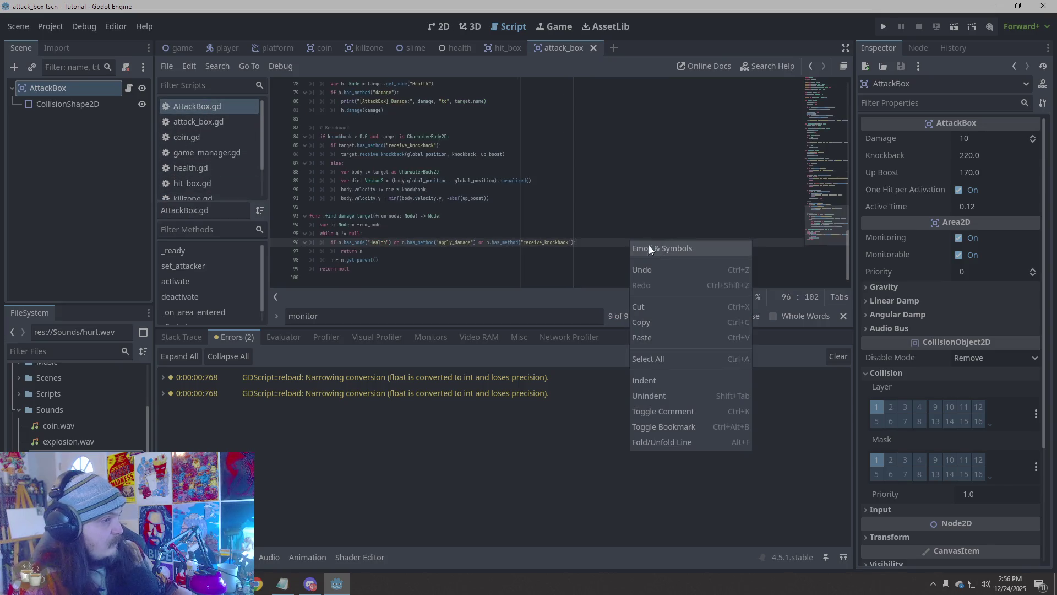
{"action": "left_click", "coordinate": [658, 329]}
{"action": "key", "text": "ctrl+v"}
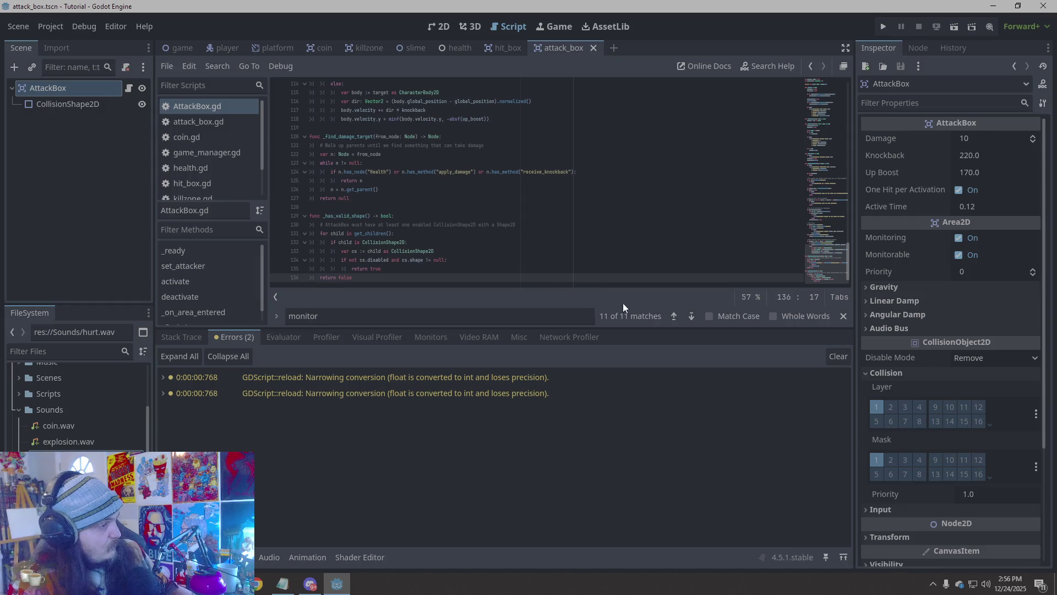
{"action": "key", "text": "ctrl+s"}
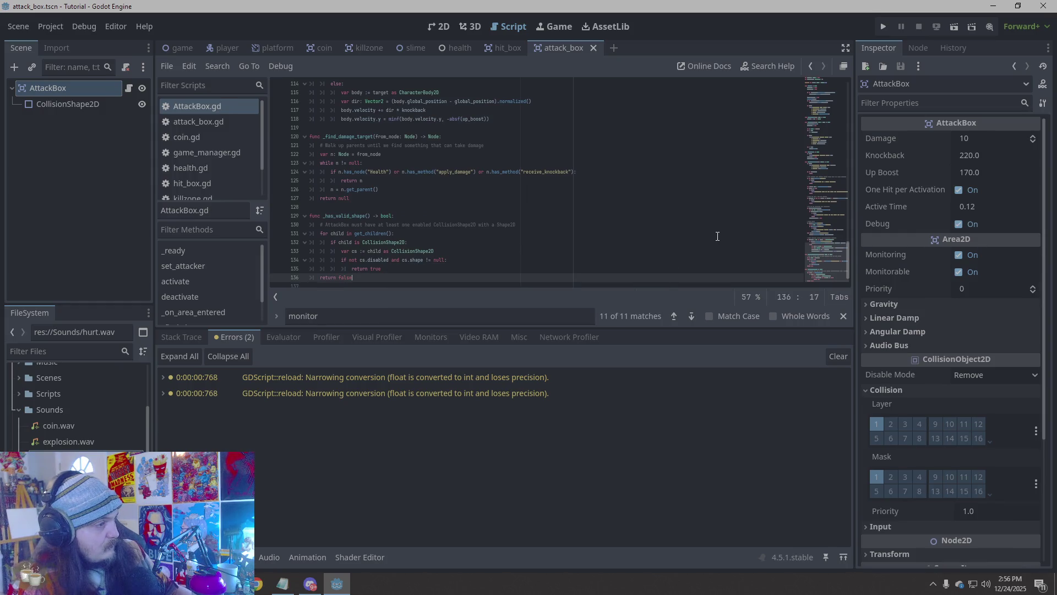
{"action": "left_click", "coordinate": [882, 27]}
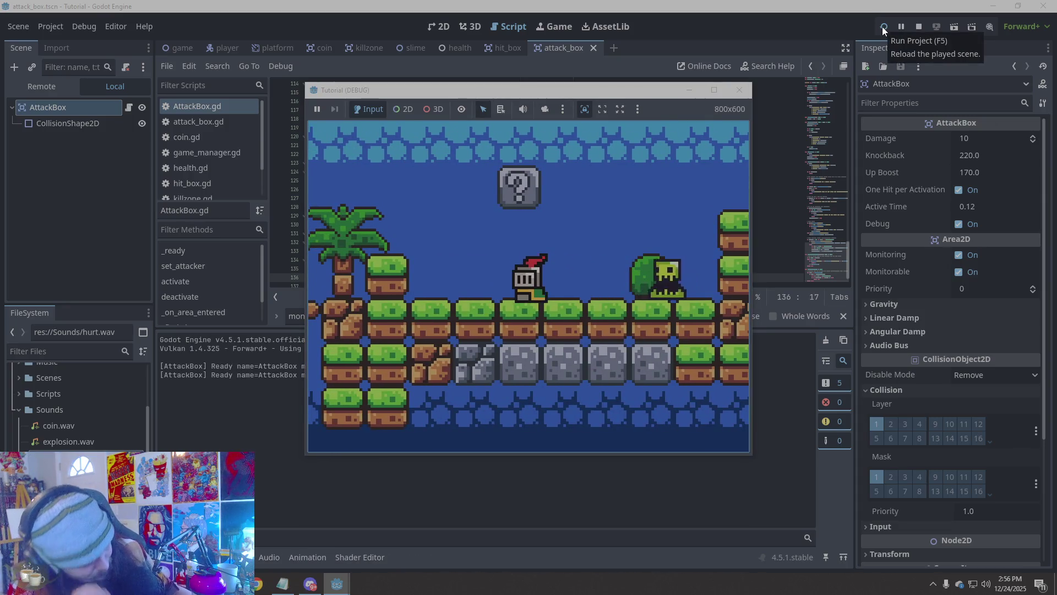
Move the Tutorial (DEBUG) game window aside, then close it to stop debugging
{"action": "mouse_move", "coordinate": [632, 91]}
{"action": "left_mouse_down"}
{"action": "mouse_move", "coordinate": [868, 93]}
{"action": "mouse_move", "coordinate": [856, 91]}
{"action": "left_mouse_up"}
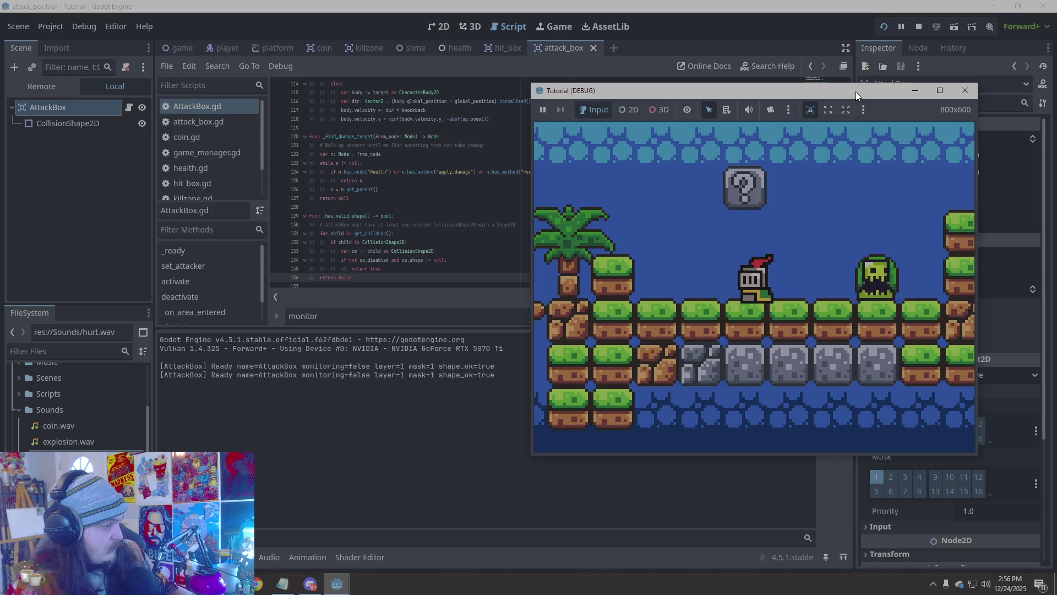
{"action": "left_click_drag", "start_coordinate": [855, 91], "coordinate": [549, 91]}
{"action": "left_click", "coordinate": [661, 90]}
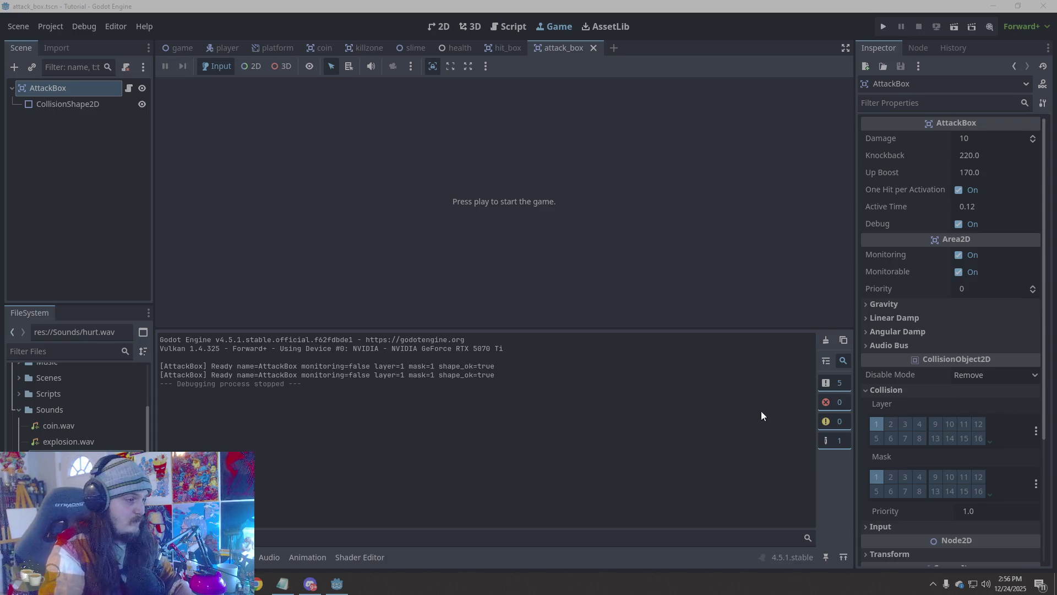
Select the first 'AttackBox Ready' line in the output panel
{"action": "mouse_move", "coordinate": [493, 364]}
{"action": "left_mouse_down"}
{"action": "mouse_move", "coordinate": [270, 377]}
{"action": "mouse_move", "coordinate": [160, 369]}
{"action": "left_mouse_up"}
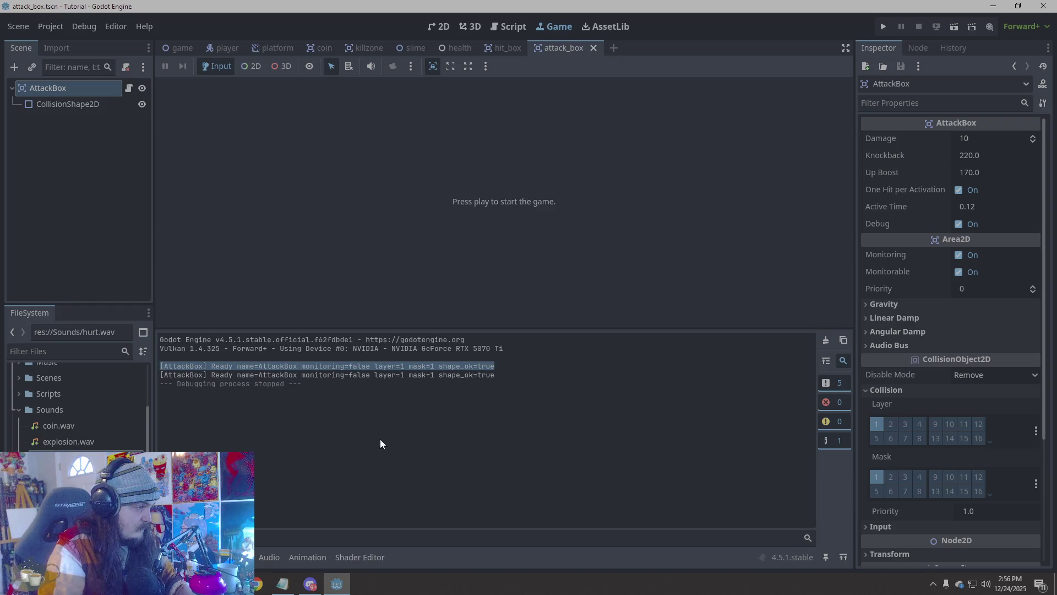
{"action": "key", "text": "alt+Tab"}
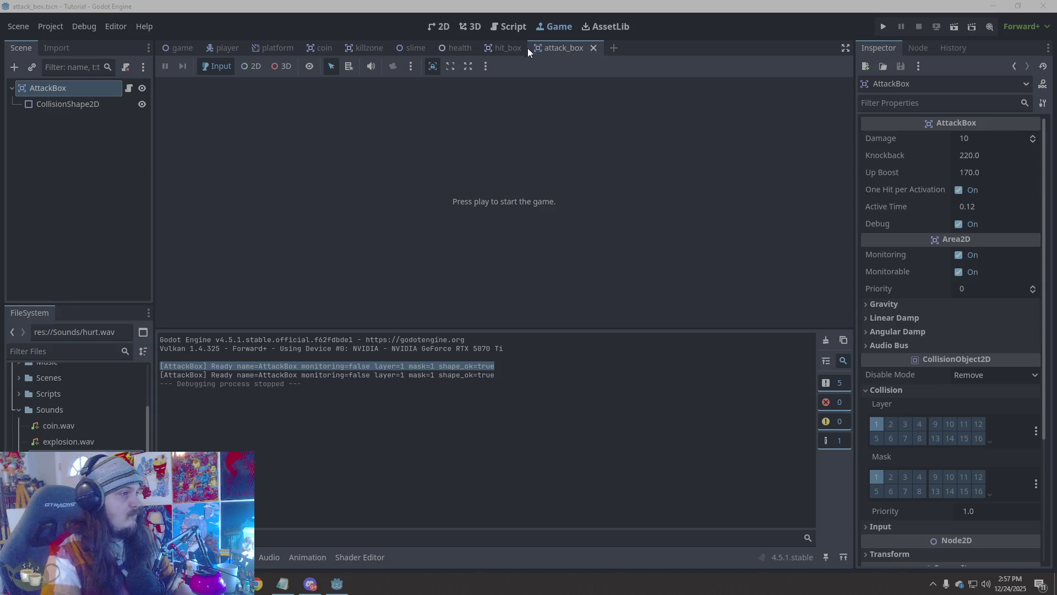
{"action": "left_click", "coordinate": [367, 217]}
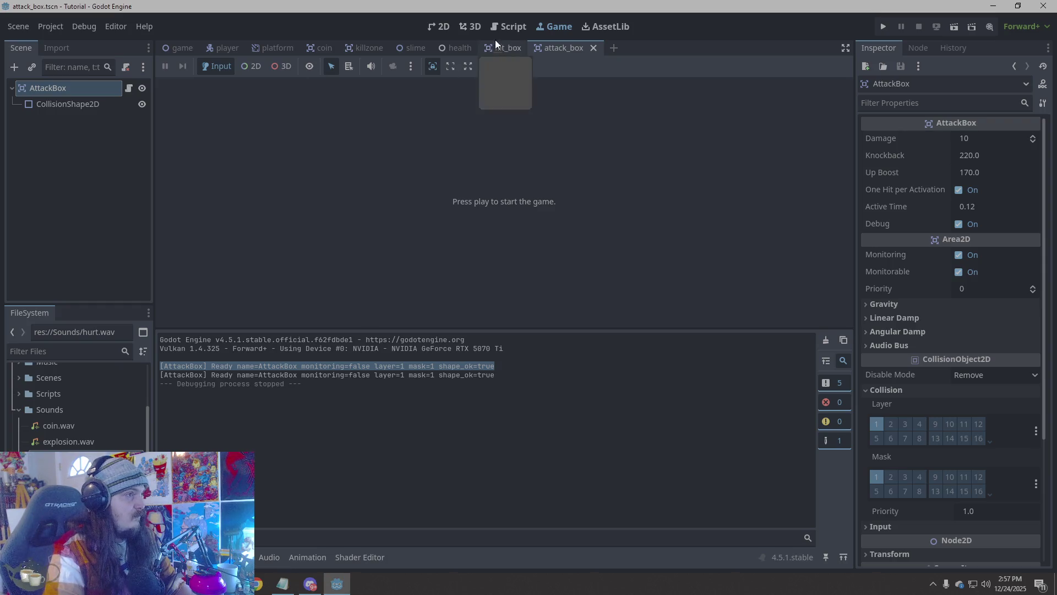
Append a _process test calling activate(0.5) on ui_accept to AttackBox.gd, then test-run the game
{"action": "left_click", "coordinate": [508, 26]}
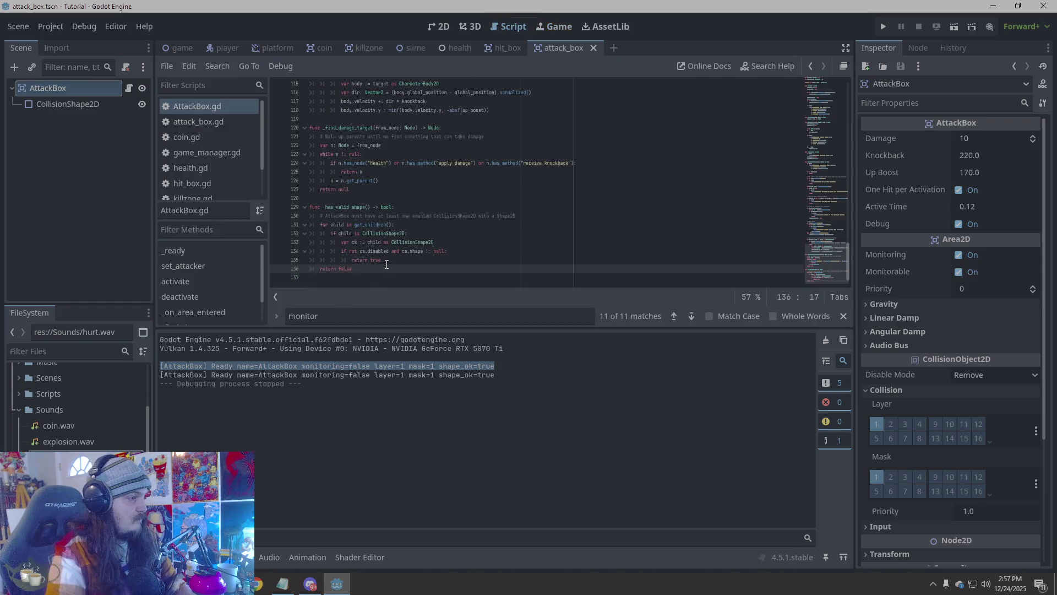
{"action": "key", "text": "Return"}
{"action": "key", "text": "Return"}
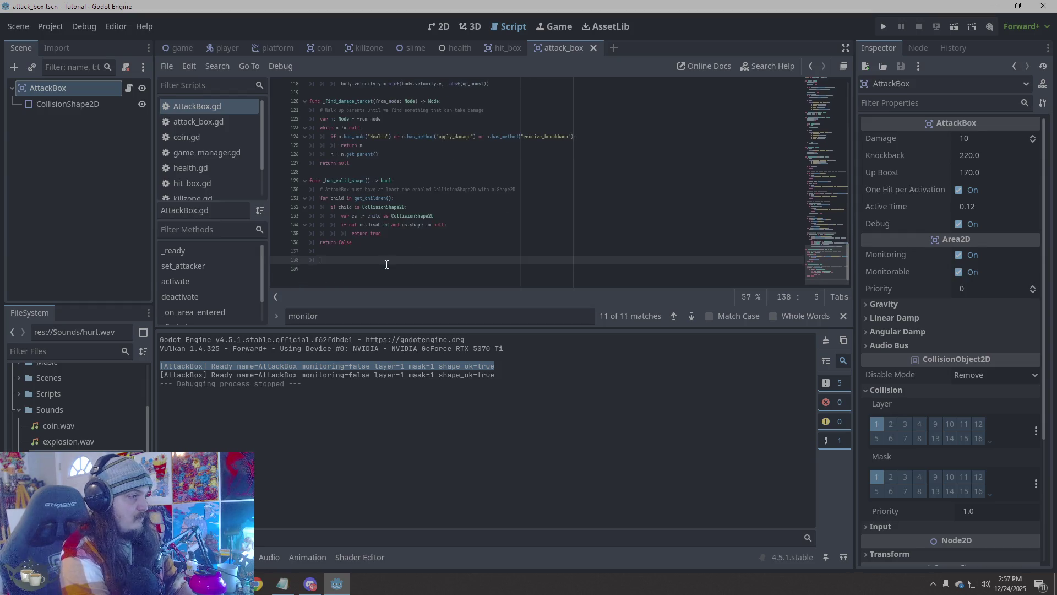
{"action": "type", "text": "func _process(_delta: float) -> void: \tif Input.is_action_just_pressed(\"ui_accept\"): \t\tactivate(0.5)"}
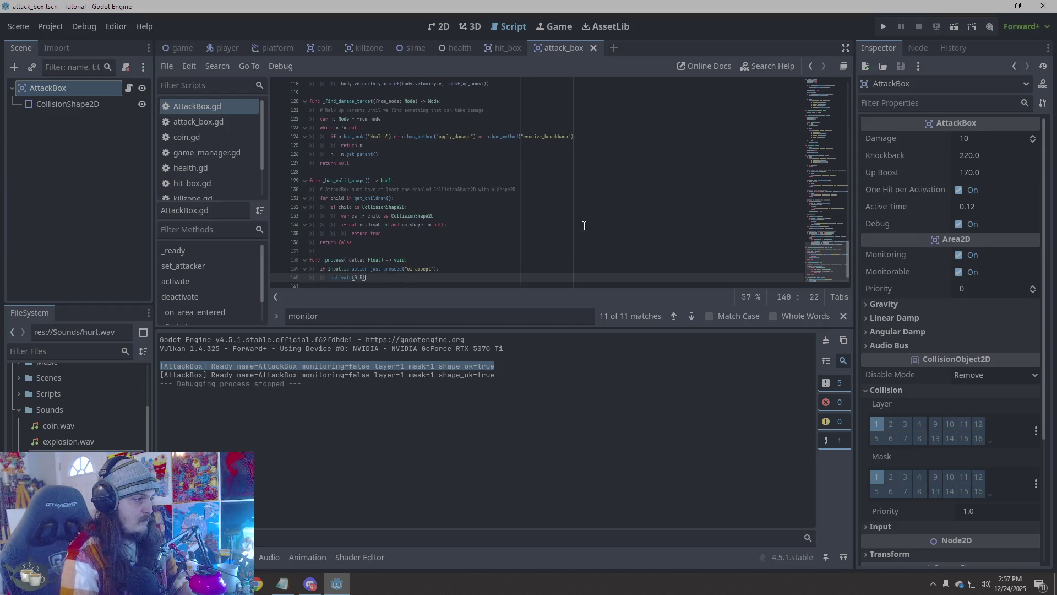
{"action": "scroll", "coordinate": [550, 222], "scroll_direction": "down", "scroll_amount": 1}
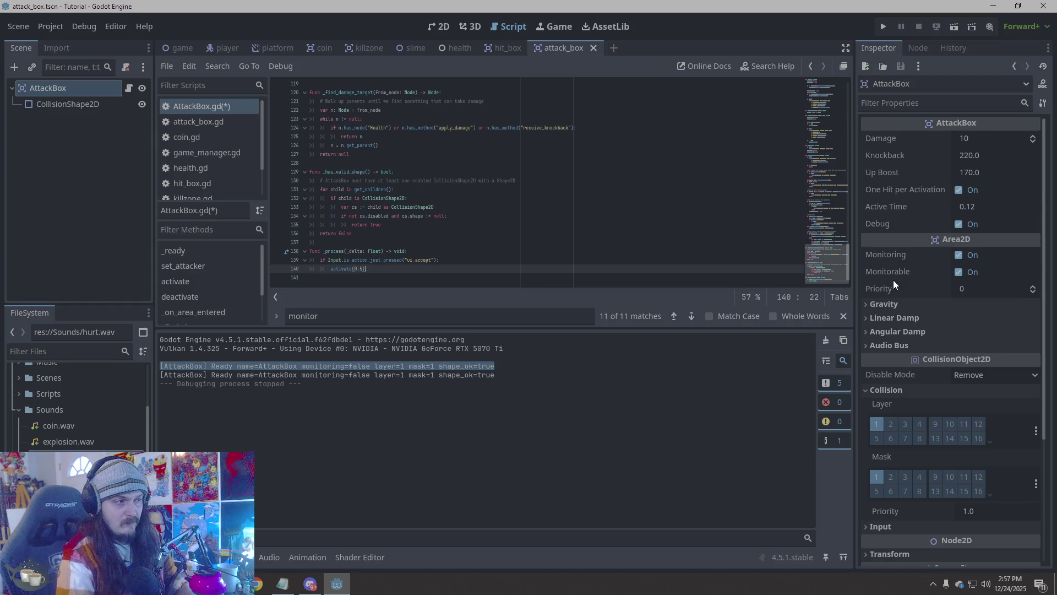
{"action": "left_click", "coordinate": [883, 27]}
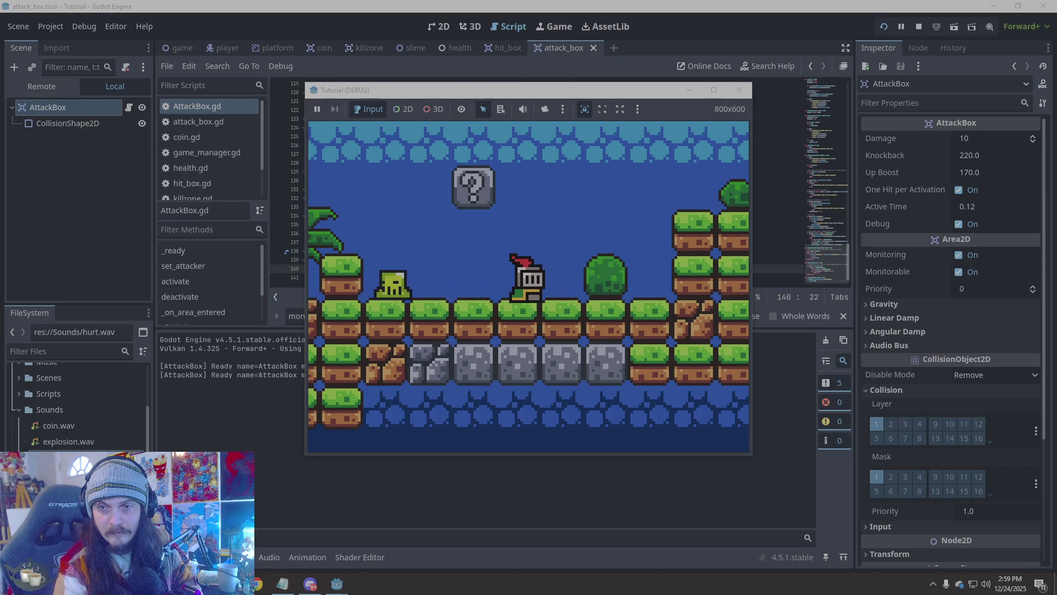
{"action": "left_click", "coordinate": [740, 89]}
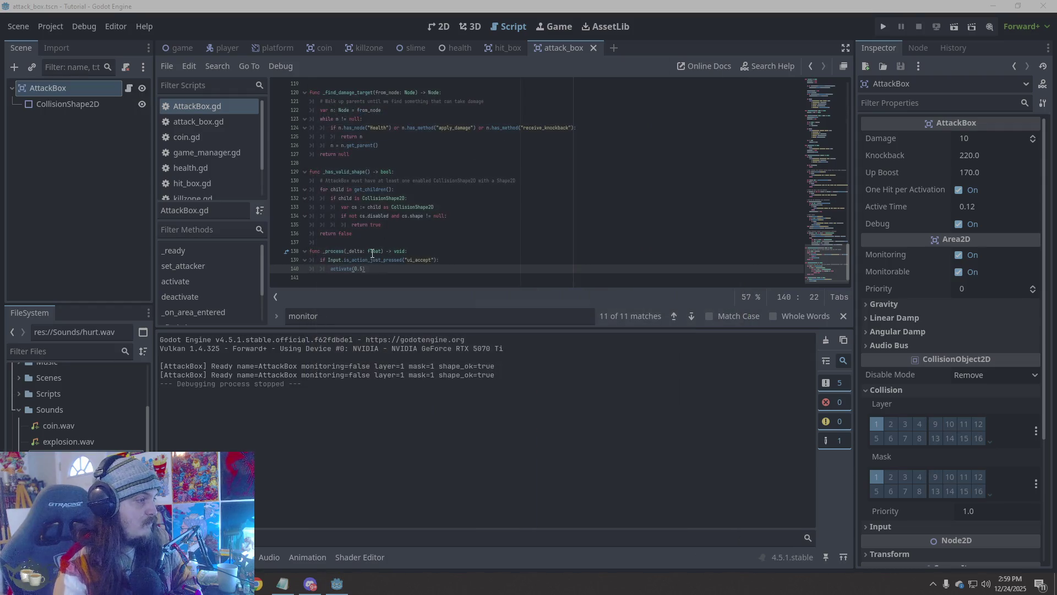
{"action": "left_click", "coordinate": [311, 251], "text": "shift"}
{"action": "key", "text": "BackSpace"}
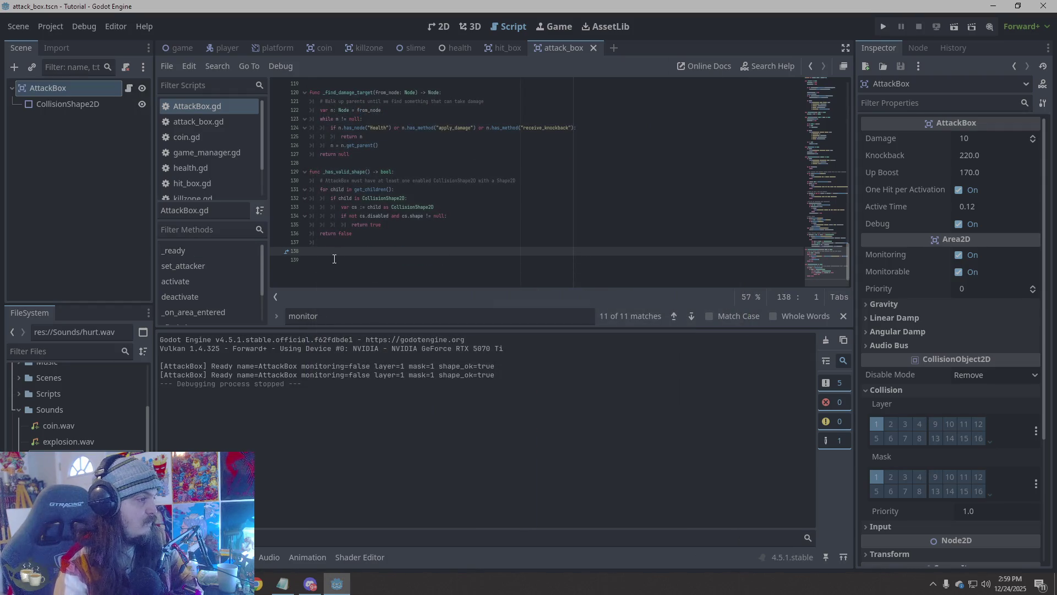
{"action": "key", "text": "Tab"}
{"action": "type", "text": "func _process(_delta: float) -> void: \tif Input.is_action_just_pressed(\"ui_accept\"): \t\tactivate(0.5)"}
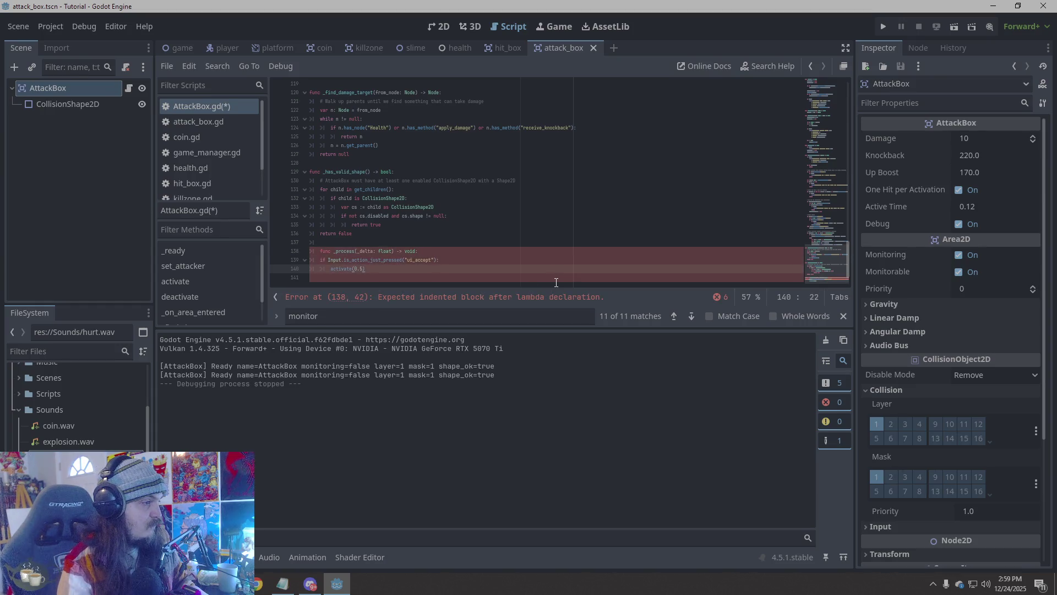
{"action": "key", "text": "ctrl+z"}
{"action": "key", "text": "ctrl+z"}
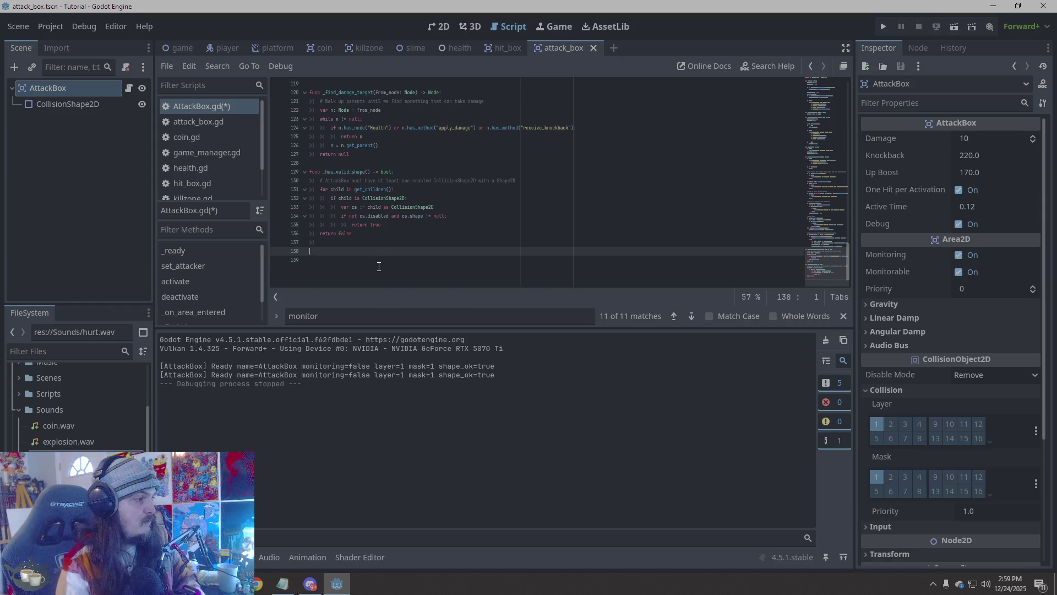
{"action": "type", "text": "func _process(_delta: float) -> void: \tif Input.is_action_just_pressed(\"ui_accept\"): \t\tactivate(0.5)"}
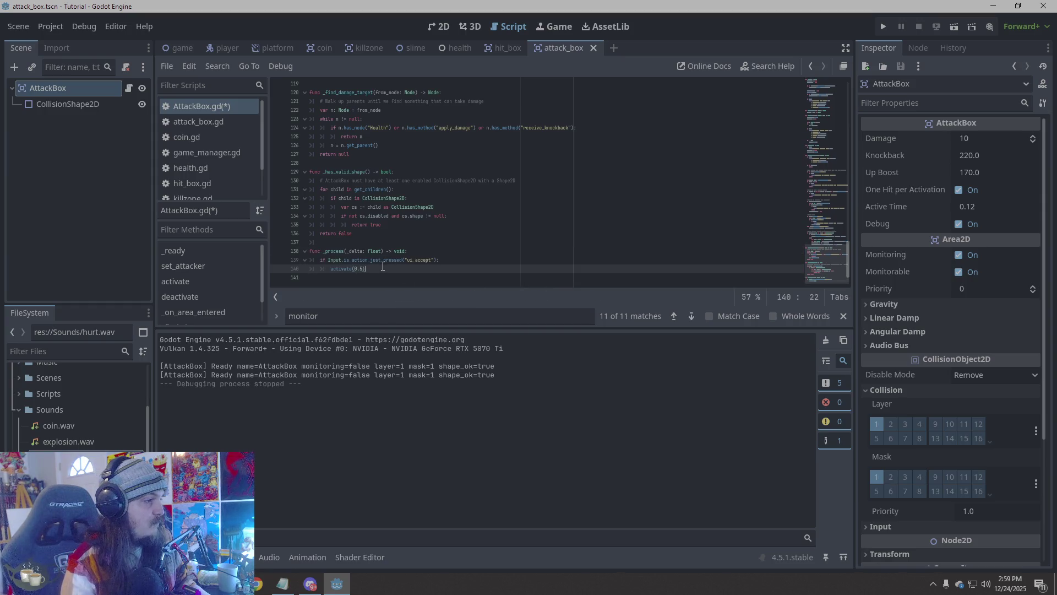
{"action": "key", "text": "ctrl+z"}
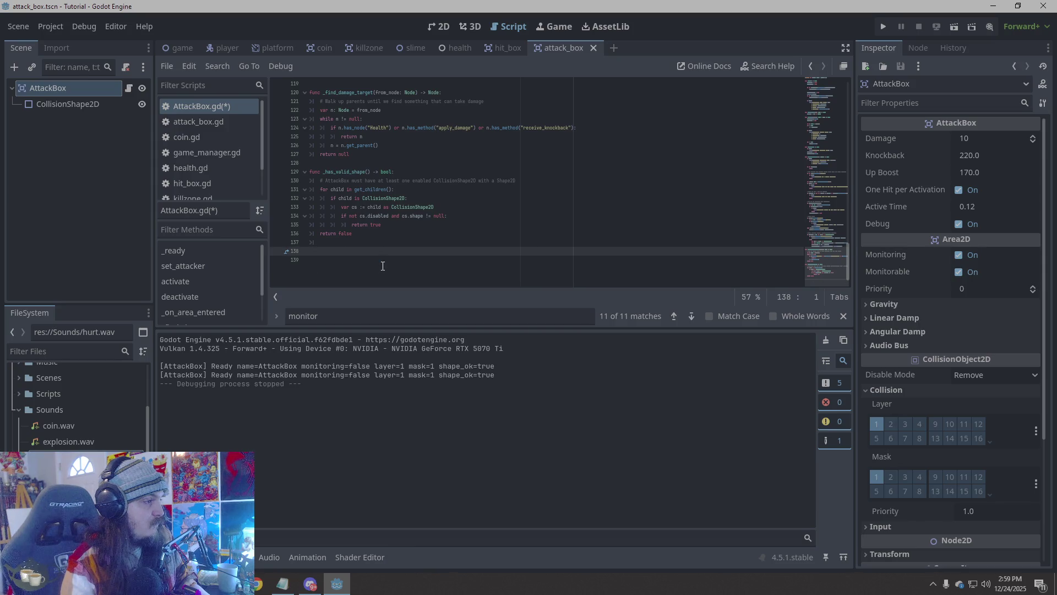
{"action": "scroll", "coordinate": [411, 177], "scroll_direction": "up", "scroll_amount": 15}
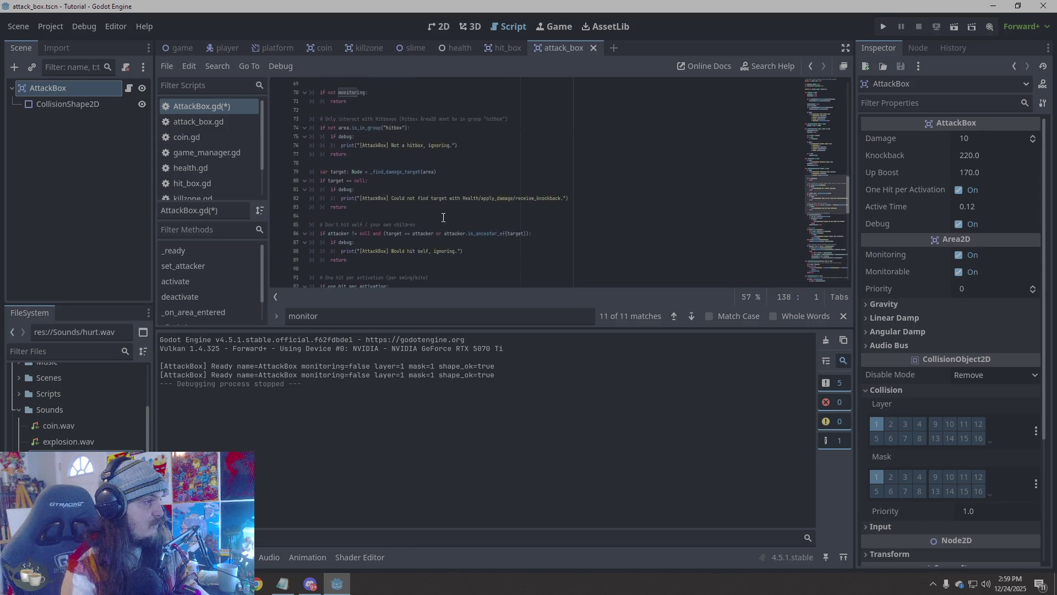
{"action": "scroll", "coordinate": [443, 218], "scroll_direction": "up", "scroll_amount": 10}
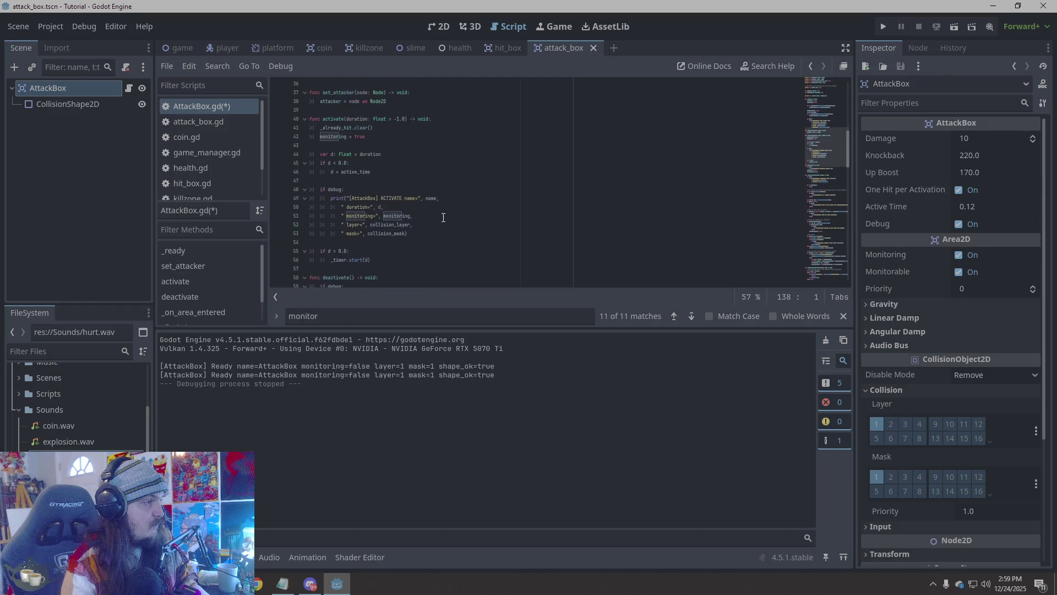
{"action": "scroll", "coordinate": [443, 218], "scroll_direction": "up", "scroll_amount": 5}
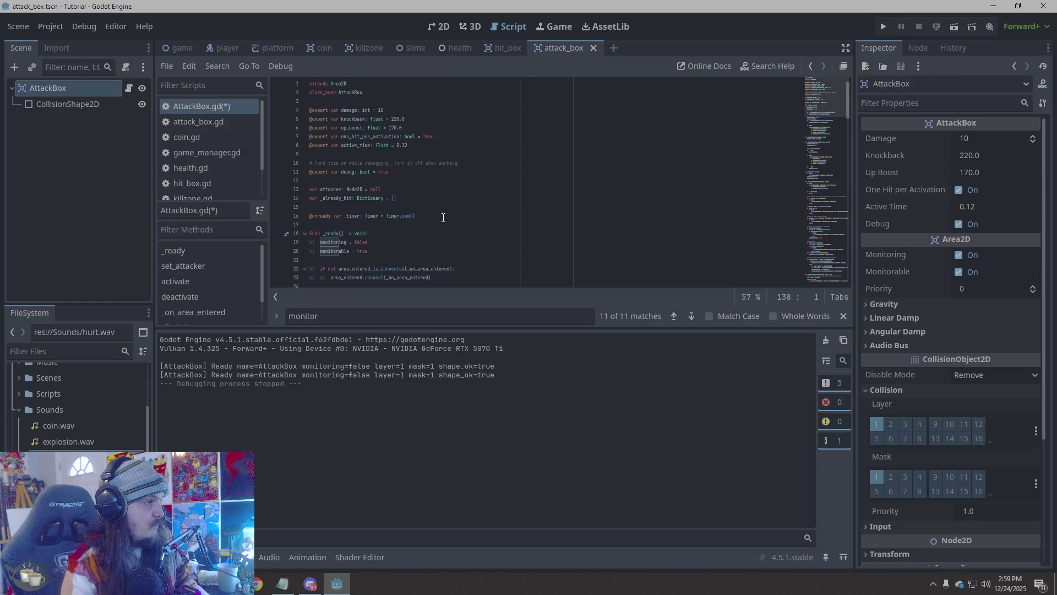
{"action": "type", "text": "func _process(_delta: float) -> void: \tif Input.is_action_just_pressed(\"ui_accept\"): \t\tactivate(0.5)"}
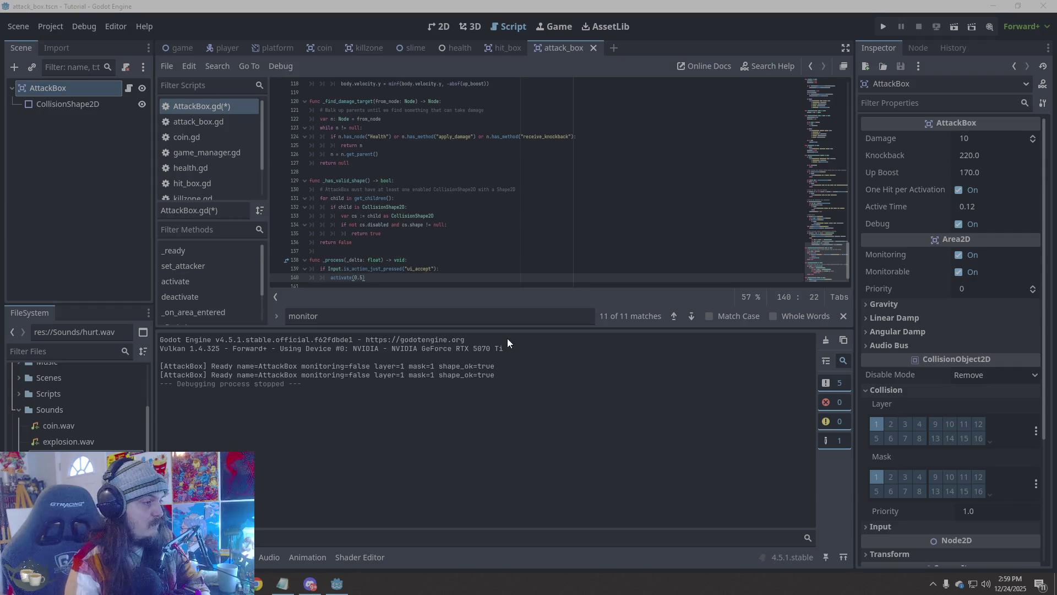
Select the first 'AttackBox Ready' output line and switch to the slime scene
{"action": "left_click_drag", "start_coordinate": [519, 367], "coordinate": [165, 366]}
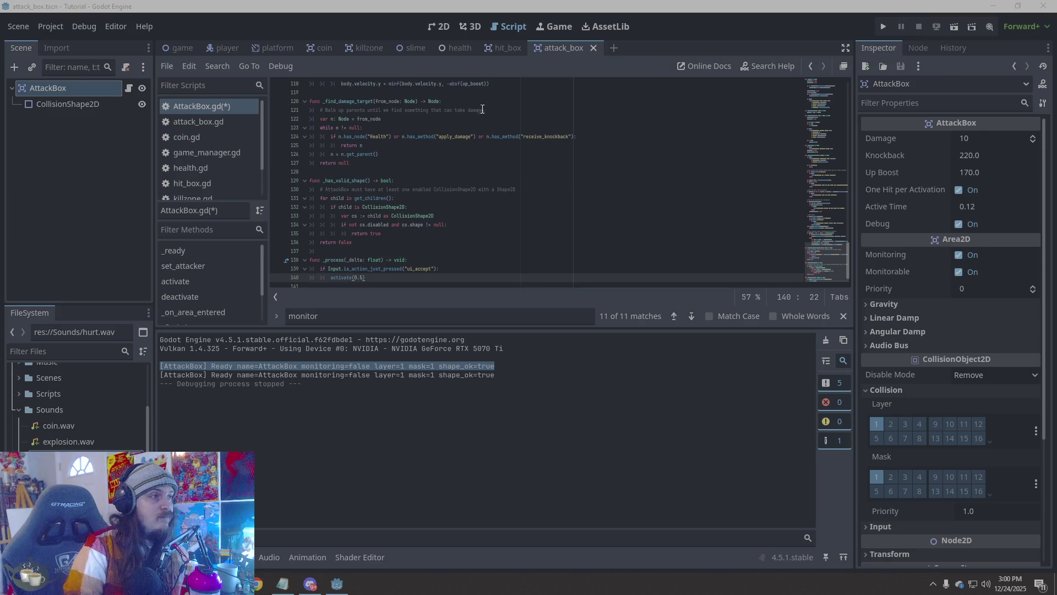
{"action": "left_click", "coordinate": [414, 50]}
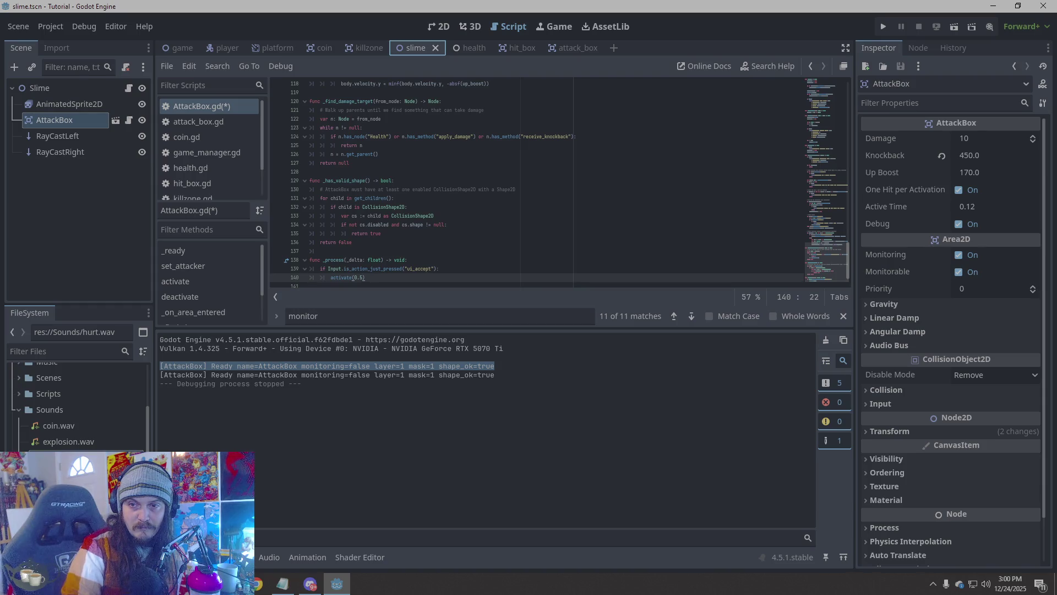
Delete the _ready and attack functions from Slime.gd and tidy the blank lines after the declarations
{"action": "left_click", "coordinate": [129, 89]}
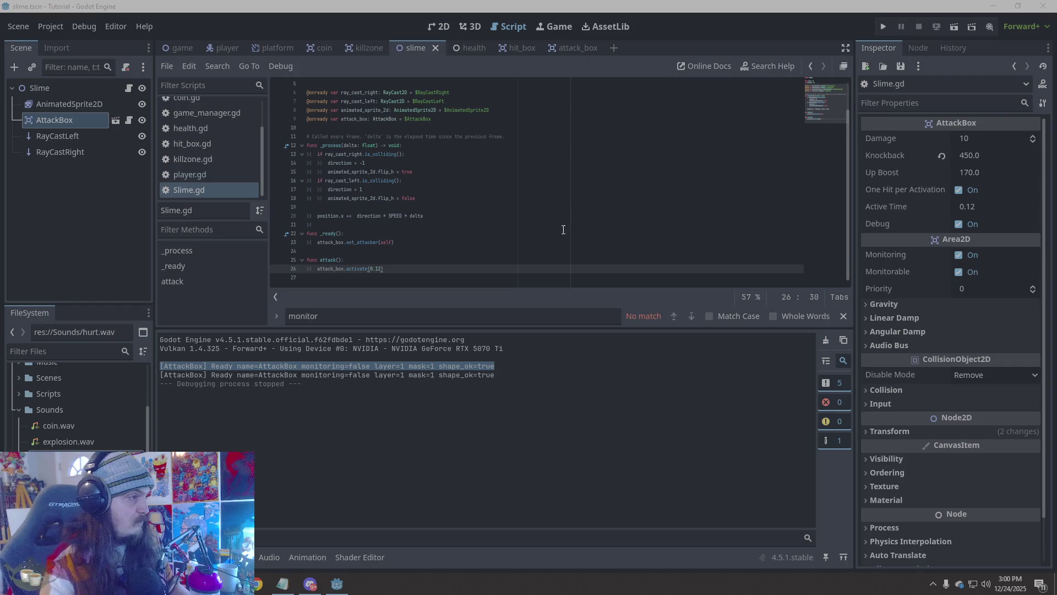
{"action": "left_click_drag", "start_coordinate": [452, 274], "coordinate": [259, 235]}
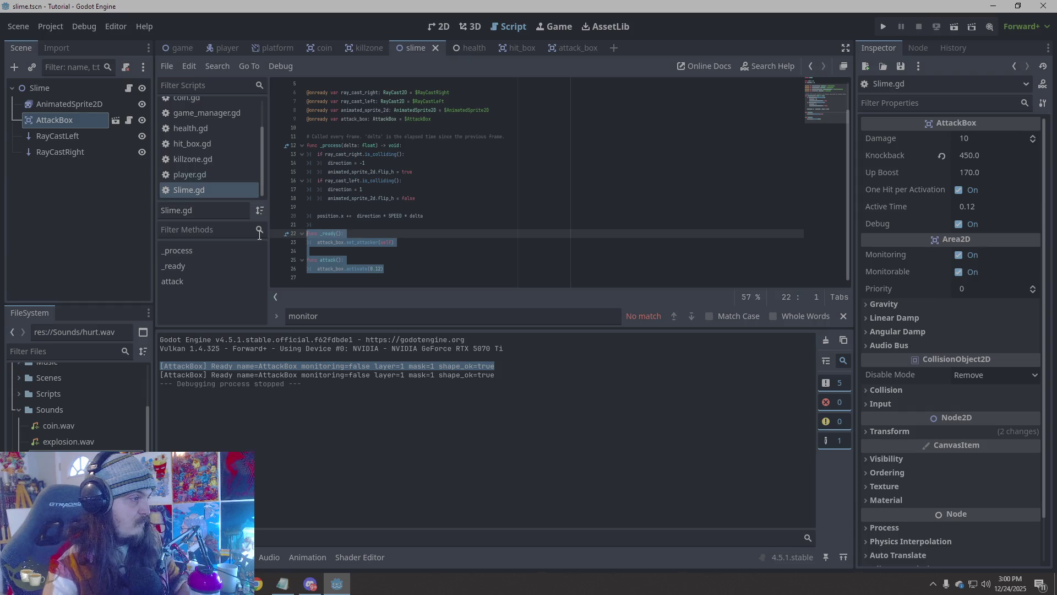
{"action": "key", "text": "BackSpace"}
{"action": "key", "text": "BackSpace"}
{"action": "left_click", "coordinate": [471, 156]}
{"action": "key", "text": "Return"}
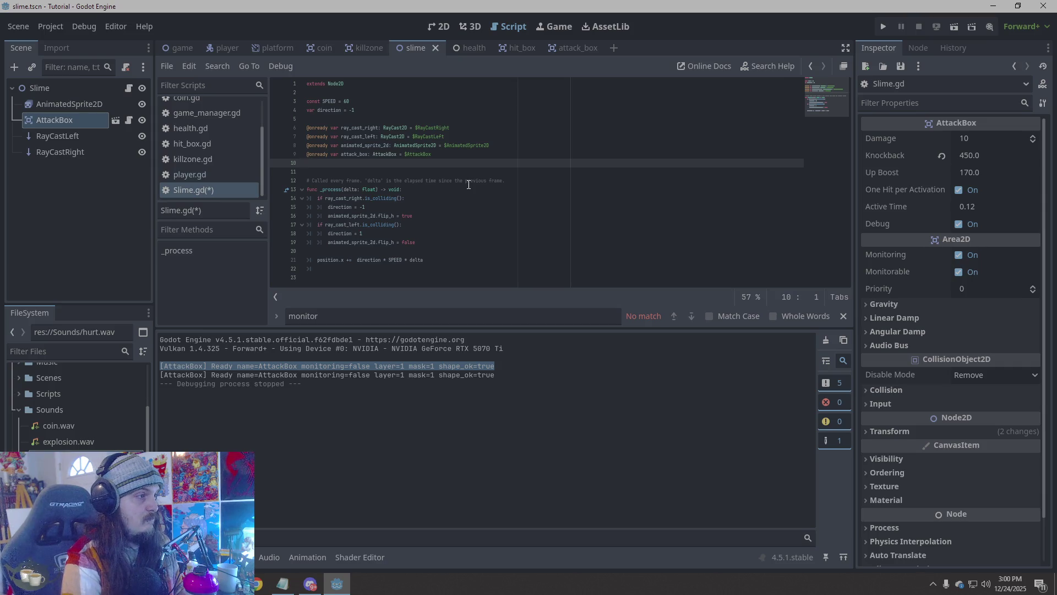
{"action": "key", "text": "BackSpace"}
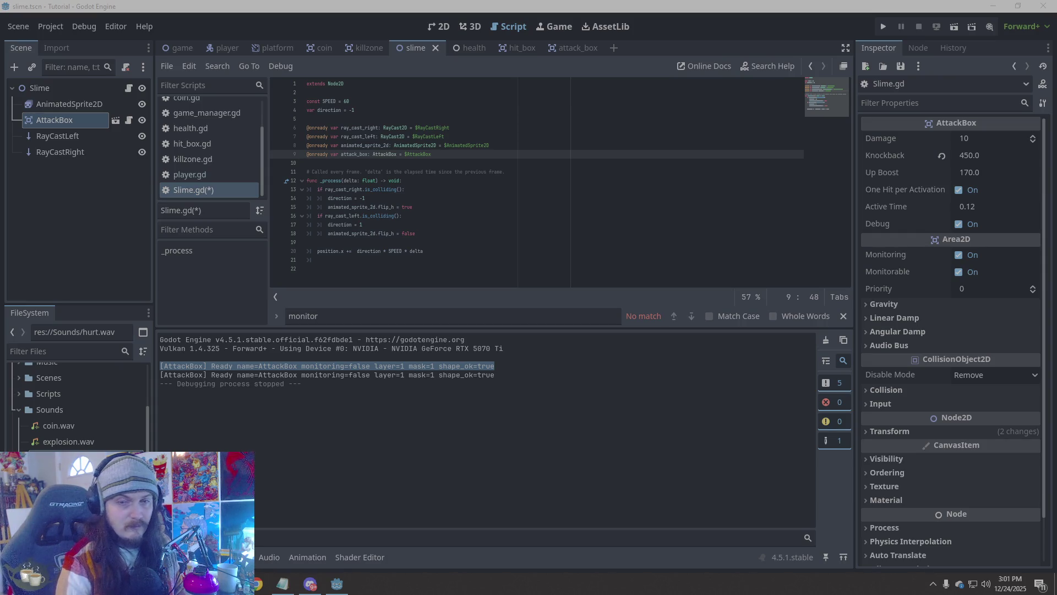
{"action": "left_click", "coordinate": [505, 165]}
Paste the new _ready and attack functions into Slime.gd and find the sprite error line
{"action": "key", "text": "ctrl+v"}
{"action": "scroll", "coordinate": [506, 242], "scroll_direction": "down", "scroll_amount": 3}
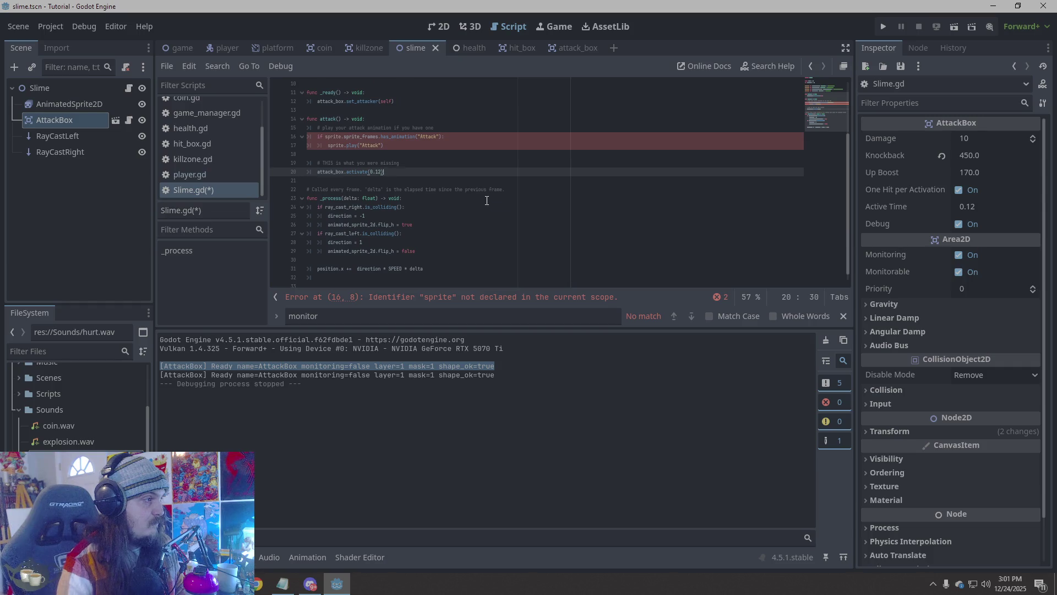
{"action": "left_click", "coordinate": [581, 300]}
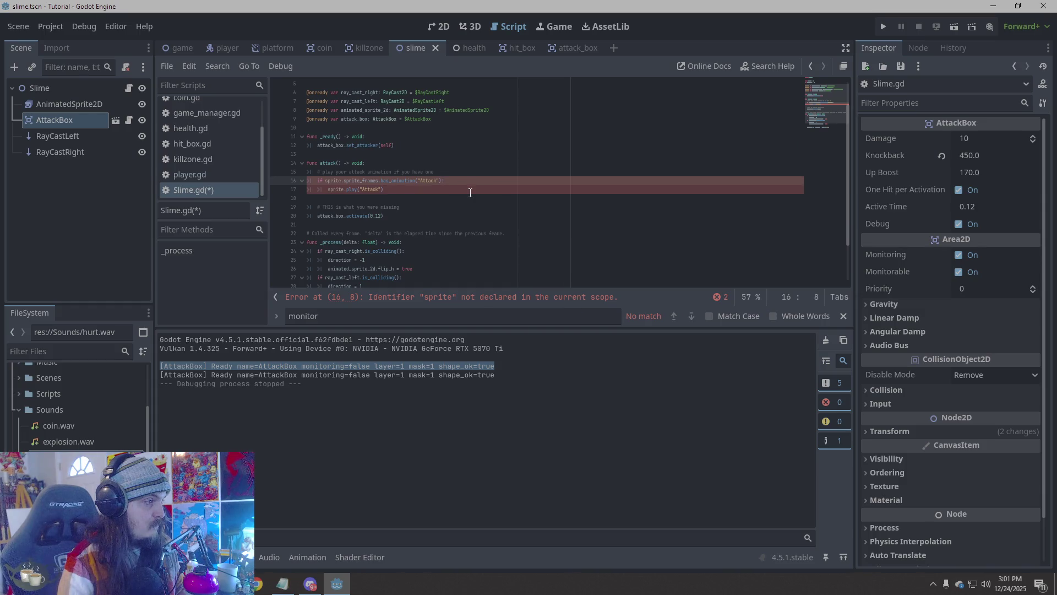
{"action": "scroll", "coordinate": [471, 192], "scroll_direction": "down", "scroll_amount": 2}
{"action": "scroll", "coordinate": [470, 192], "scroll_direction": "up", "scroll_amount": 1}
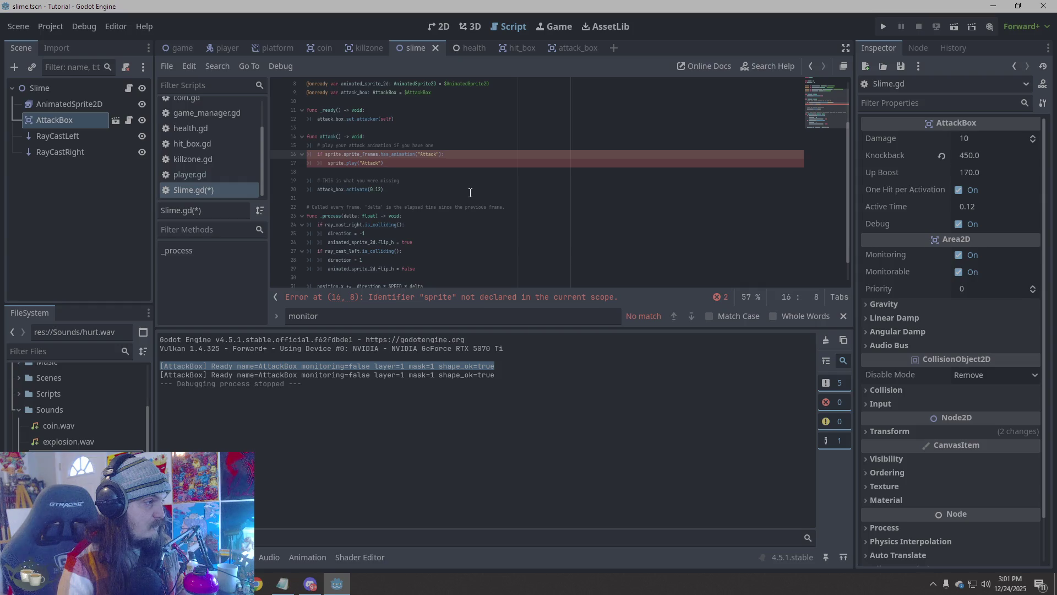
Delete the sprite.play animation lines and their comment from attack(), then save and run the game
{"action": "left_click", "coordinate": [392, 166]}
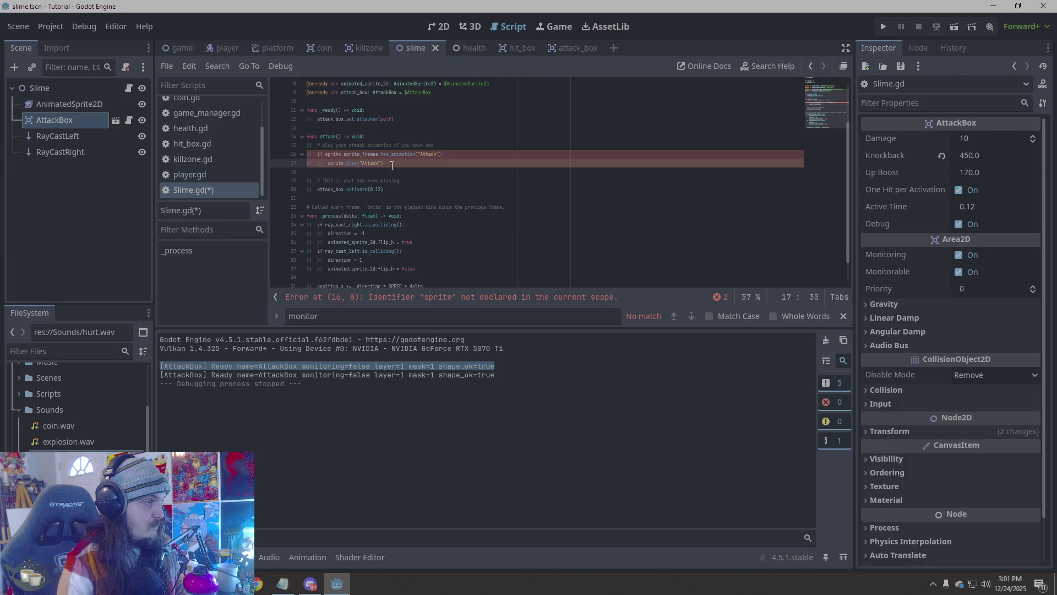
{"action": "left_click_drag", "start_coordinate": [392, 165], "coordinate": [306, 159]}
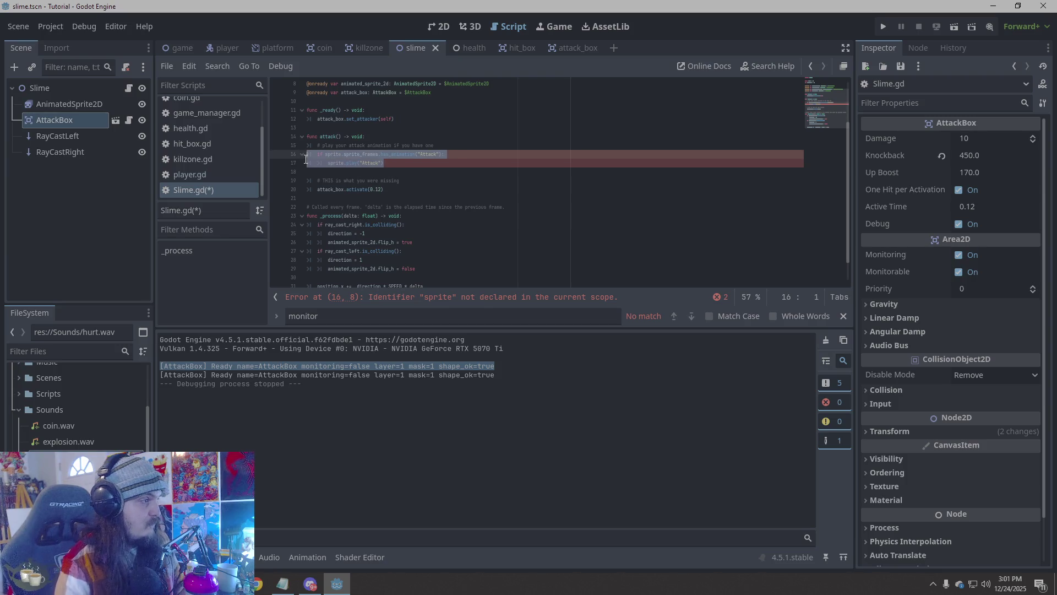
{"action": "left_click", "coordinate": [422, 164]}
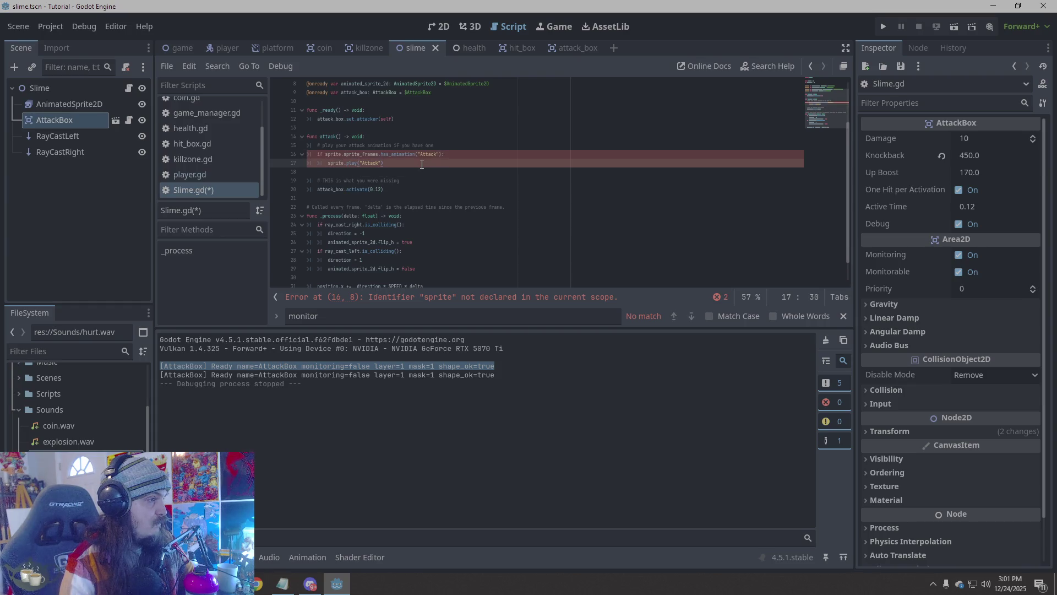
{"action": "scroll", "coordinate": [426, 174], "scroll_direction": "up", "scroll_amount": 2}
{"action": "left_click_drag", "start_coordinate": [423, 216], "coordinate": [283, 206]}
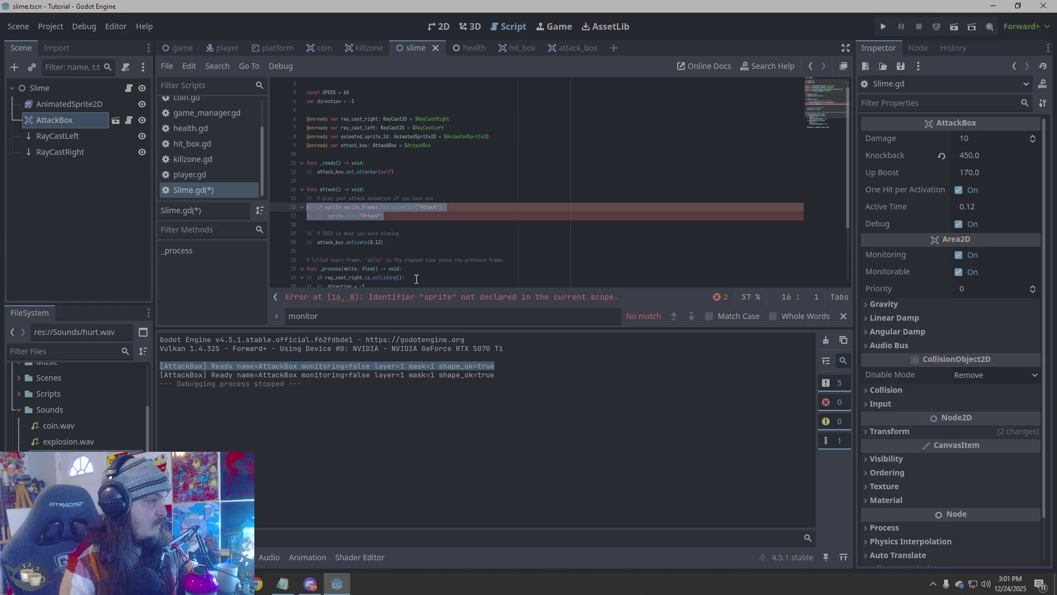
{"action": "key", "text": "BackSpace"}
{"action": "key", "text": "BackSpace"}
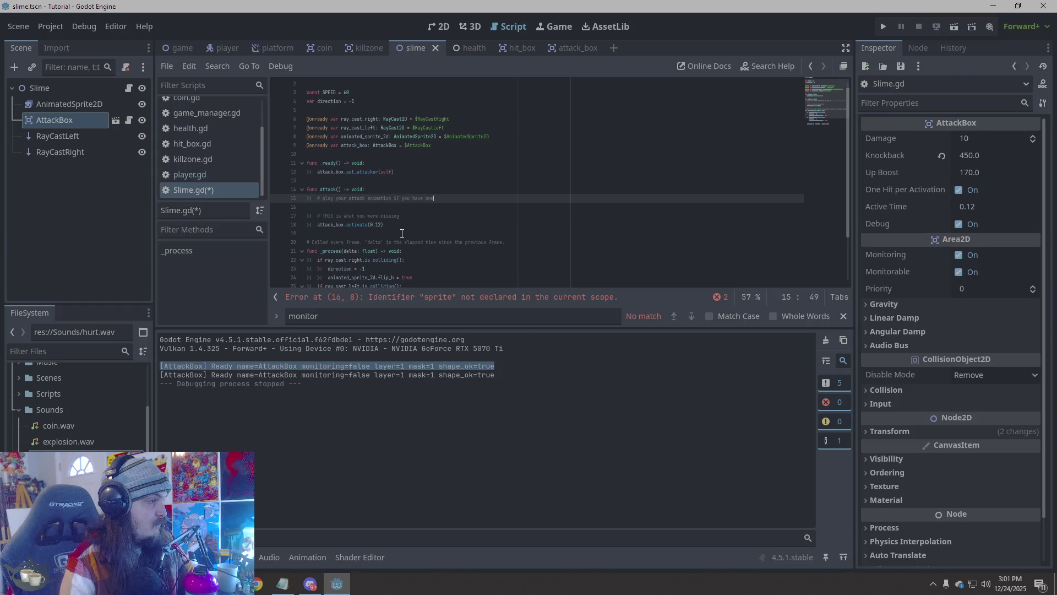
{"action": "key", "text": "shift+Home"}
{"action": "key", "text": "BackSpace"}
{"action": "key", "text": "BackSpace"}
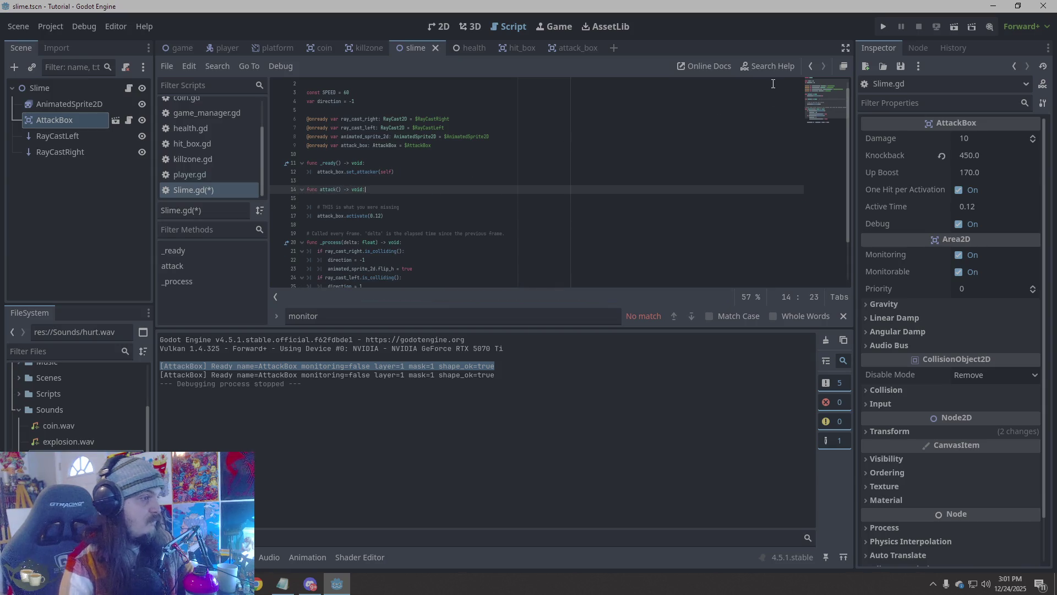
{"action": "left_click", "coordinate": [884, 27]}
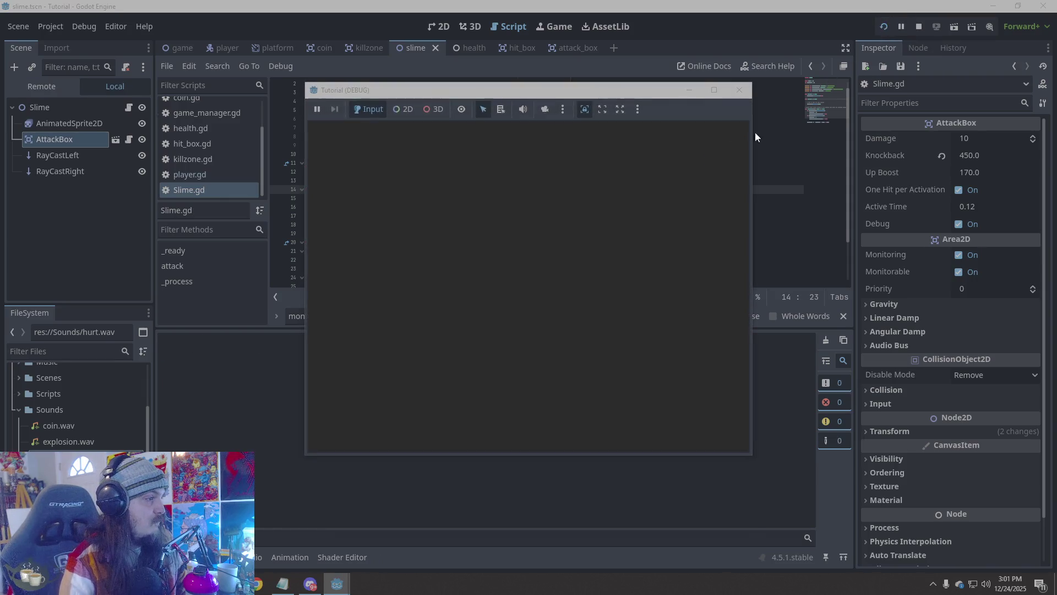
Move the knight right and left in the running game, then close the game window
{"action": "key", "text": "Right"}
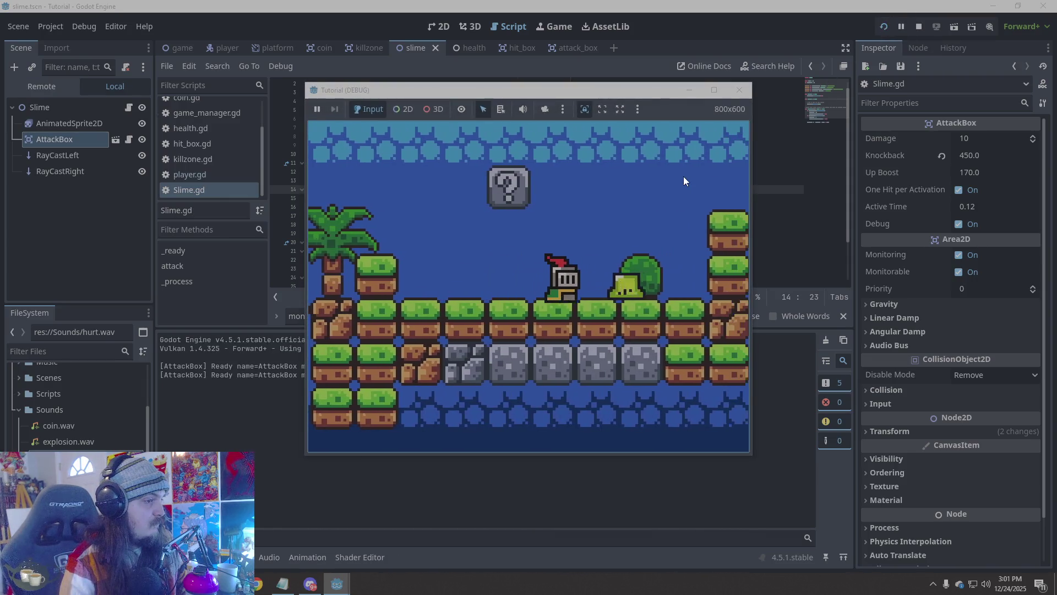
{"action": "key", "text": "Left"}
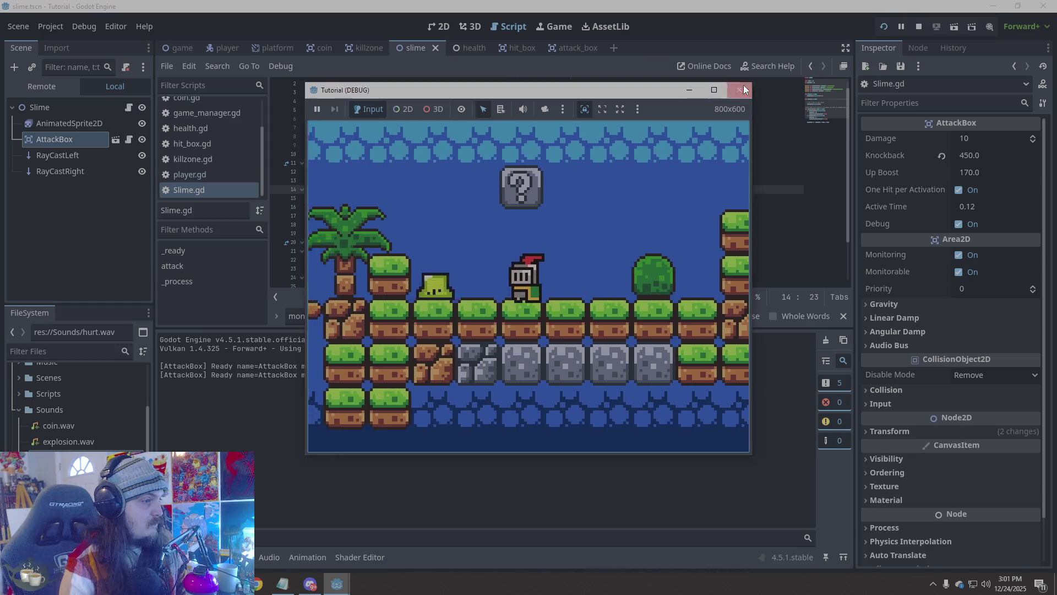
{"action": "left_click", "coordinate": [740, 89]}
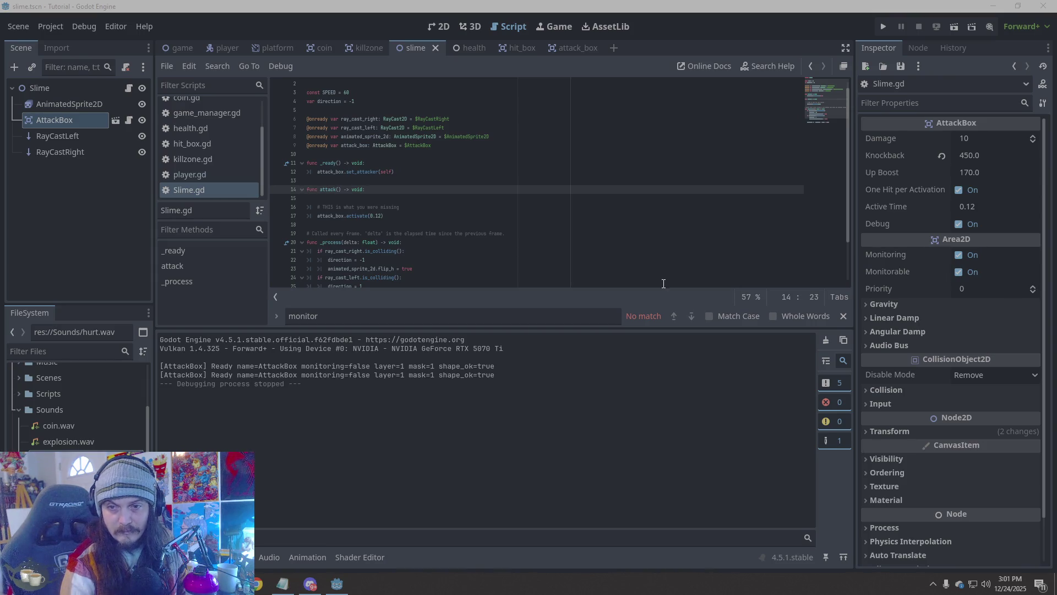
Select the comment and activate lines inside attack() in Slime.gd
{"action": "scroll", "coordinate": [455, 237], "scroll_direction": "down", "scroll_amount": 2}
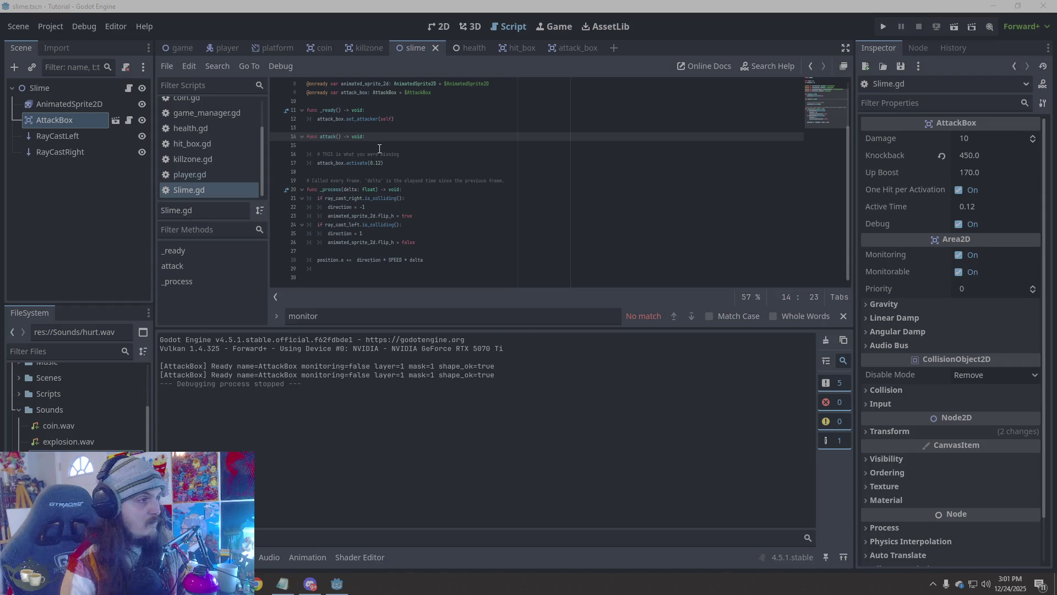
{"action": "left_click", "coordinate": [414, 165]}
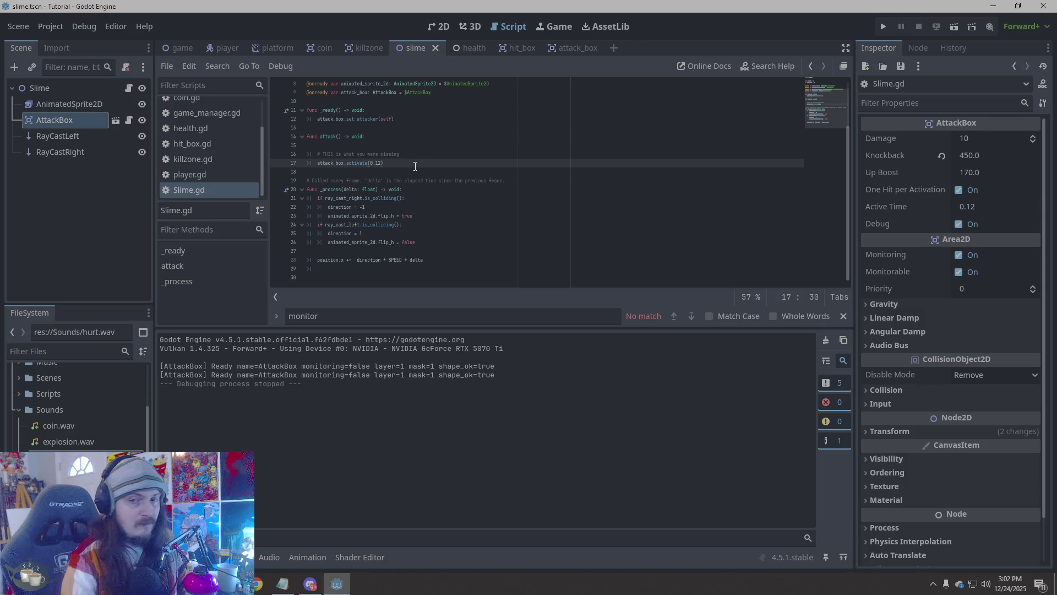
{"action": "right_click", "coordinate": [414, 166]}
{"action": "key", "text": "Escape"}
{"action": "key", "text": "shift+Up"}
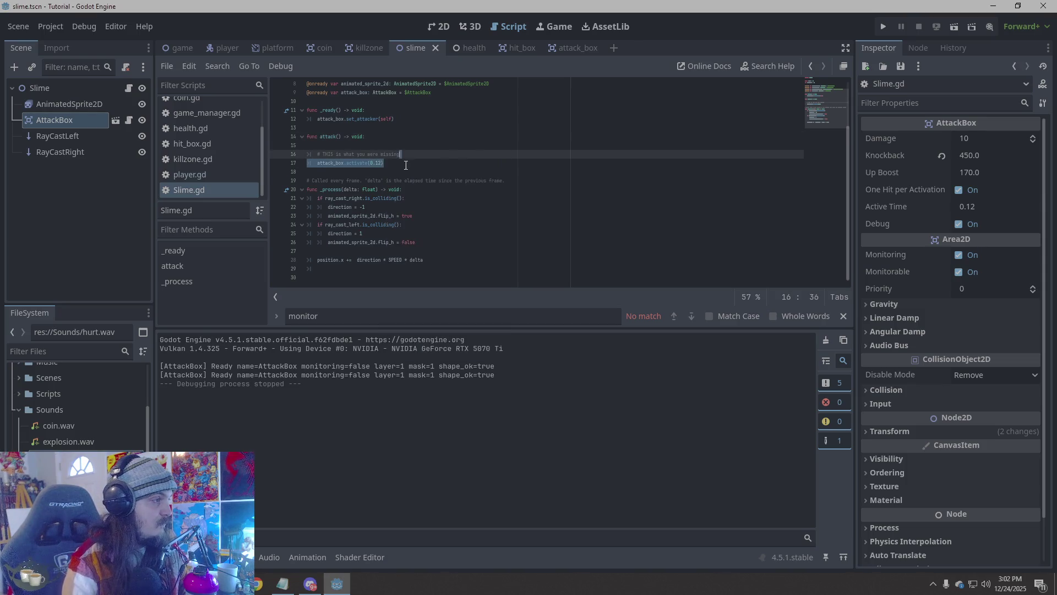
Try adding a _process test block that calls attack on ui_accept, then undo it
{"action": "left_click", "coordinate": [337, 174]}
{"action": "type", "text": "func _process(_delta: float) -> void: if Input.is_action_just_pressed(\"ui_accept\"): attack()"}
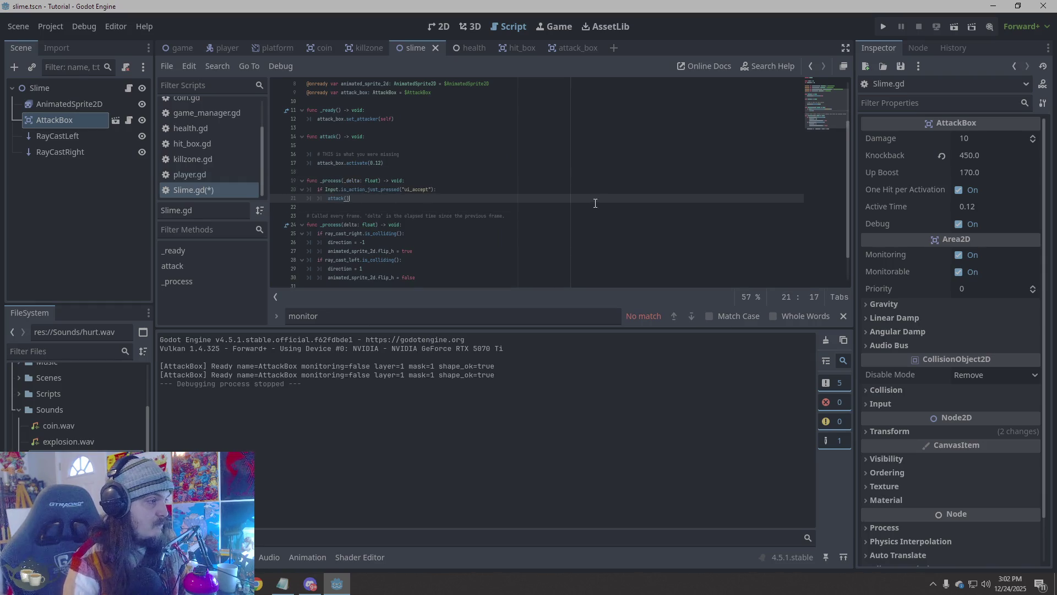
{"action": "key", "text": "ctrl+z"}
{"action": "left_click", "coordinate": [399, 164]}
{"action": "key", "text": "Return"}
{"action": "key", "text": "Return"}
{"action": "type", "text": "func _process(_delta: float) -> void: \tif Input.is_action_just_pressed(\"ui_accept\"): \t\tattack()"}
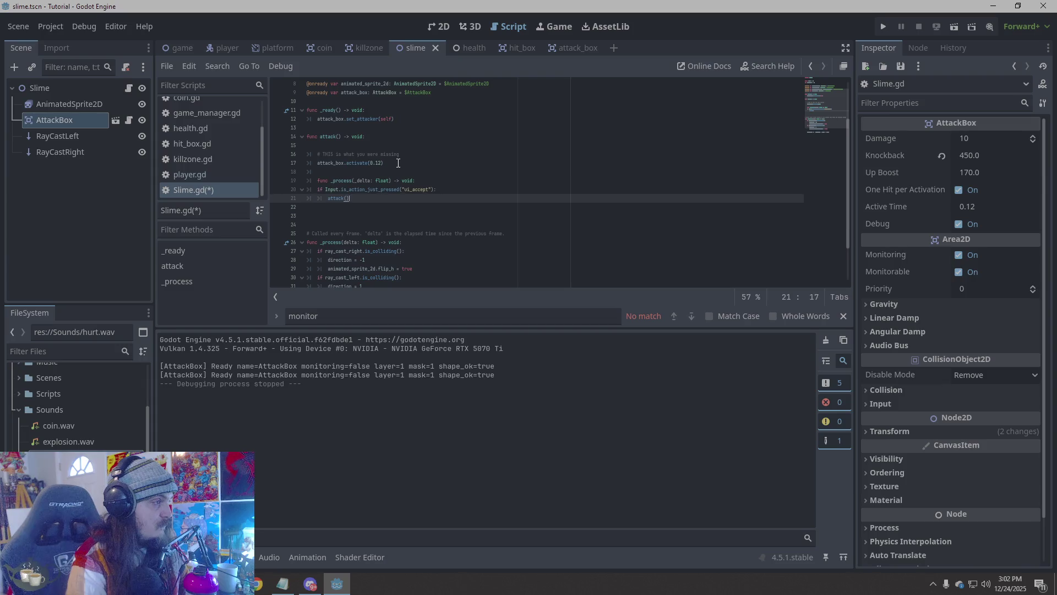
{"action": "left_click", "coordinate": [360, 215]}
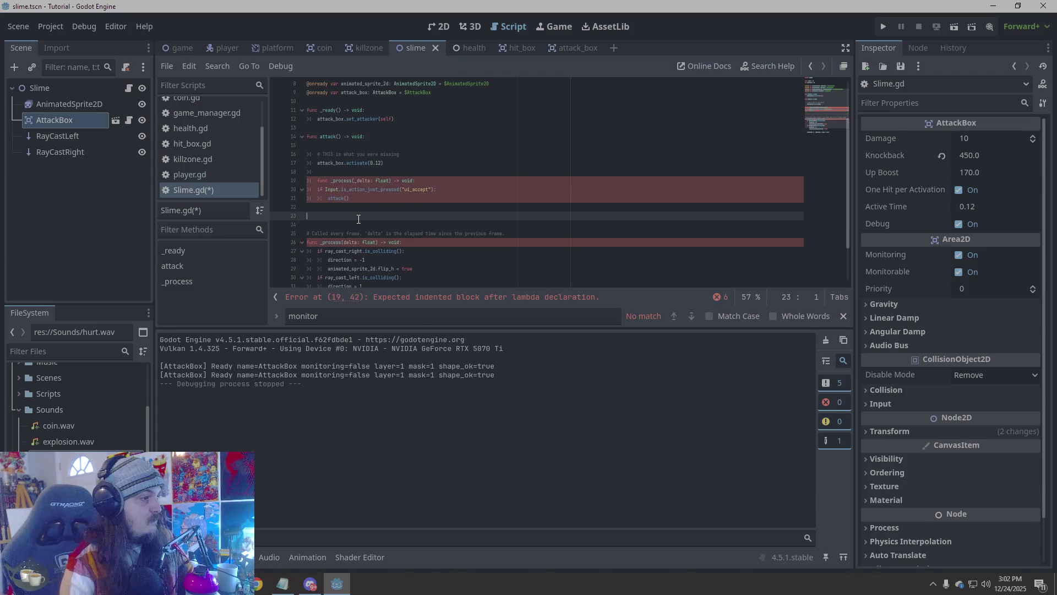
{"action": "key", "text": "BackSpace"}
{"action": "key", "text": "BackSpace"}
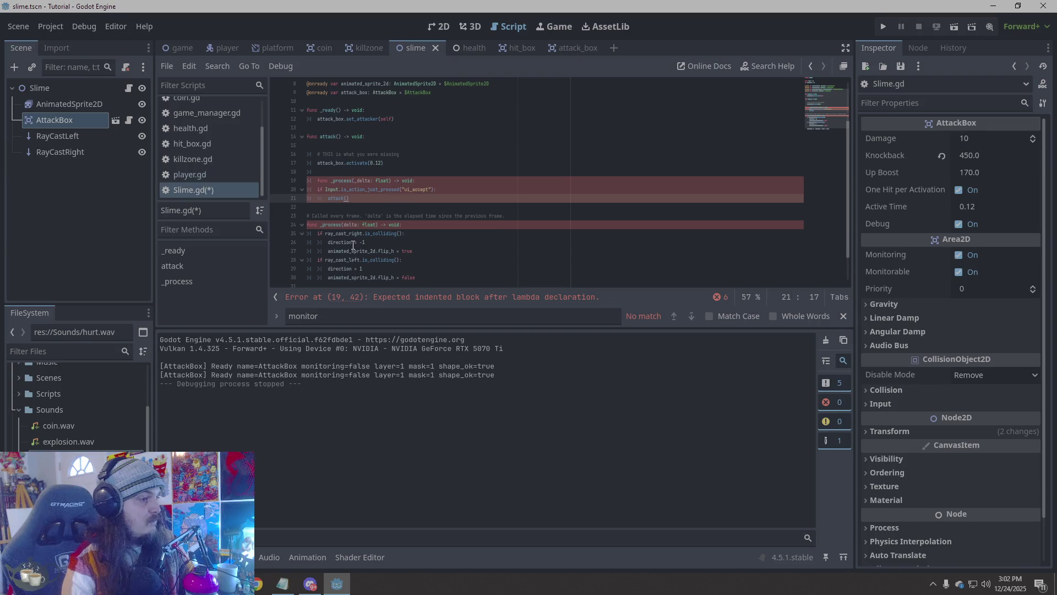
{"action": "key", "text": "ctrl+z"}
{"action": "key", "text": "ctrl+z"}
{"action": "key", "text": "ctrl+z"}
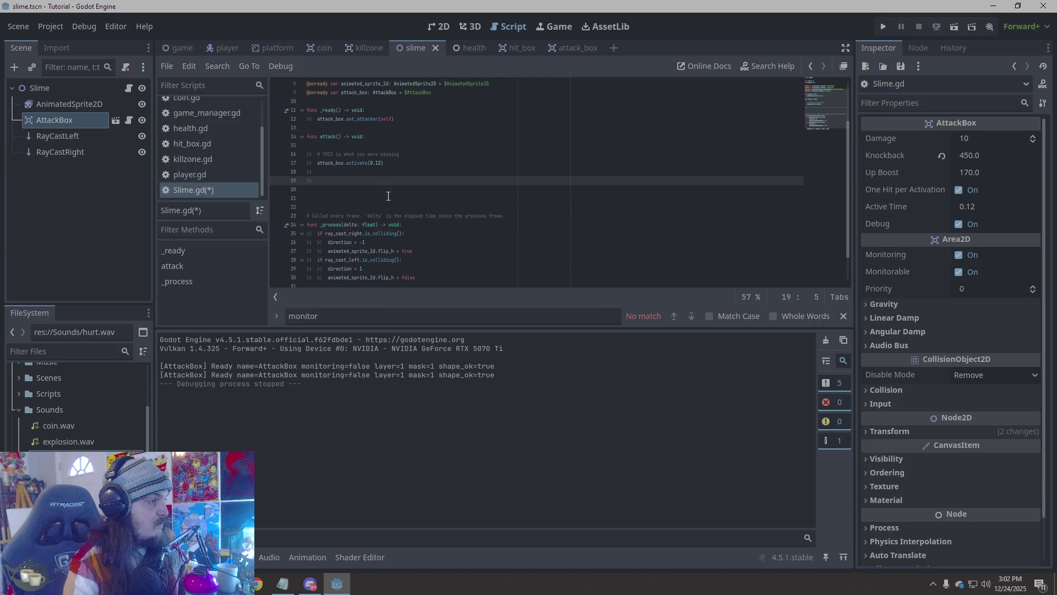
{"action": "key", "text": "BackSpace"}
{"action": "key", "text": "BackSpace"}
Paste the _process test block at the end of Slime.gd, then undo it and a blank line
{"action": "scroll", "coordinate": [388, 192], "scroll_direction": "down", "scroll_amount": 1}
{"action": "left_click", "coordinate": [471, 272]}
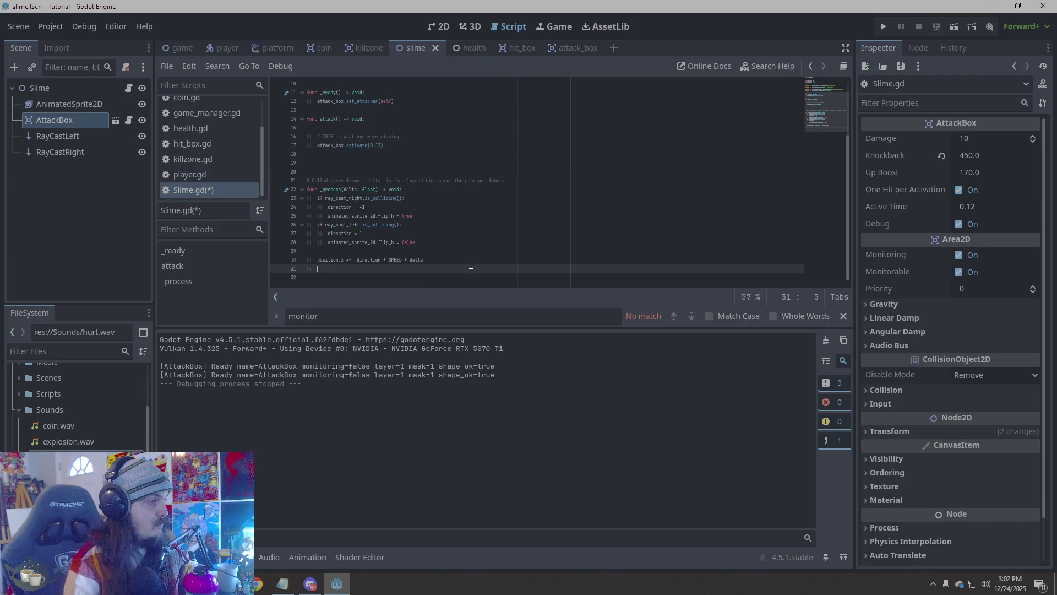
{"action": "key", "text": "ctrl+v"}
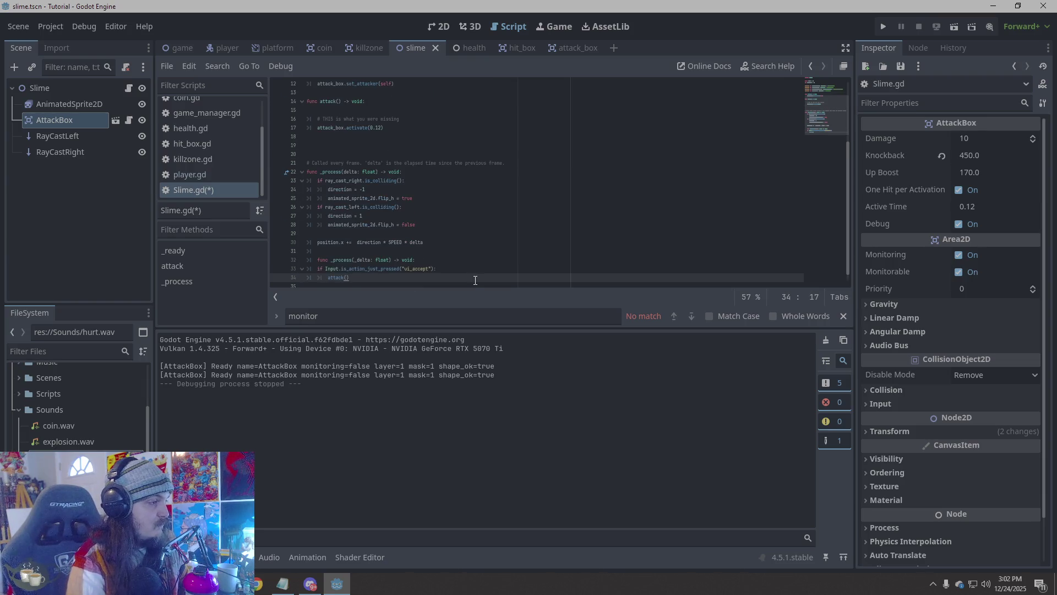
{"action": "key", "text": "ctrl+z"}
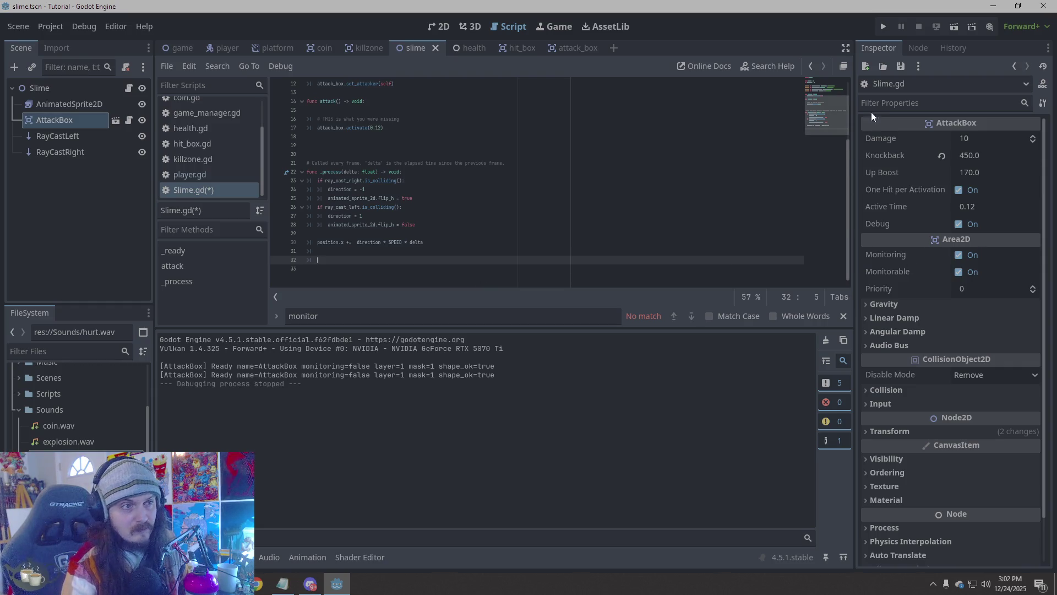
{"action": "key", "text": "ctrl+z"}
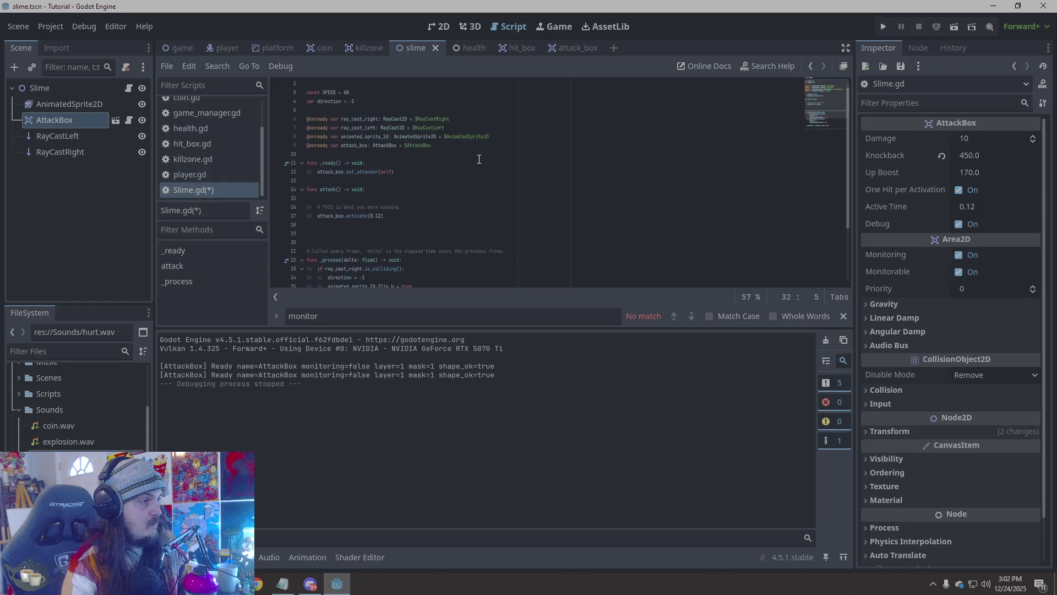
Remove another blank line above the _process function in Slime.gd and deselect the code
{"action": "key", "text": "ctrl+z"}
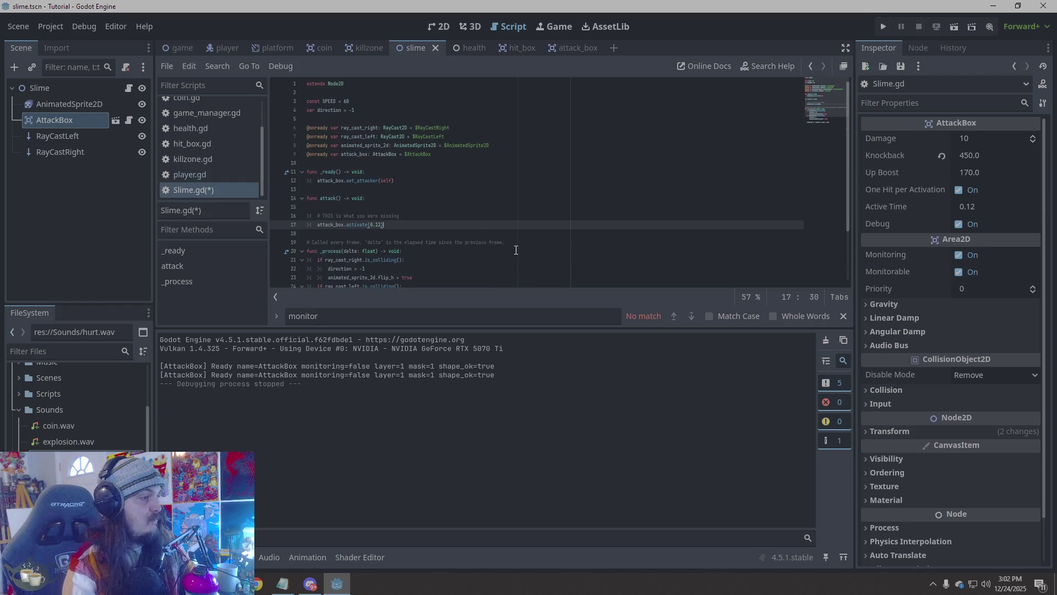
{"action": "scroll", "coordinate": [496, 248], "scroll_direction": "down", "scroll_amount": 3}
{"action": "mouse_move", "coordinate": [389, 270]}
{"action": "left_mouse_down"}
{"action": "mouse_move", "coordinate": [341, 109]}
{"action": "mouse_move", "coordinate": [352, 83]}
{"action": "mouse_move", "coordinate": [588, 224]}
{"action": "mouse_move", "coordinate": [606, 138]}
{"action": "mouse_move", "coordinate": [635, 170]}
{"action": "left_mouse_up"}
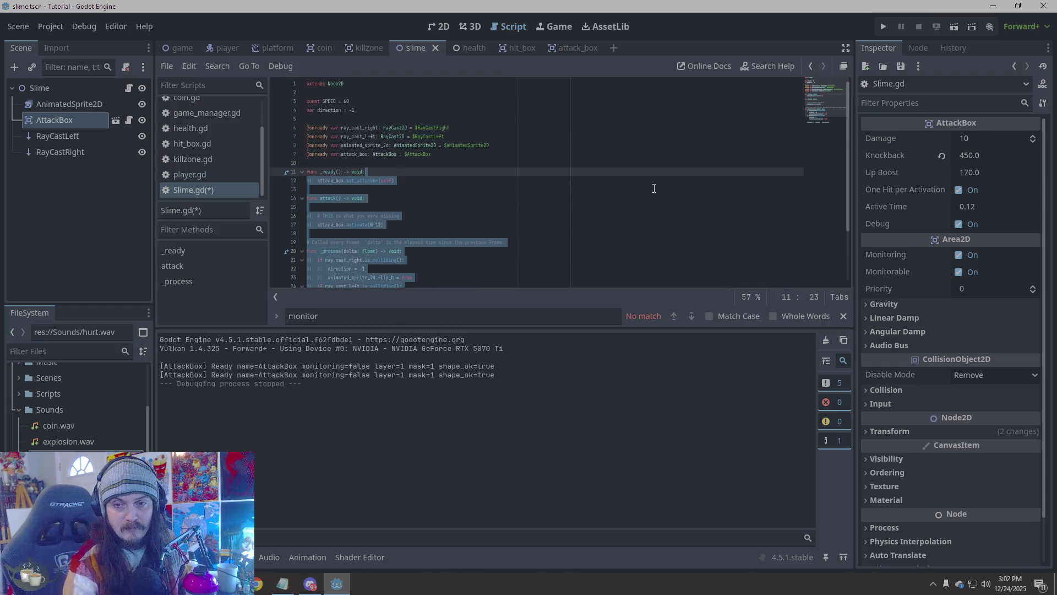
{"action": "left_click", "coordinate": [749, 272]}
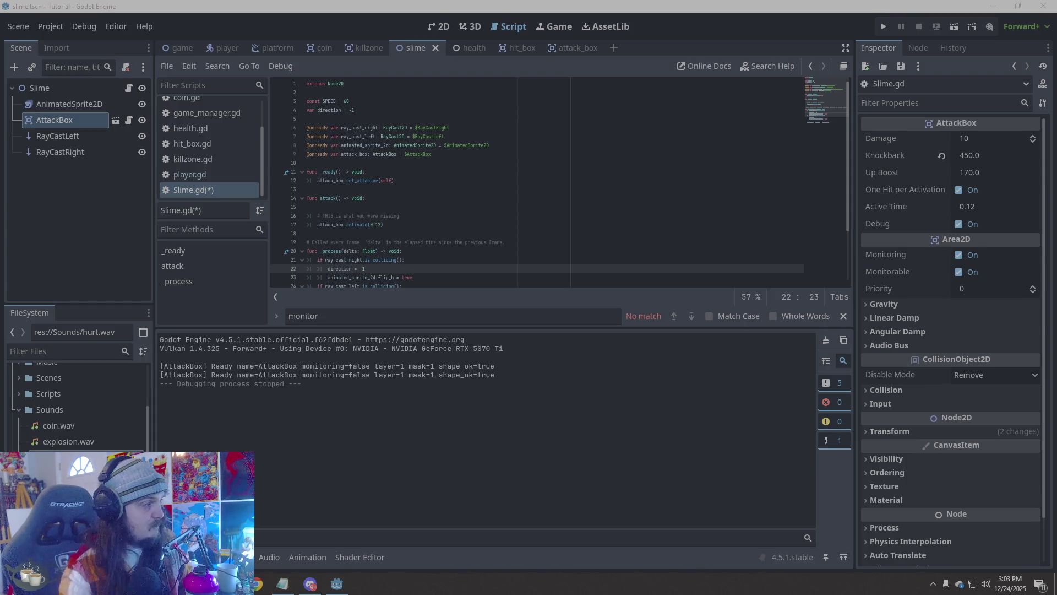
{"action": "right_click", "coordinate": [50, 120]}
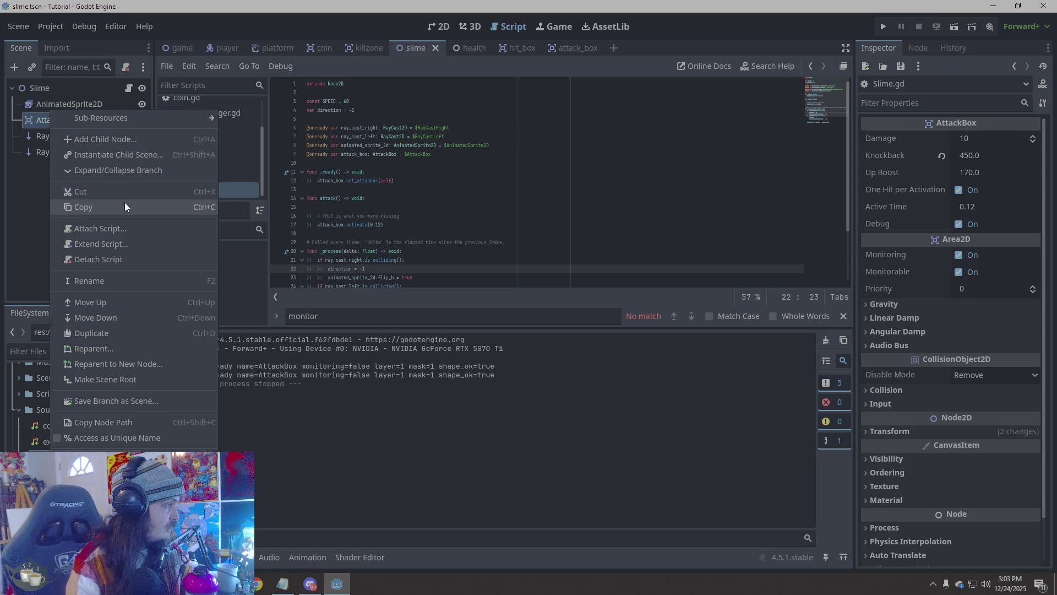
{"action": "left_click", "coordinate": [124, 207]}
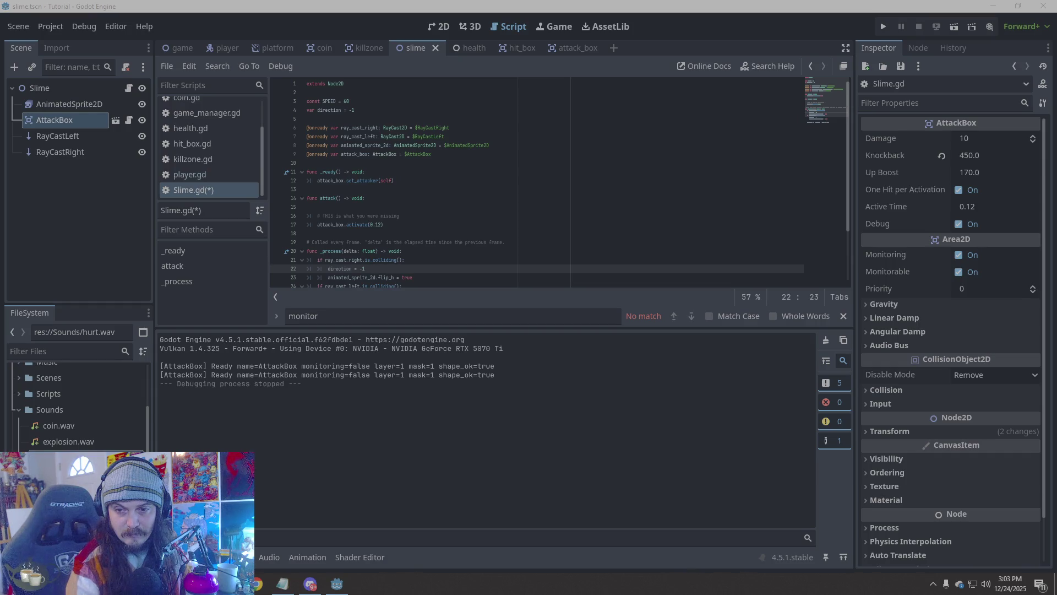
{"action": "right_click", "coordinate": [54, 121]}
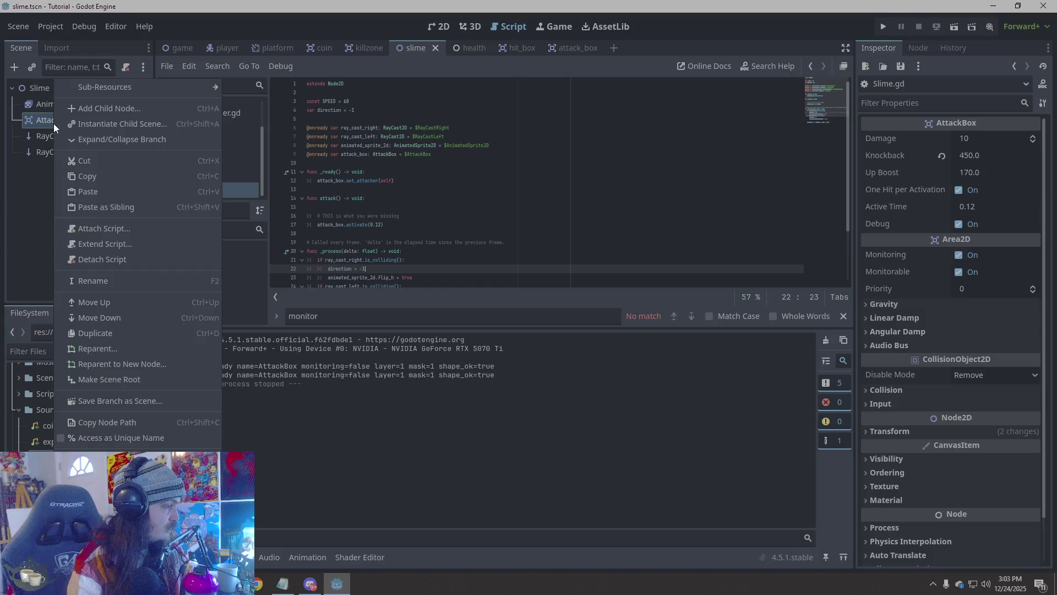
{"action": "left_click", "coordinate": [130, 423]}
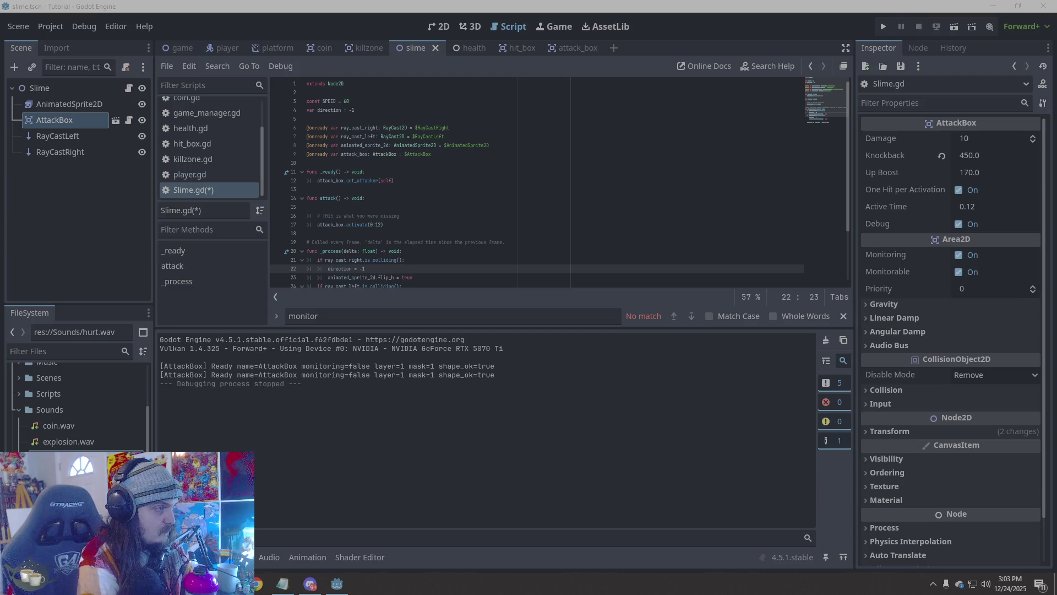
Copy the whole Slime script, then select and copy the second [AttackBox] Ready output line
{"action": "left_click_drag", "start_coordinate": [419, 283], "coordinate": [297, 80]}
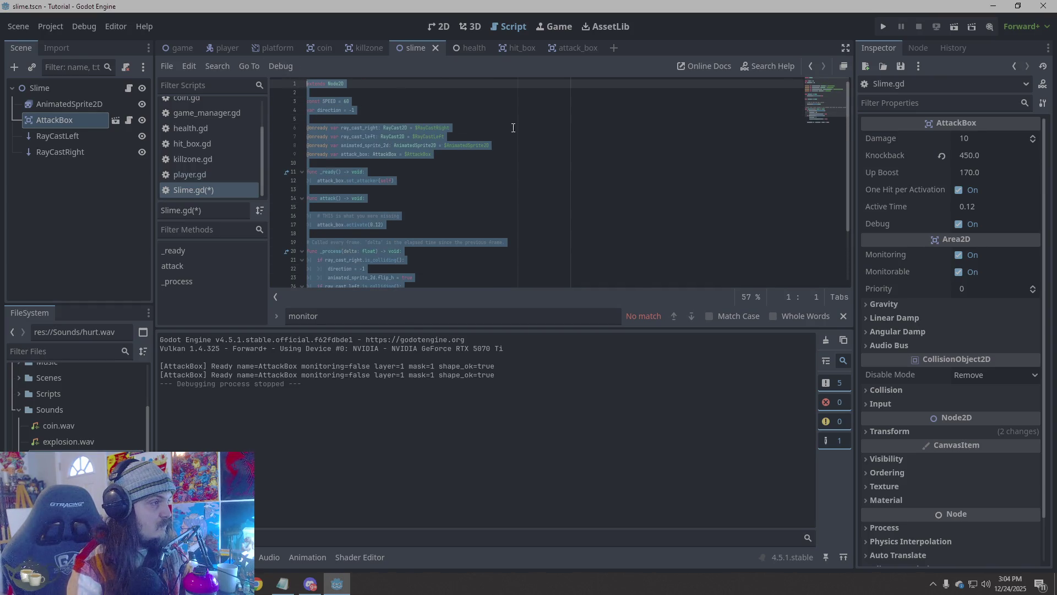
{"action": "key", "text": "alt+Tab"}
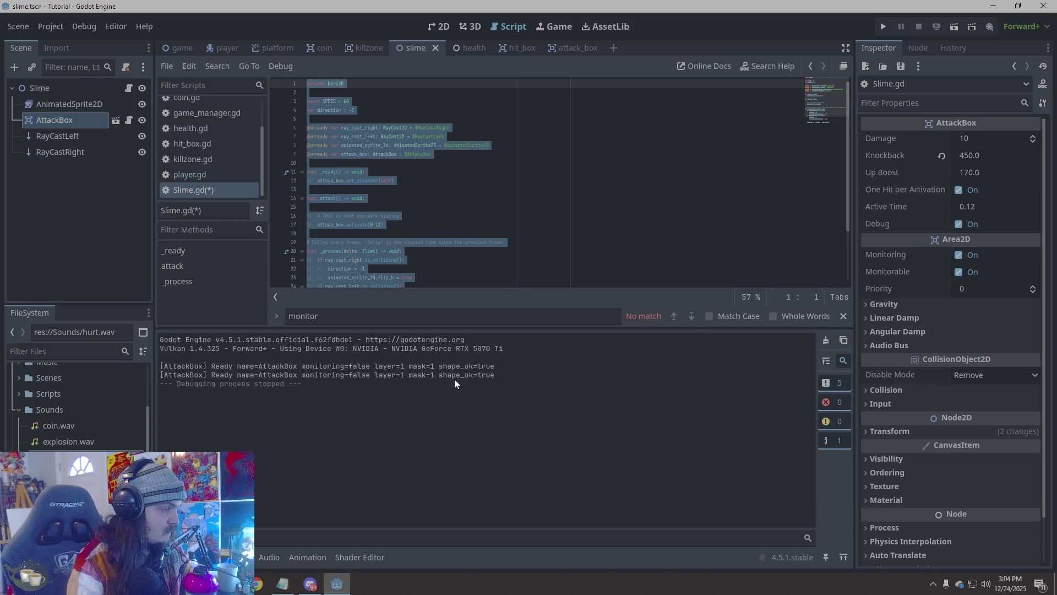
{"action": "left_click_drag", "start_coordinate": [513, 378], "coordinate": [161, 374]}
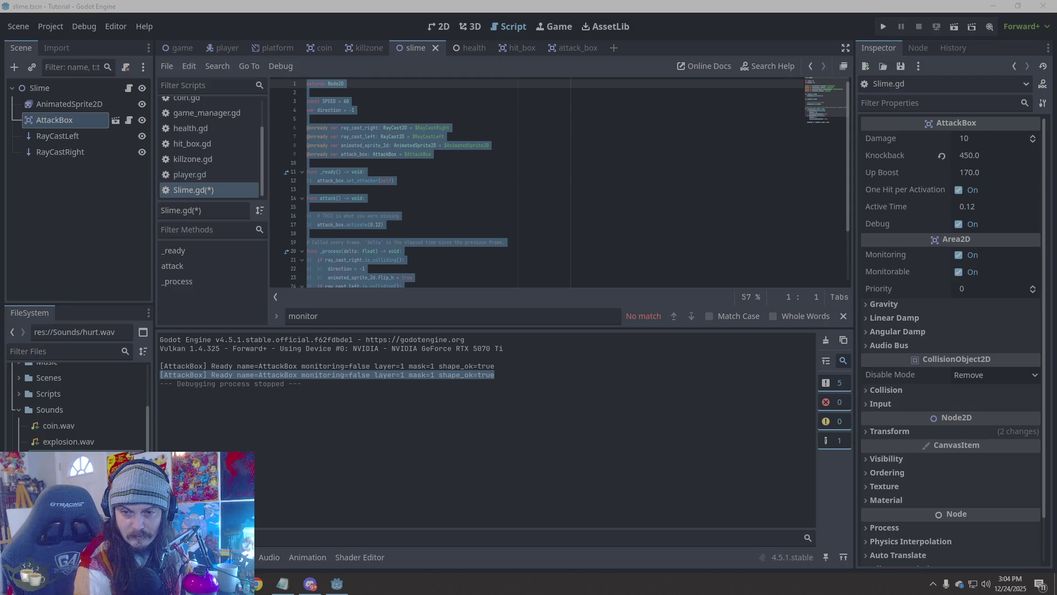
{"action": "right_click", "coordinate": [479, 375]}
{"action": "left_click", "coordinate": [523, 378]}
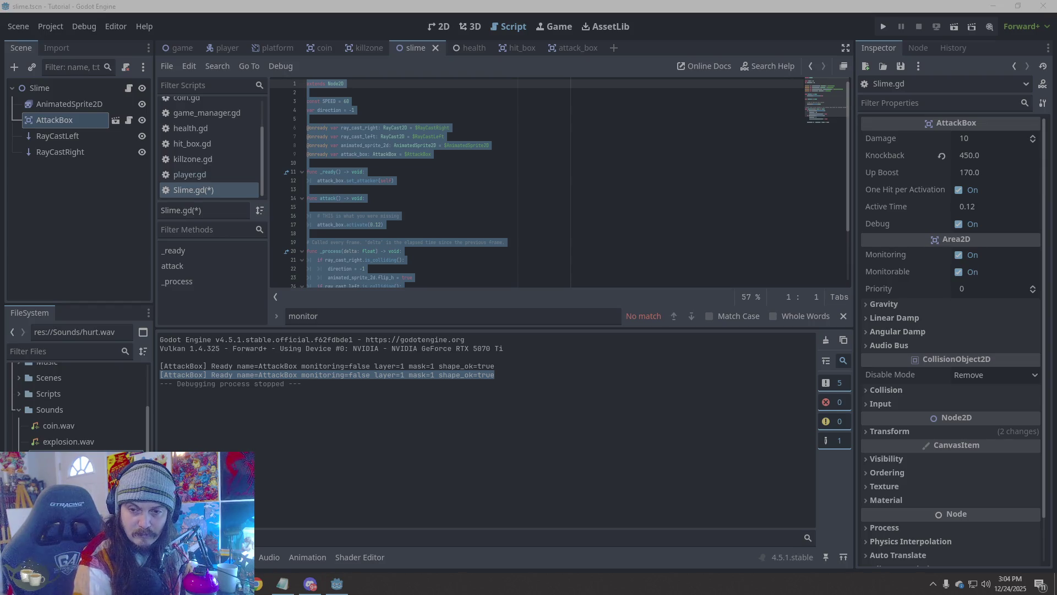
Reselect the full second [AttackBox] Ready line in Output and copy it again
{"action": "right_click", "coordinate": [425, 378]}
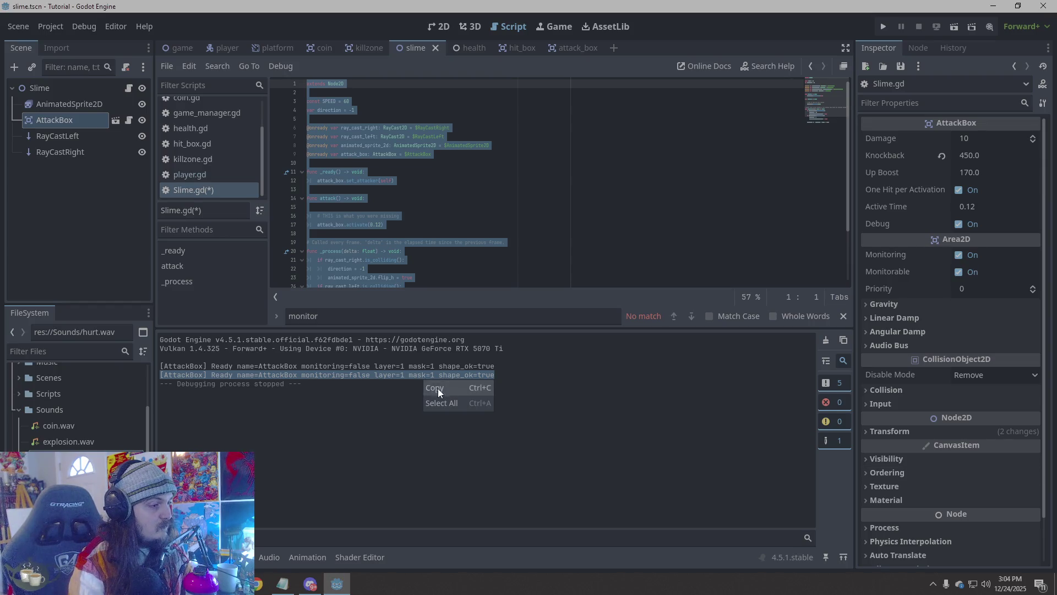
{"action": "left_click", "coordinate": [442, 392]}
{"action": "double_click", "coordinate": [456, 376]}
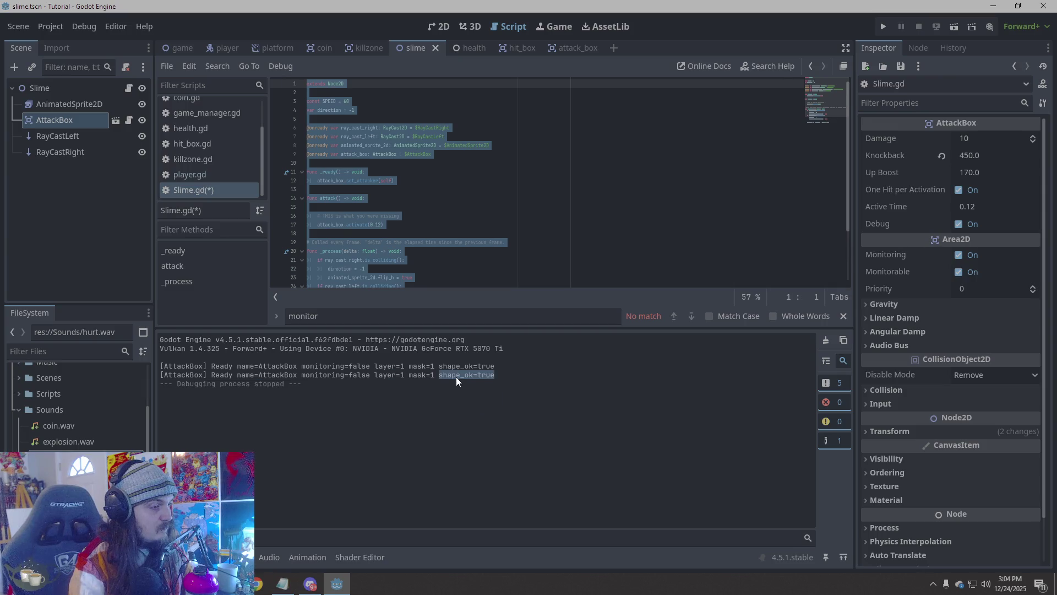
{"action": "key", "text": "ctrl+z"}
{"action": "mouse_move", "coordinate": [499, 373]}
{"action": "left_mouse_down"}
{"action": "mouse_move", "coordinate": [168, 384]}
{"action": "mouse_move", "coordinate": [161, 375]}
{"action": "left_mouse_up"}
{"action": "key", "text": "alt+Tab"}
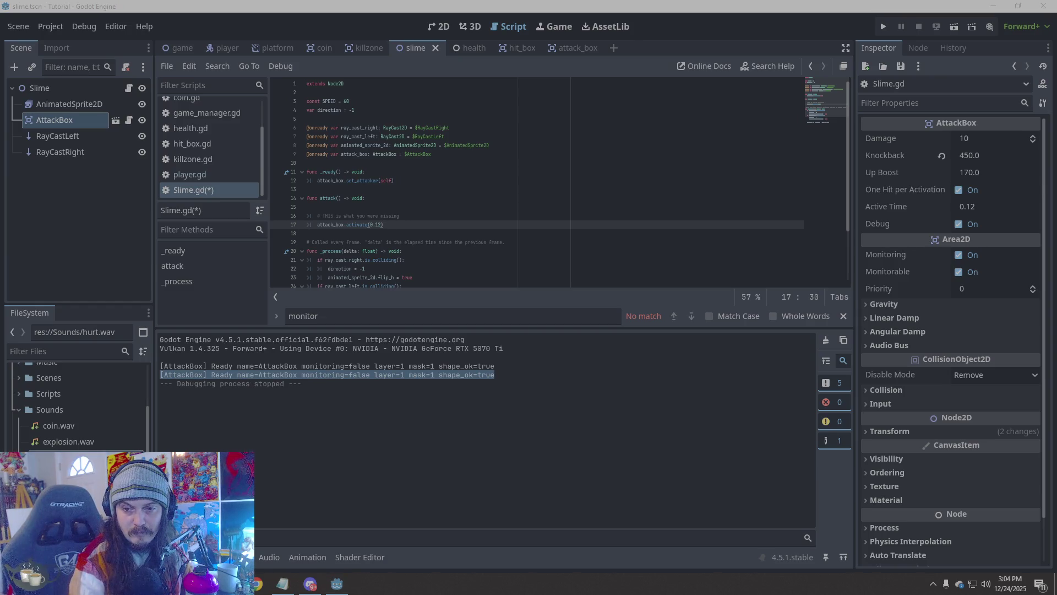
Copy the second [AttackBox] Ready line from the Output log, then switch to the attack_box scene
{"action": "right_click", "coordinate": [468, 375]}
{"action": "left_click", "coordinate": [486, 402]}
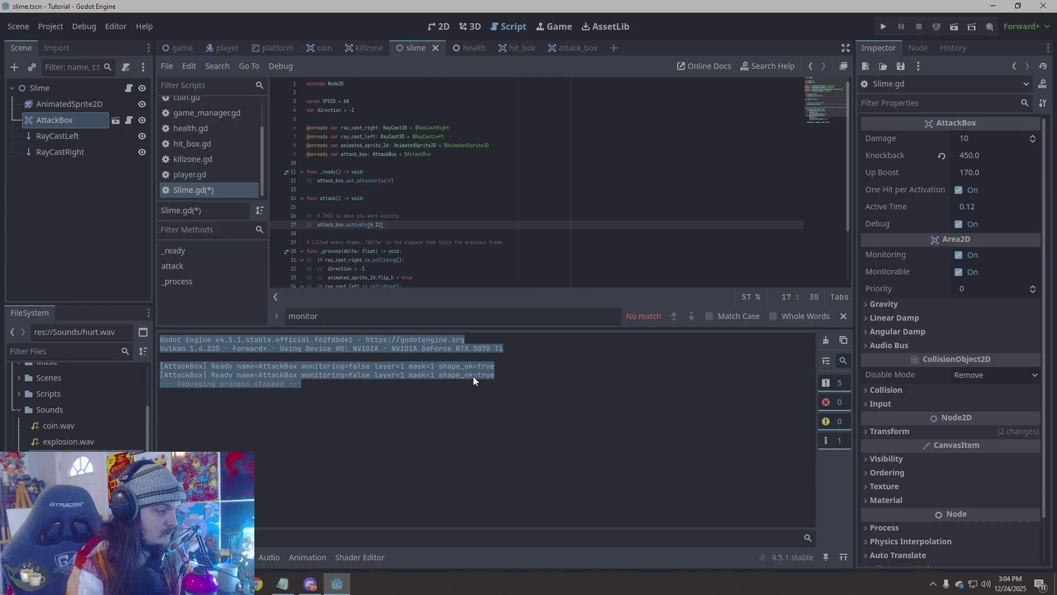
{"action": "left_click", "coordinate": [473, 374]}
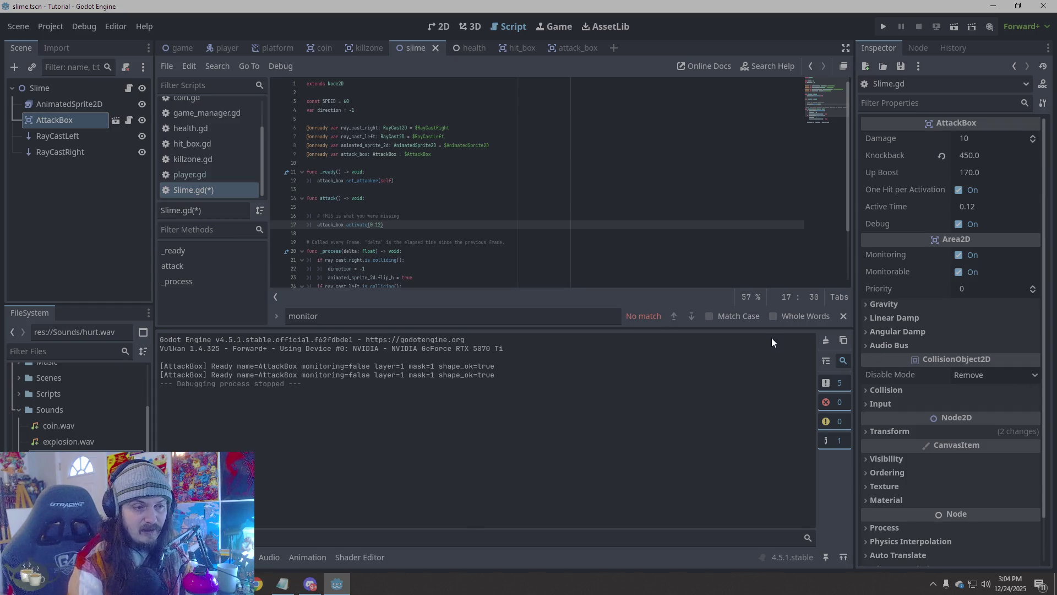
{"action": "mouse_move", "coordinate": [540, 374]}
{"action": "left_mouse_down"}
{"action": "mouse_move", "coordinate": [160, 366]}
{"action": "mouse_move", "coordinate": [159, 376]}
{"action": "left_mouse_up"}
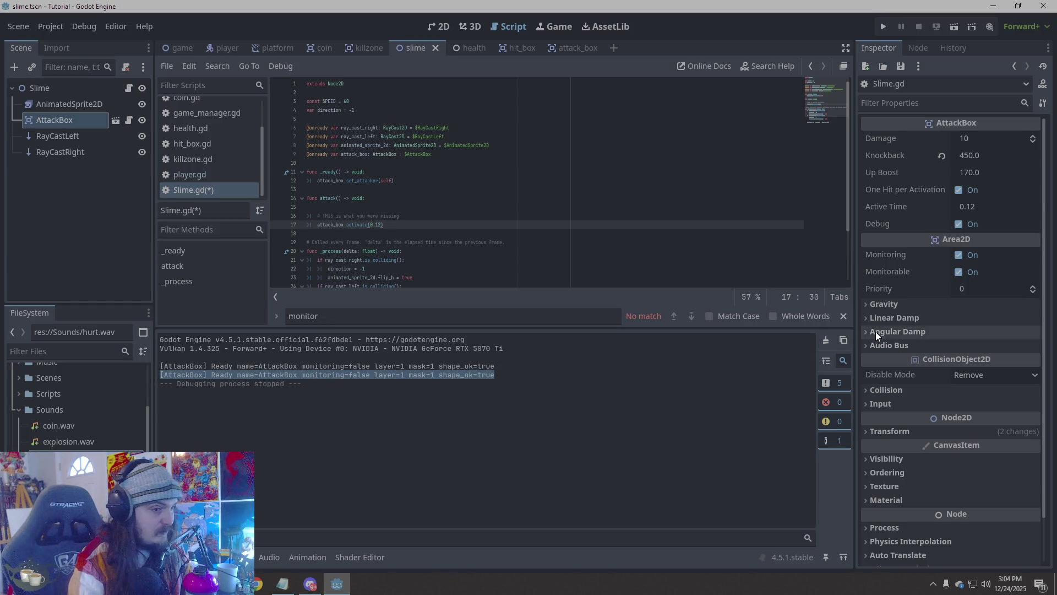
{"action": "key", "text": "alt+Tab"}
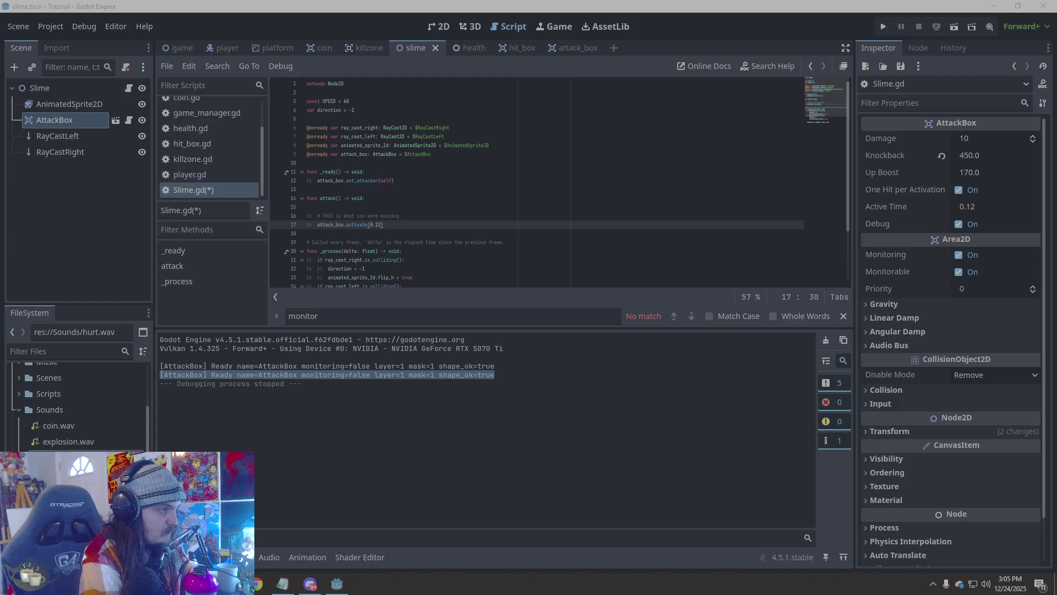
{"action": "left_click", "coordinate": [578, 53]}
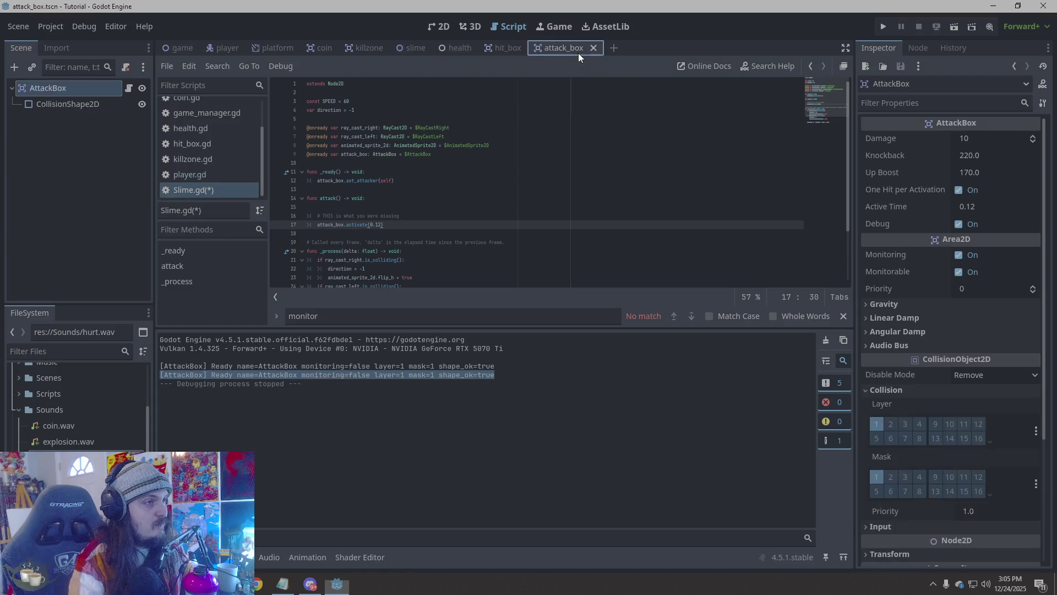
Open AttackBox.gd, copy its whole script, then select the _ready function body
{"action": "scroll", "coordinate": [226, 153], "scroll_direction": "up", "scroll_amount": 3}
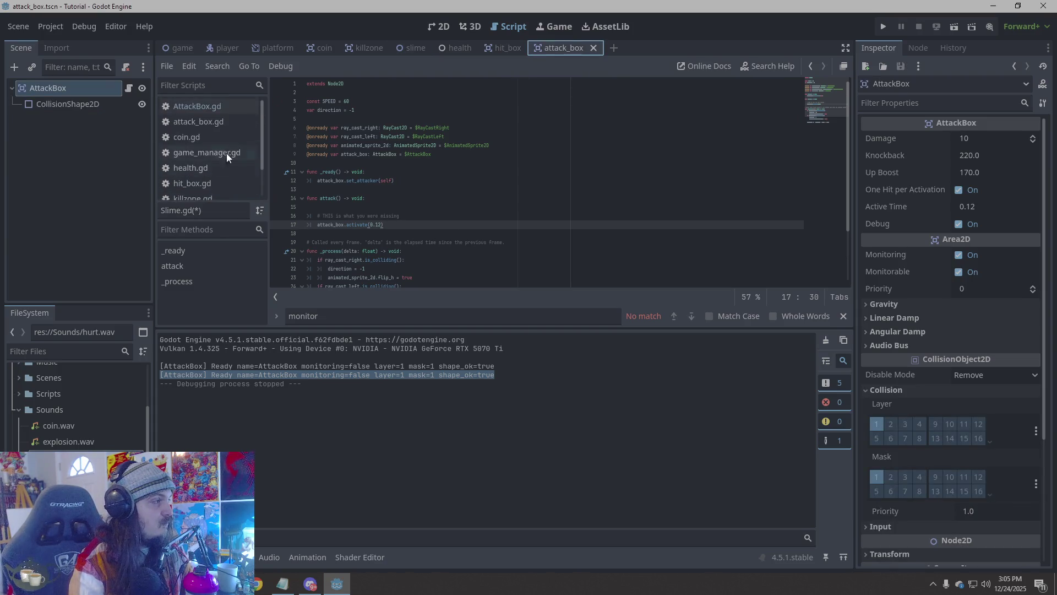
{"action": "left_click", "coordinate": [213, 108]}
{"action": "mouse_move", "coordinate": [407, 277]}
{"action": "left_mouse_down"}
{"action": "mouse_move", "coordinate": [331, 113]}
{"action": "mouse_move", "coordinate": [303, 109]}
{"action": "mouse_move", "coordinate": [293, 81]}
{"action": "left_mouse_up"}
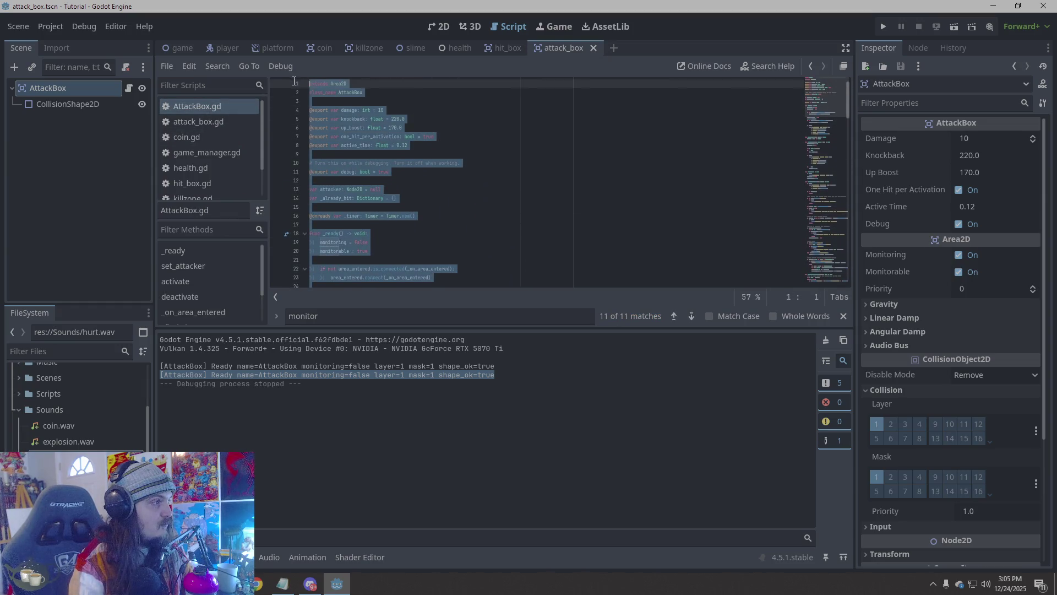
{"action": "key", "text": "alt+Tab"}
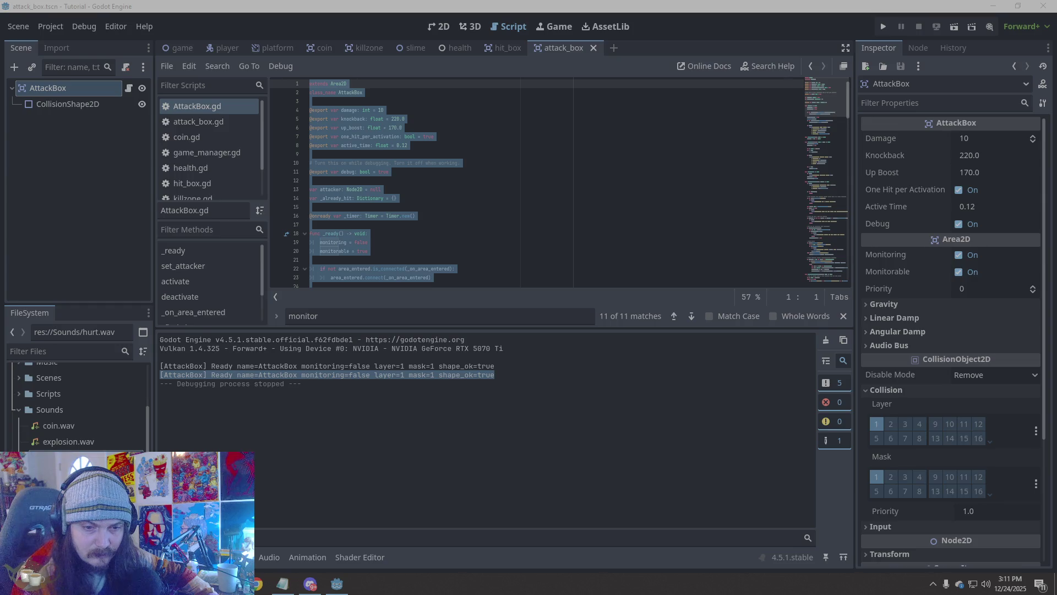
{"action": "left_click", "coordinate": [437, 218]}
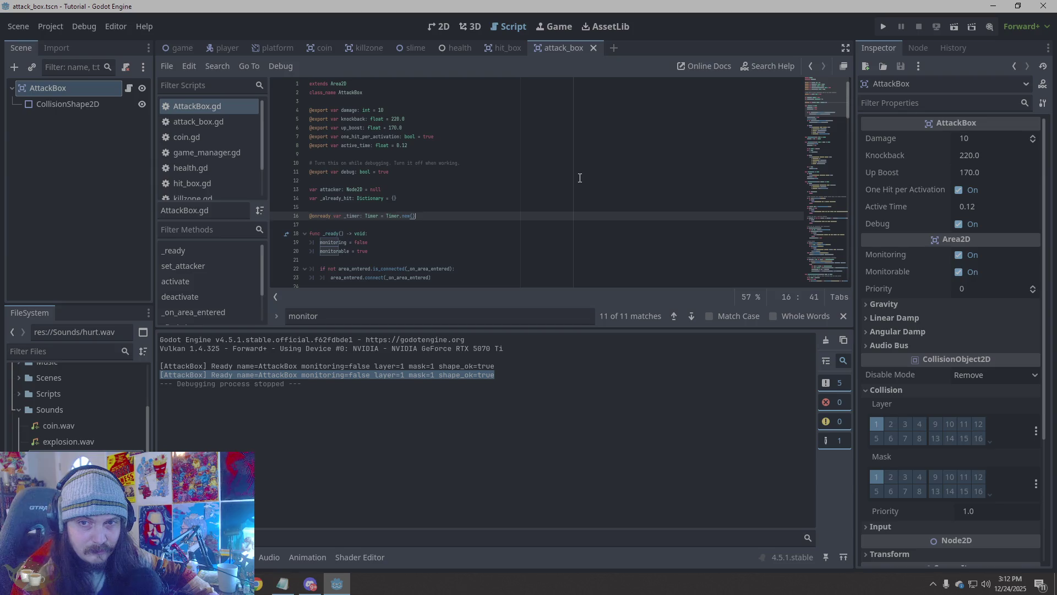
{"action": "scroll", "coordinate": [466, 210], "scroll_direction": "down", "scroll_amount": 1}
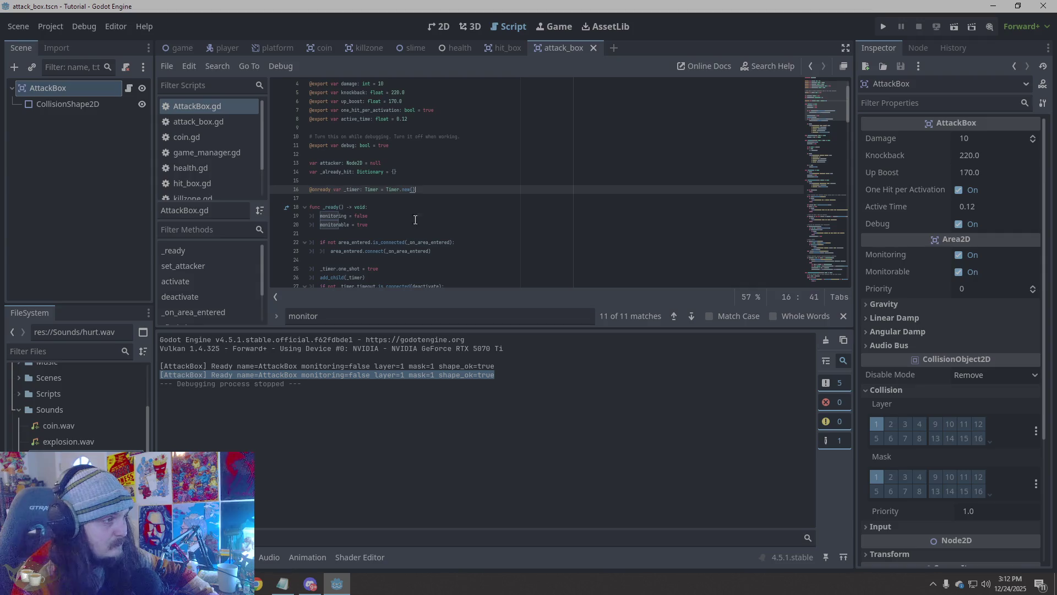
{"action": "mouse_move", "coordinate": [311, 207]}
{"action": "left_mouse_down"}
{"action": "mouse_move", "coordinate": [509, 227]}
{"action": "mouse_move", "coordinate": [519, 218]}
{"action": "mouse_move", "coordinate": [501, 238]}
{"action": "mouse_move", "coordinate": [511, 223]}
{"action": "left_mouse_up"}
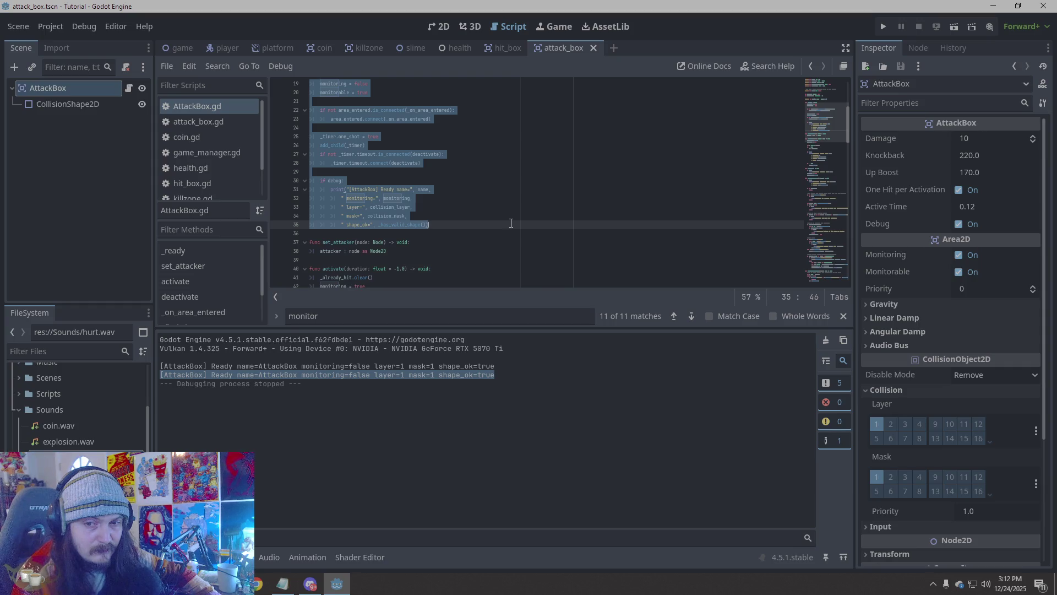
Replace the AttackBox _ready body with the _debug_auto_activate test code and run the game
{"action": "key", "text": "ctrl+v"}
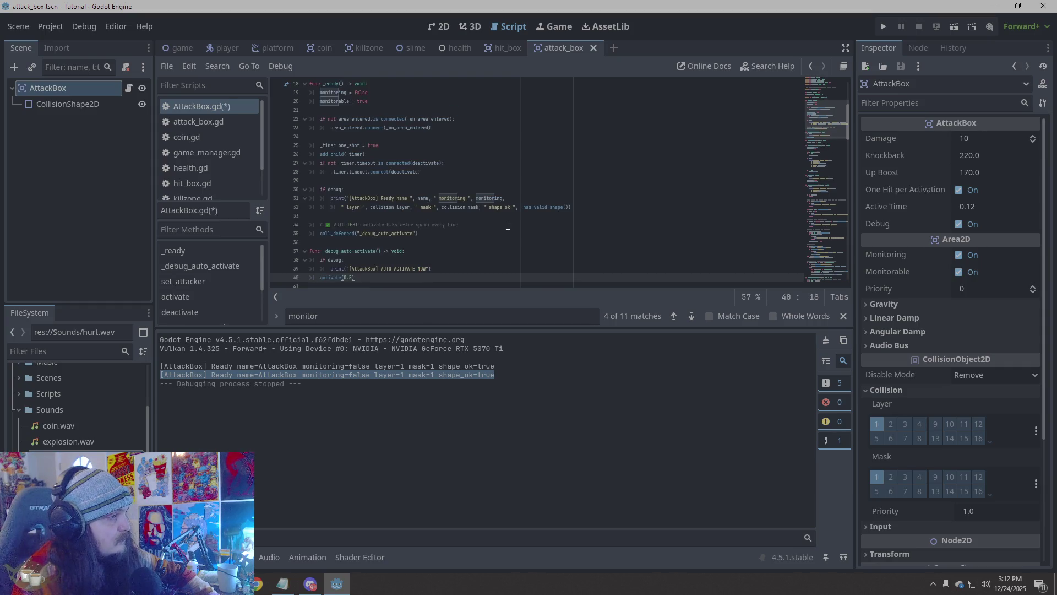
{"action": "left_click", "coordinate": [884, 28]}
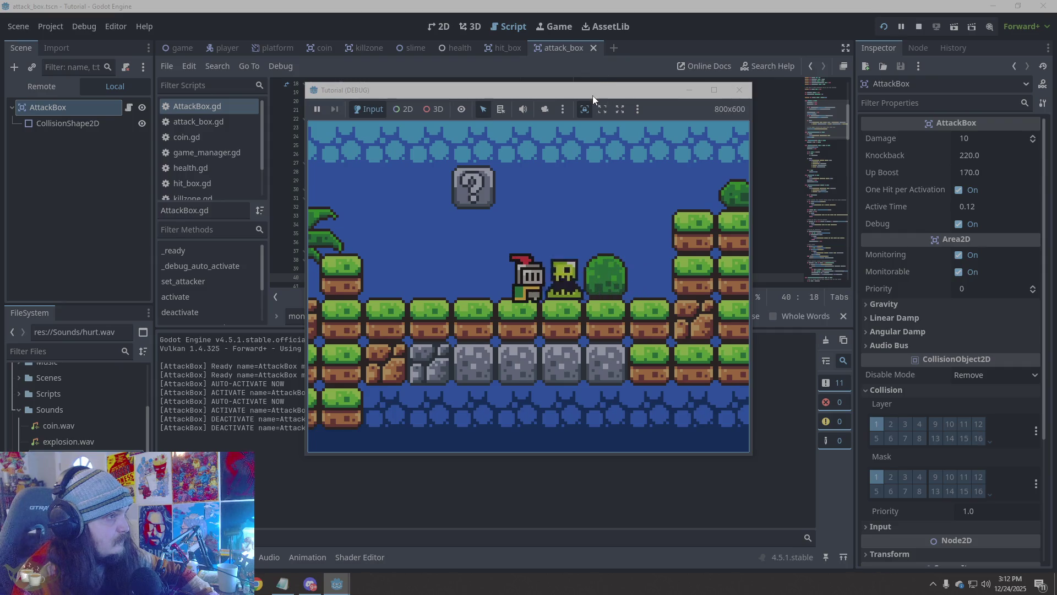
{"action": "mouse_move", "coordinate": [597, 93]}
{"action": "left_mouse_down"}
{"action": "mouse_move", "coordinate": [645, 74]}
{"action": "mouse_move", "coordinate": [836, 77]}
{"action": "mouse_move", "coordinate": [811, 81]}
{"action": "left_mouse_up"}
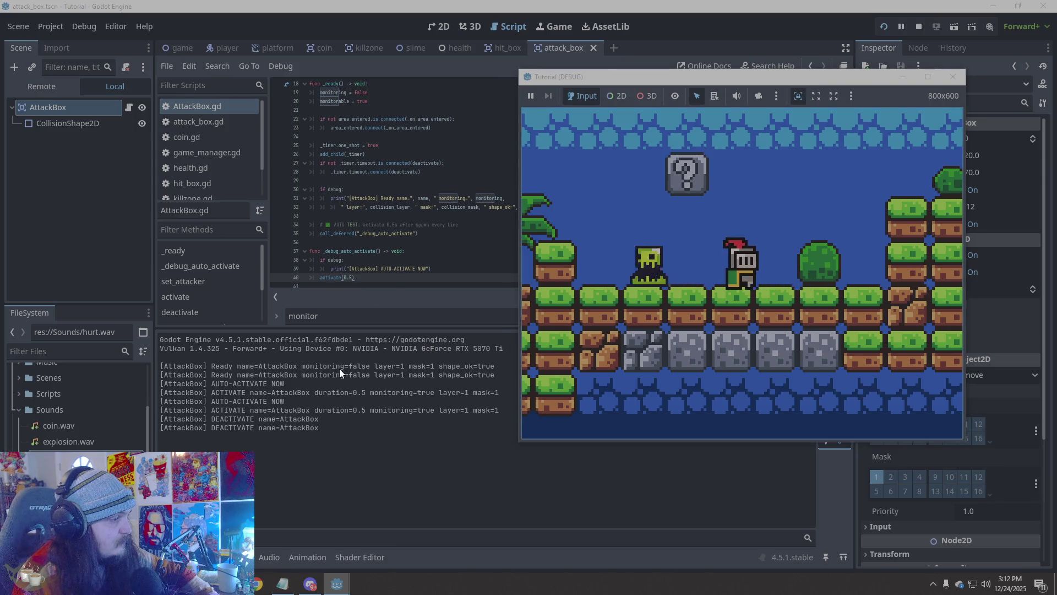
{"action": "left_click", "coordinate": [341, 365]}
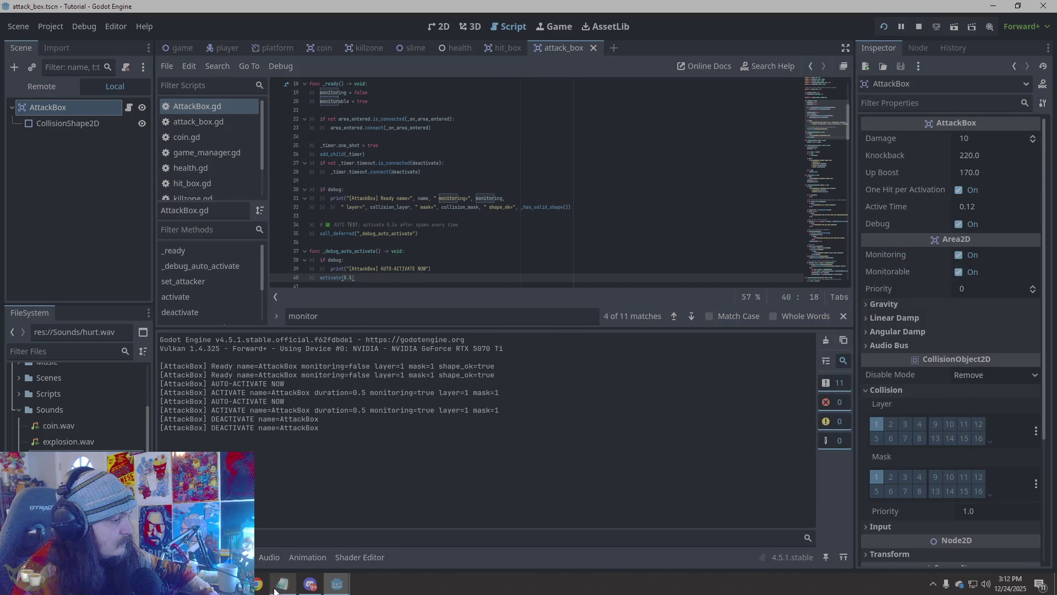
{"action": "mouse_move", "coordinate": [256, 584]}
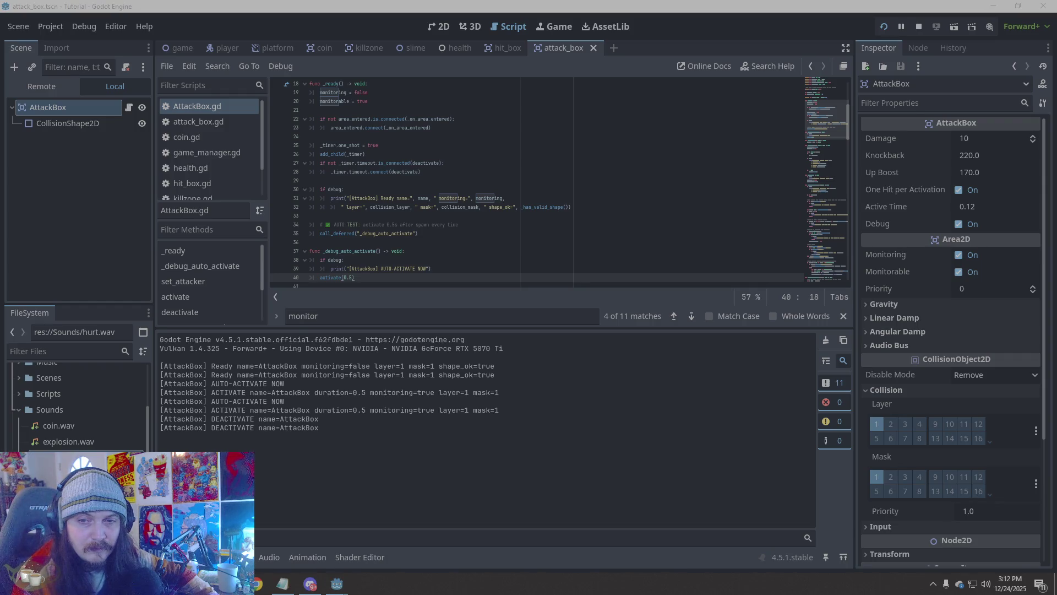
Copy the [AttackBox] activate and deactivate debug lines from Output, then switch to the slime scene
{"action": "left_click", "coordinate": [353, 433]}
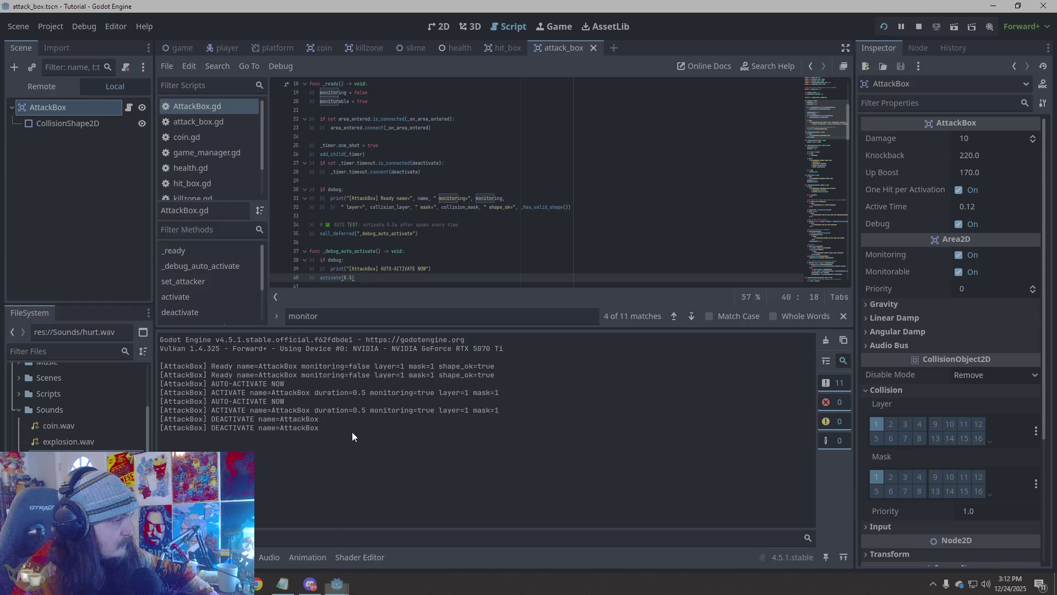
{"action": "mouse_move", "coordinate": [319, 428]}
{"action": "left_mouse_down"}
{"action": "mouse_move", "coordinate": [165, 387]}
{"action": "mouse_move", "coordinate": [160, 366]}
{"action": "left_mouse_up"}
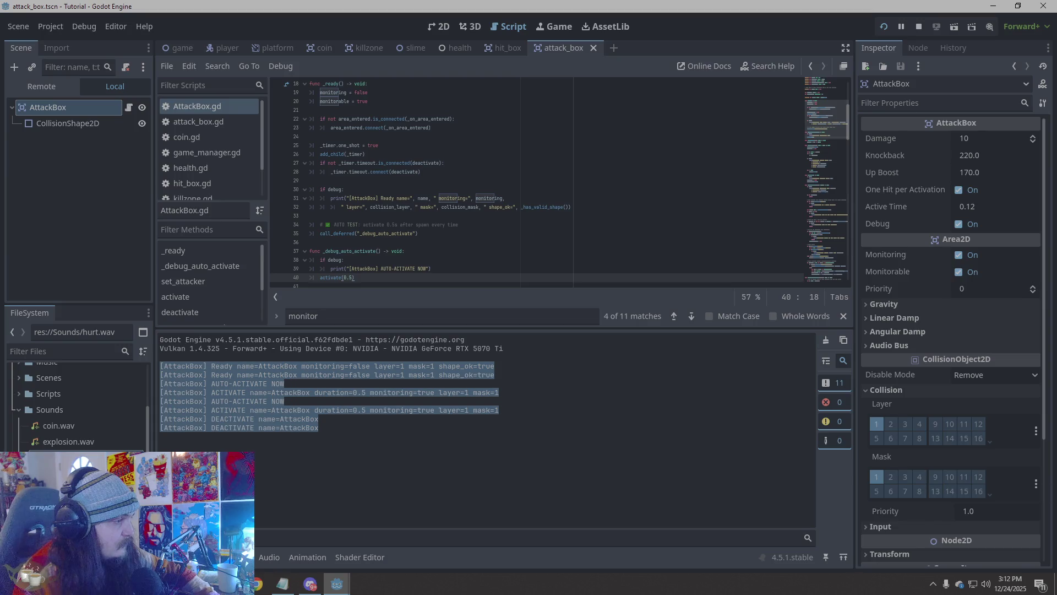
{"action": "key", "text": "alt+Tab"}
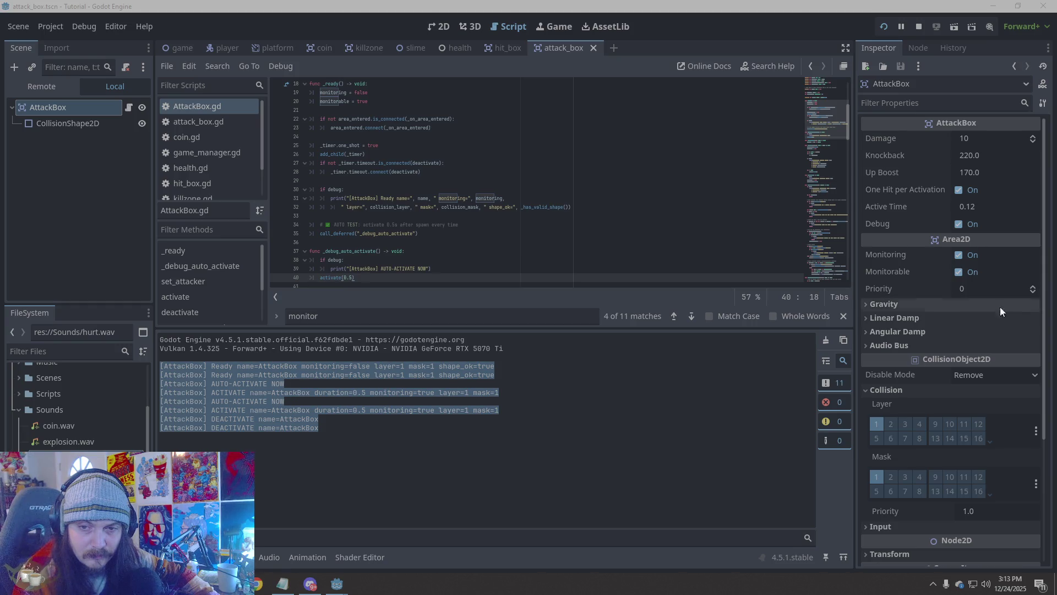
{"action": "right_click", "coordinate": [261, 420]}
{"action": "left_click", "coordinate": [272, 426]}
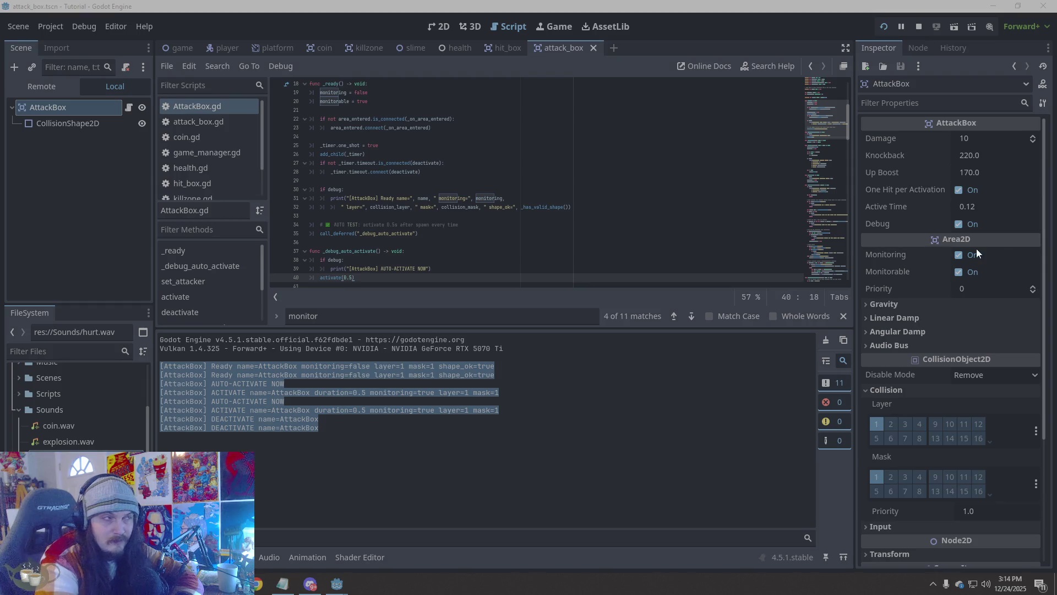
{"action": "left_click", "coordinate": [411, 47]}
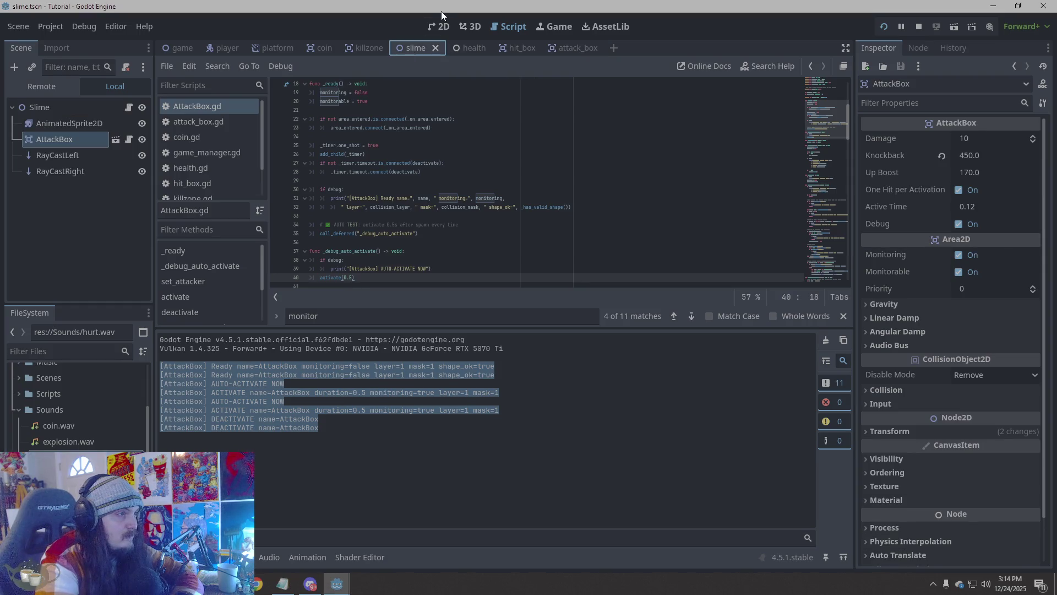
{"action": "left_click", "coordinate": [444, 26]}
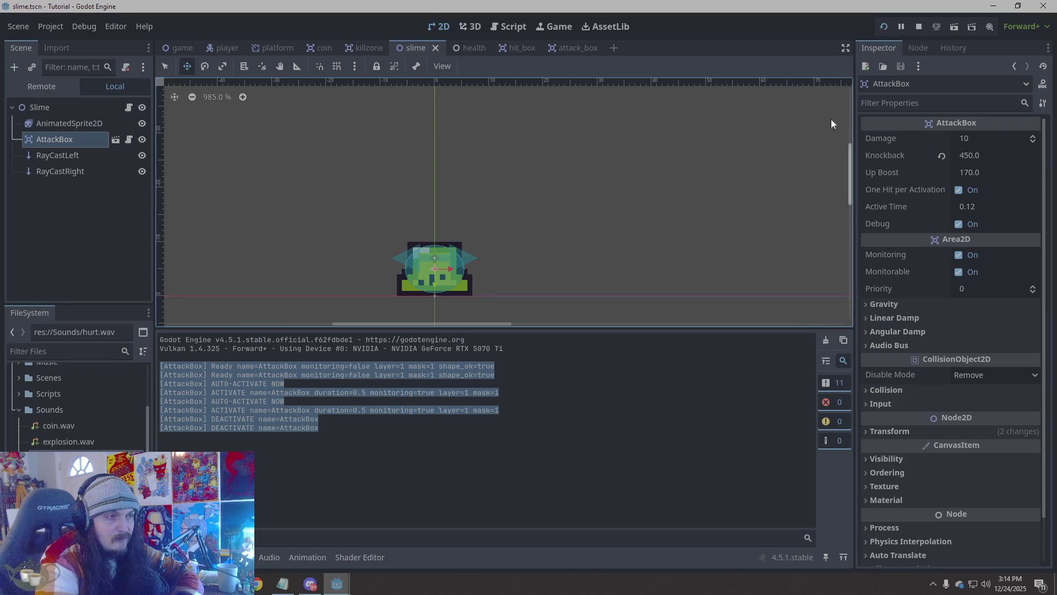
{"action": "left_click", "coordinate": [519, 46]}
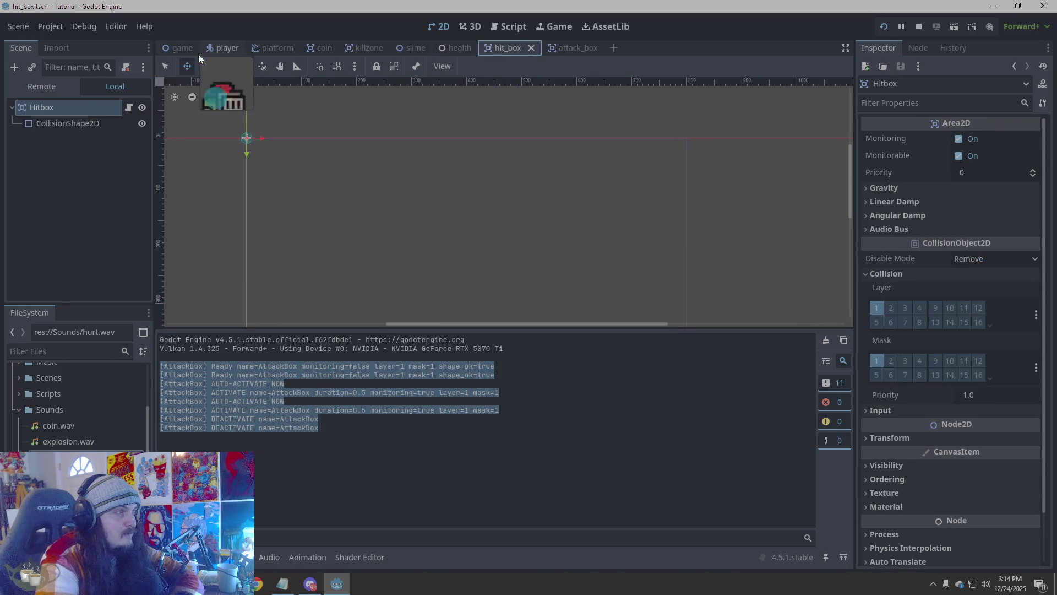
{"action": "left_click", "coordinate": [130, 107]}
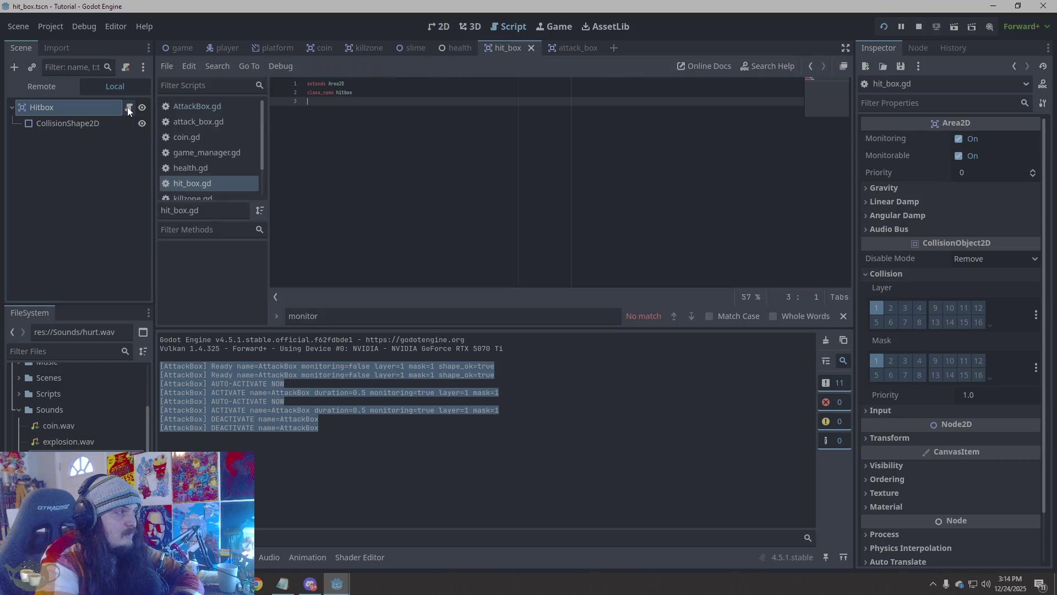
{"action": "left_click", "coordinate": [572, 47]}
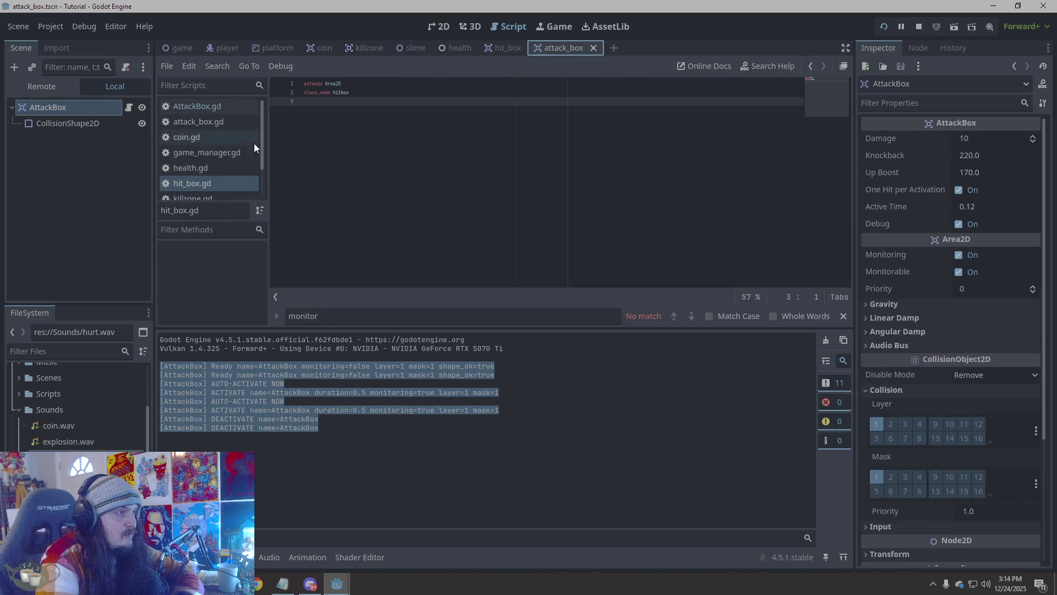
Return to the attack_box script and undo the collision_mask change
{"action": "left_click", "coordinate": [129, 107]}
{"action": "left_click", "coordinate": [533, 162]}
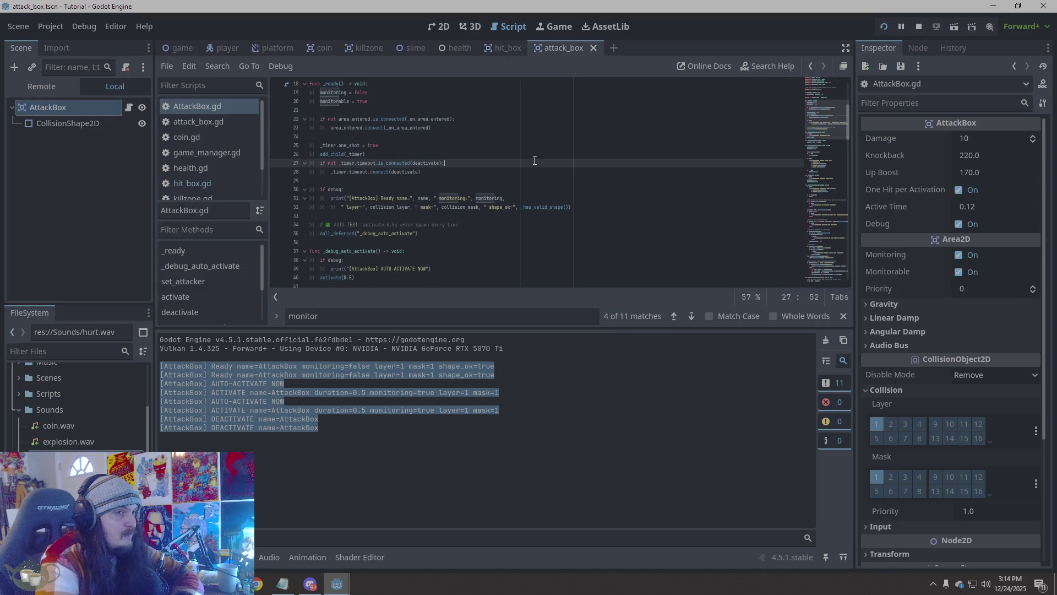
{"action": "left_click", "coordinate": [941, 47]}
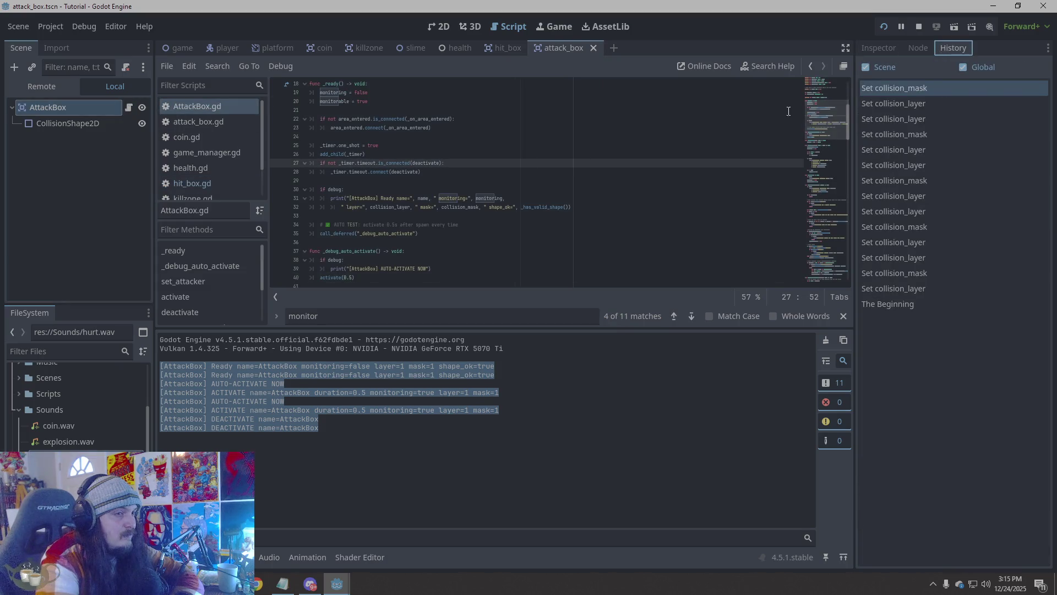
{"action": "left_click", "coordinate": [498, 129]}
{"action": "scroll", "coordinate": [512, 165], "scroll_direction": "up", "scroll_amount": 5}
{"action": "left_click", "coordinate": [528, 190]}
{"action": "left_click", "coordinate": [392, 404]}
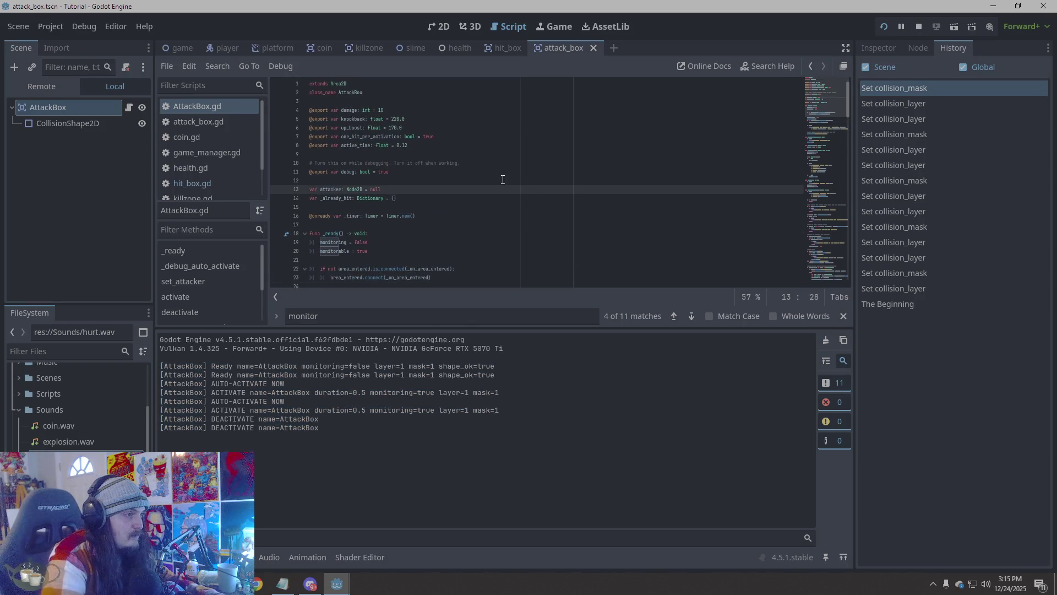
{"action": "key", "text": "ctrl+z"}
Undo the collision_layer change and the debug test functions, then stop the running game
{"action": "scroll", "coordinate": [503, 179], "scroll_direction": "down", "scroll_amount": 6, "text": "ctrl"}
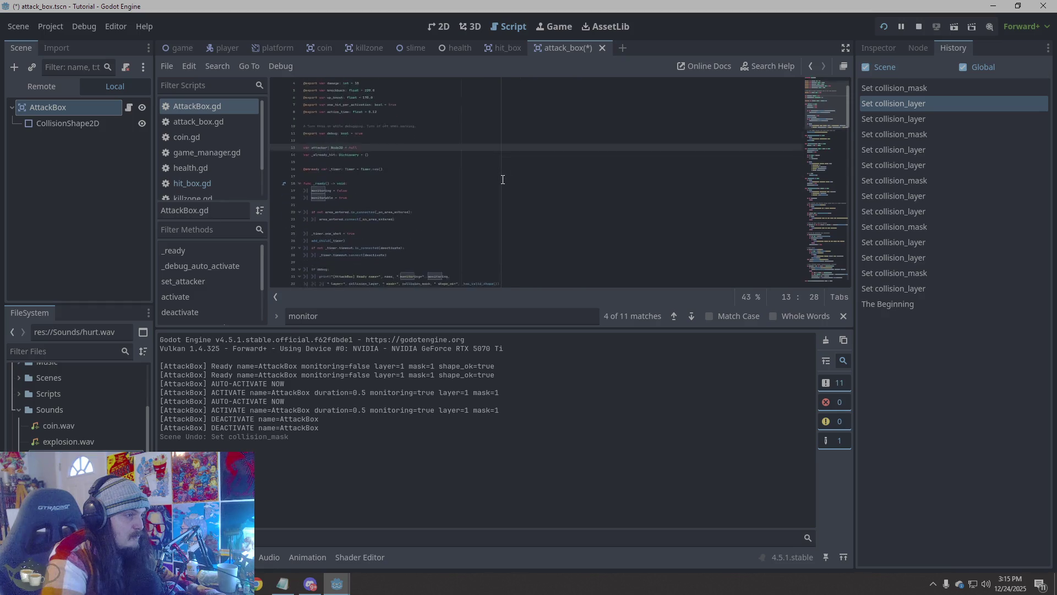
{"action": "scroll", "coordinate": [411, 215], "scroll_direction": "down", "scroll_amount": 5}
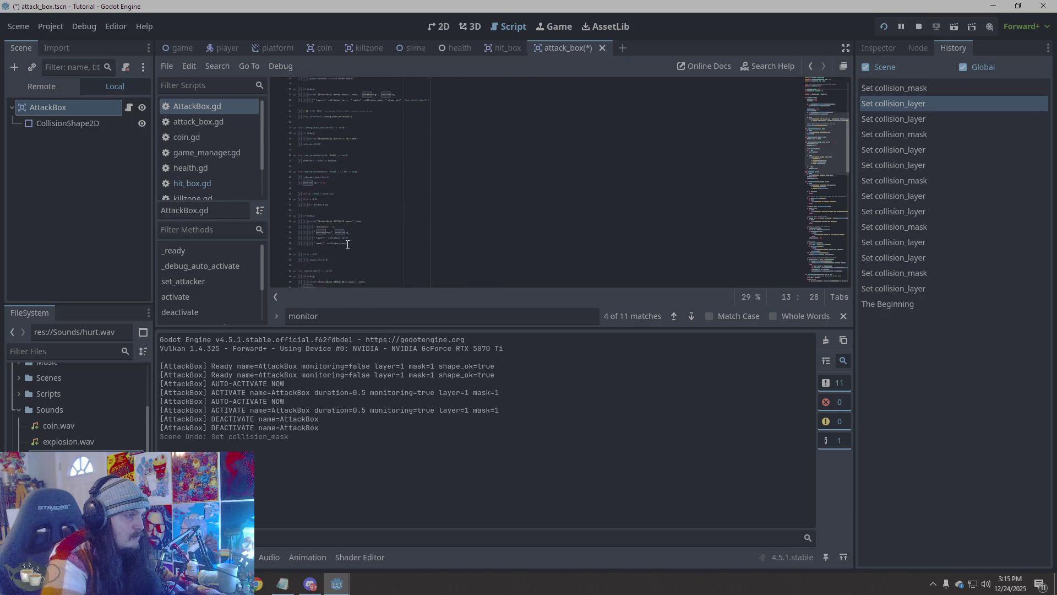
{"action": "scroll", "coordinate": [383, 213], "scroll_direction": "up", "scroll_amount": 6, "text": "ctrl"}
{"action": "scroll", "coordinate": [384, 213], "scroll_direction": "down", "scroll_amount": 15}
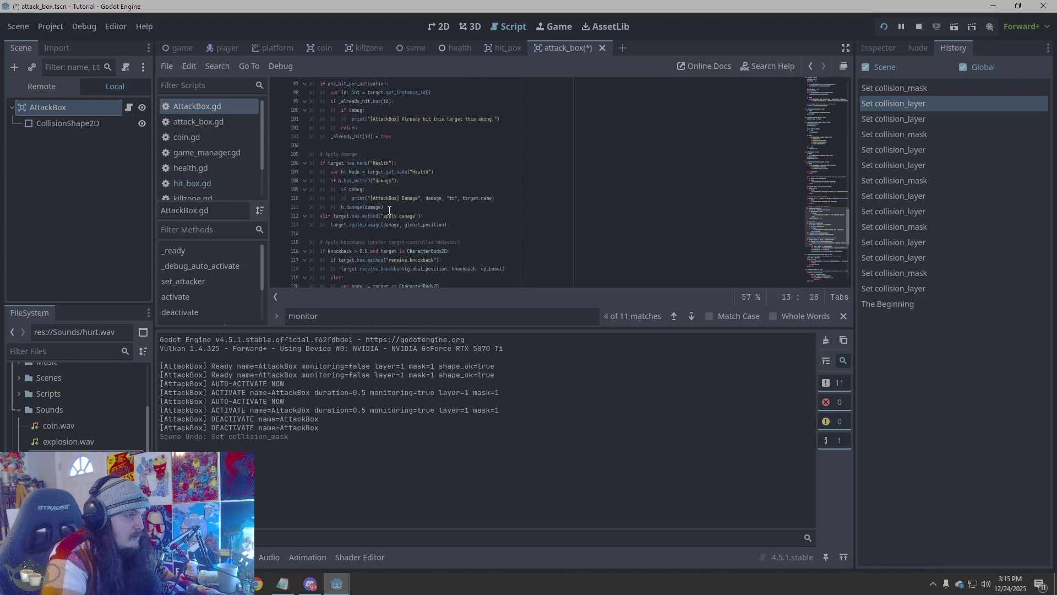
{"action": "key", "text": "ctrl+z"}
{"action": "key", "text": "ctrl+z"}
{"action": "key", "text": "ctrl+z"}
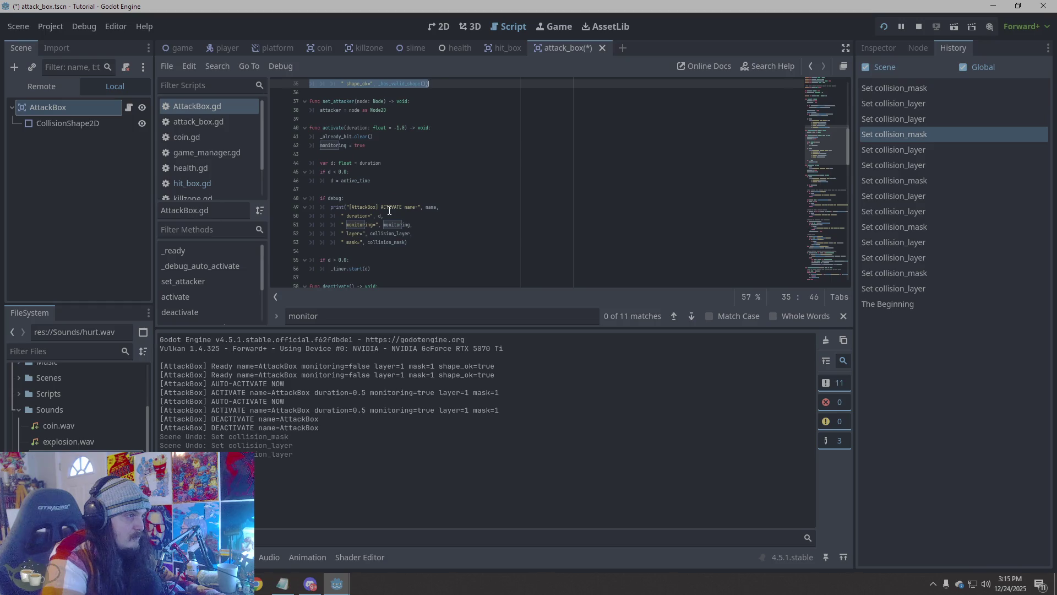
{"action": "key", "text": "ctrl+z"}
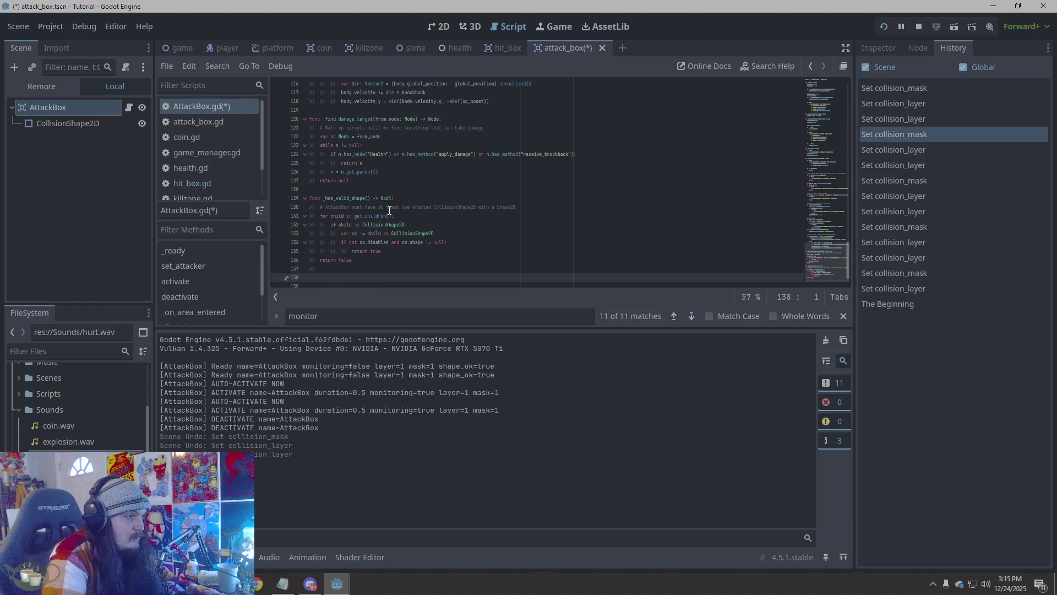
{"action": "scroll", "coordinate": [389, 210], "scroll_direction": "up", "scroll_amount": 15}
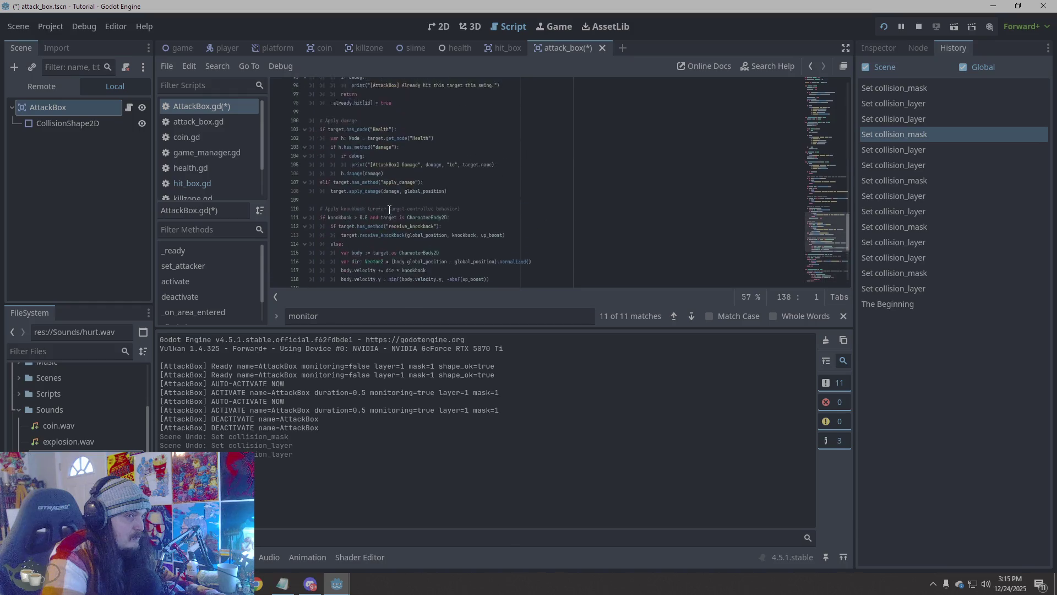
{"action": "scroll", "coordinate": [389, 210], "scroll_direction": "up", "scroll_amount": 5}
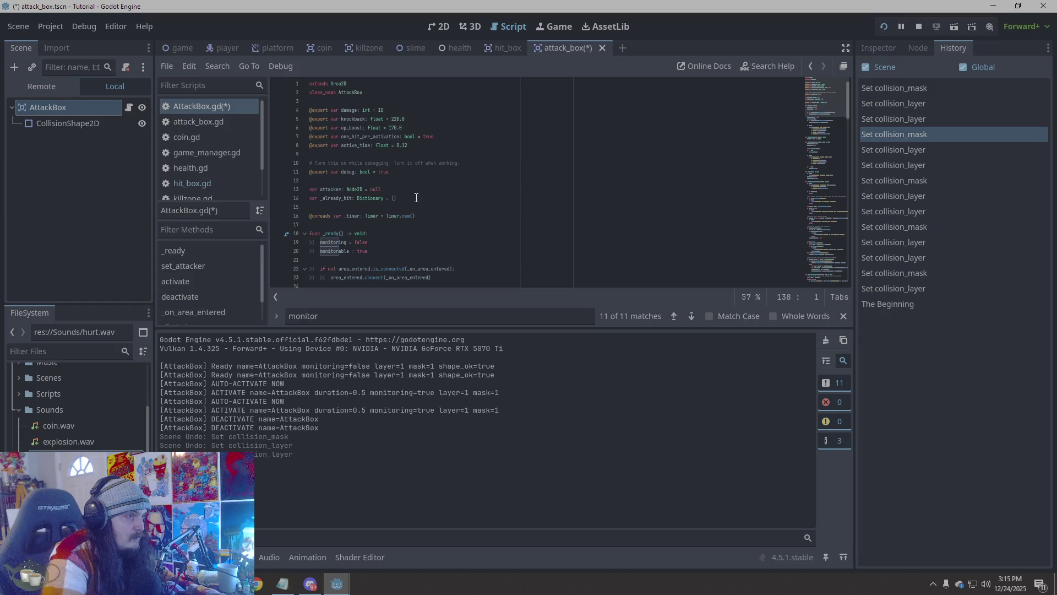
{"action": "left_click", "coordinate": [919, 26]}
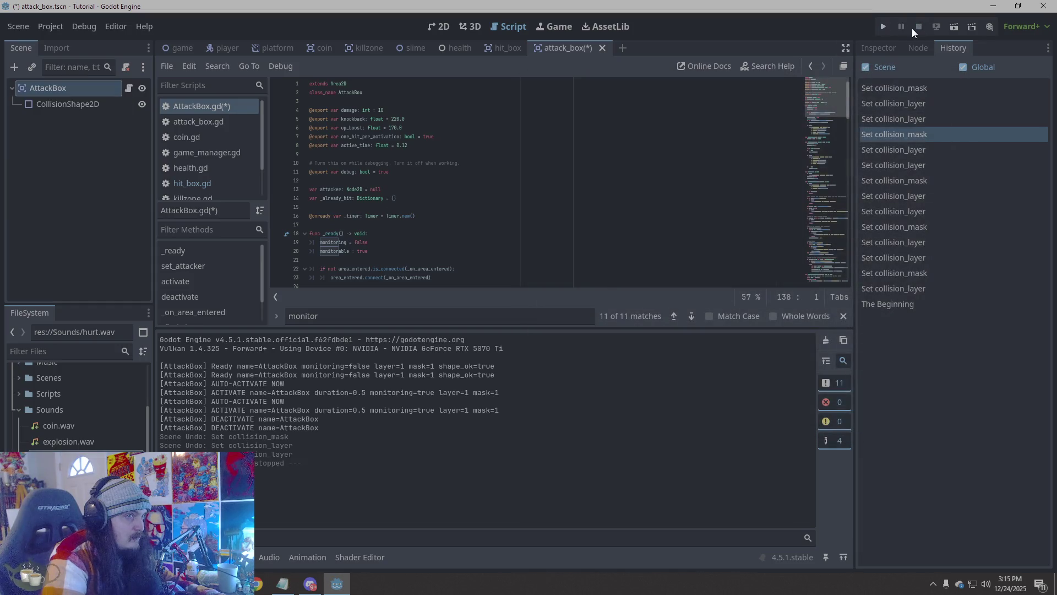
Undo the last AttackBox script edit and test-run the platformer
{"action": "left_click", "coordinate": [480, 171]}
{"action": "key", "text": "ctrl+z"}
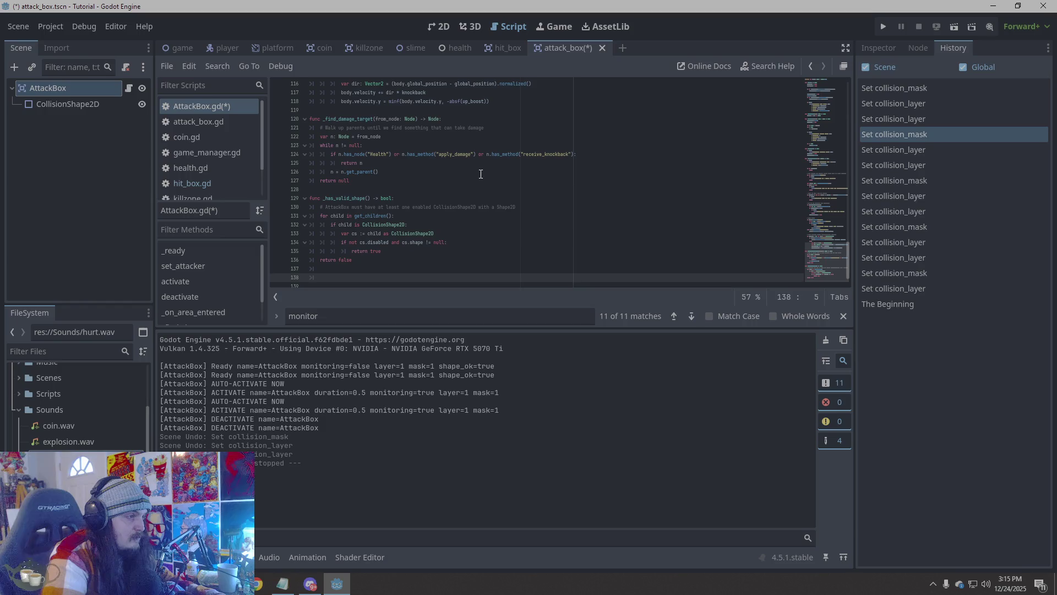
{"action": "scroll", "coordinate": [481, 174], "scroll_direction": "up", "scroll_amount": 17}
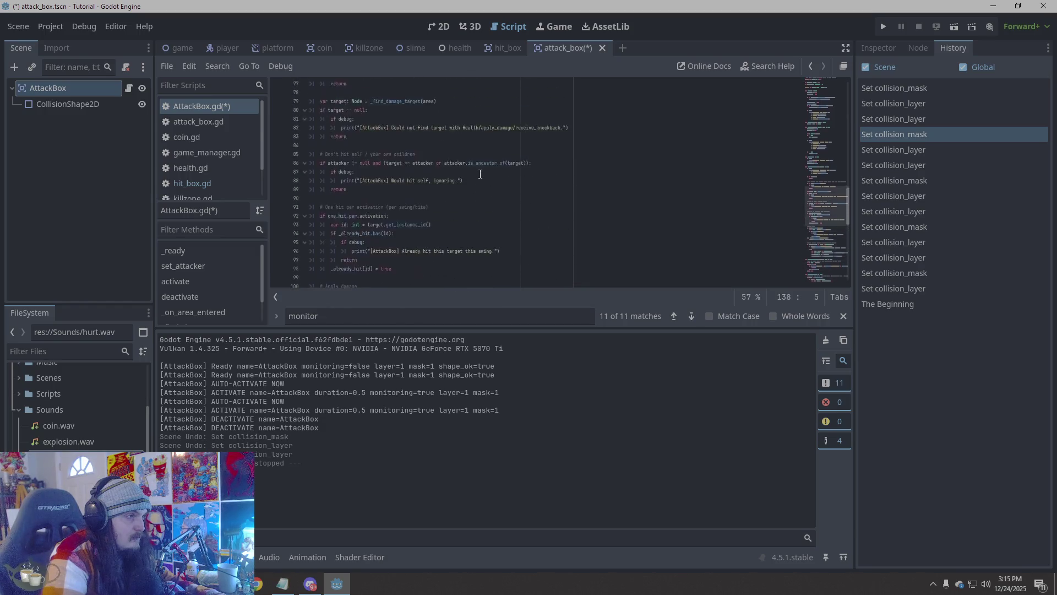
{"action": "scroll", "coordinate": [480, 174], "scroll_direction": "up", "scroll_amount": 5}
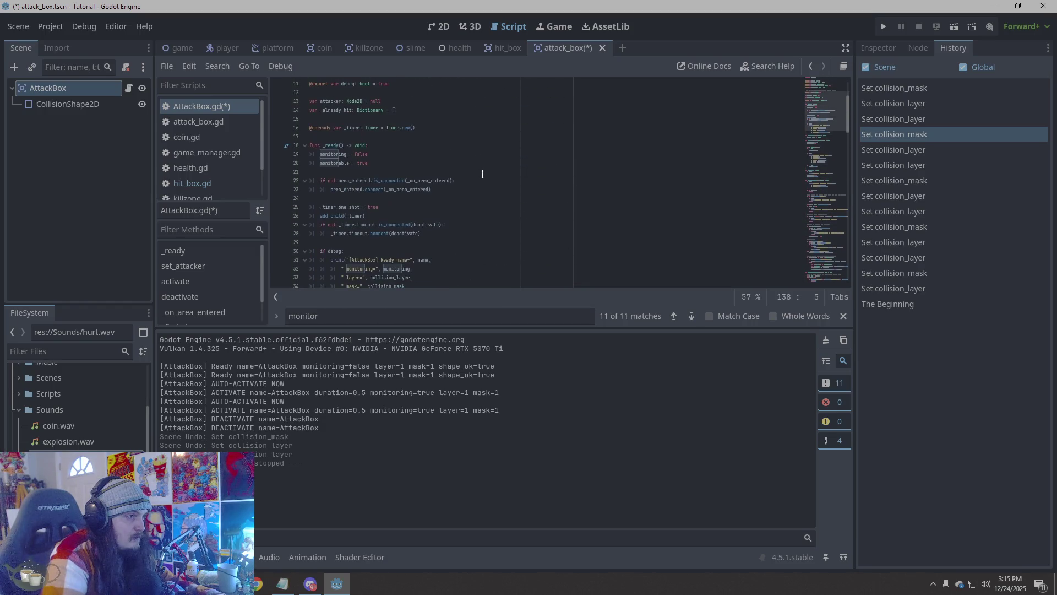
{"action": "left_click", "coordinate": [885, 27]}
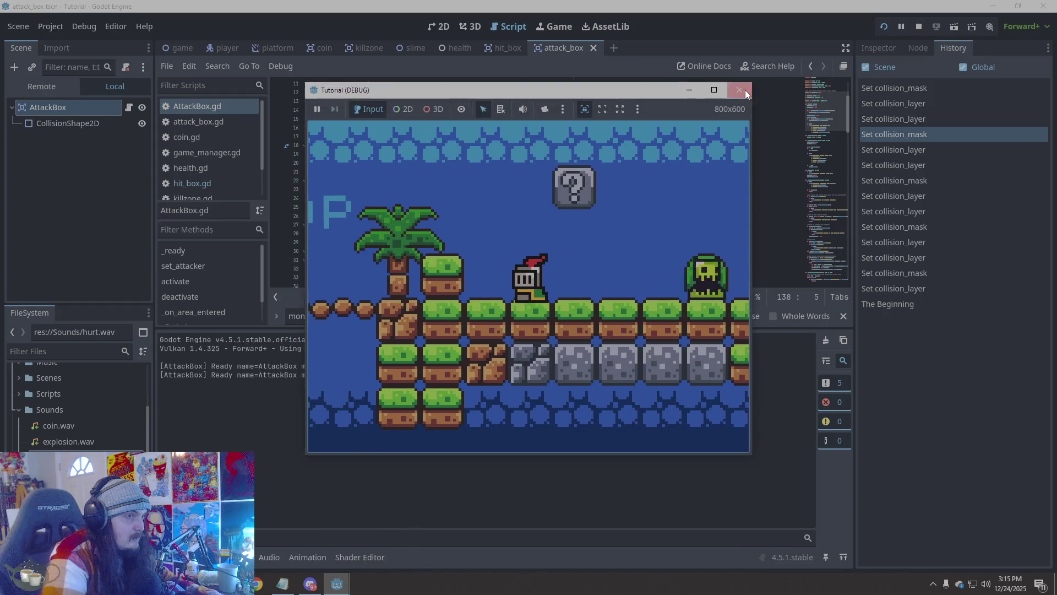
{"action": "left_click", "coordinate": [919, 26]}
Delete the _process function, revert to the shorter script version, and test-run it
{"action": "left_click", "coordinate": [604, 180]}
{"action": "key", "text": "ctrl+End"}
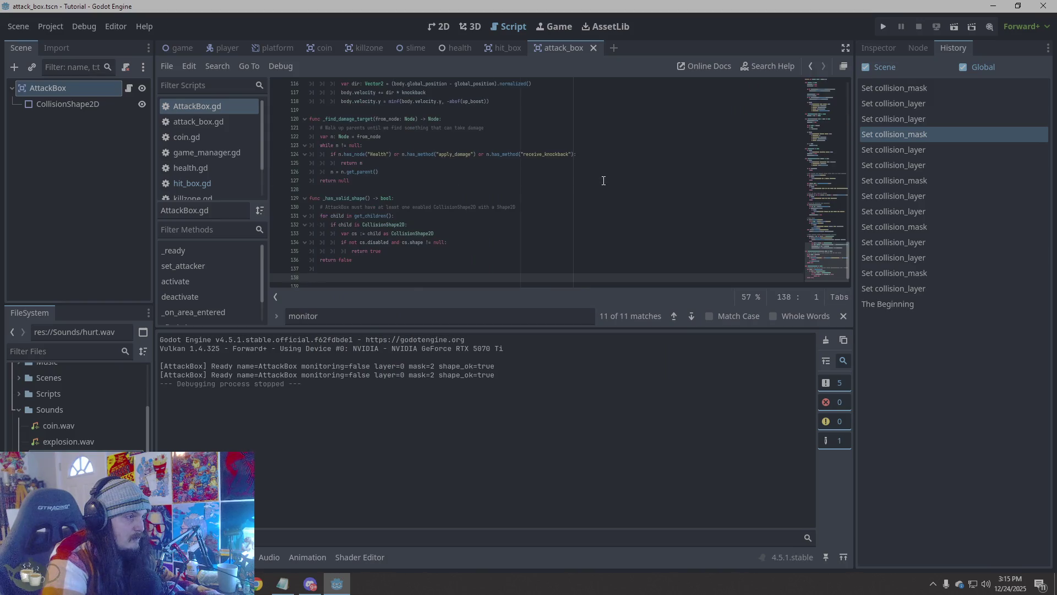
{"action": "key", "text": "Delete"}
{"action": "key", "text": "ctrl+z"}
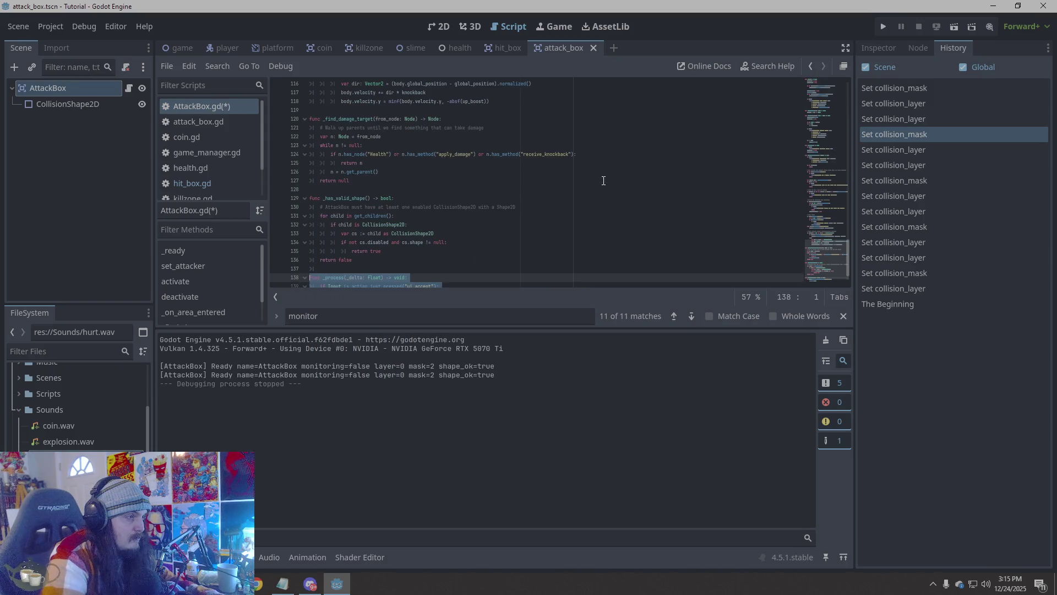
{"action": "key", "text": "Delete"}
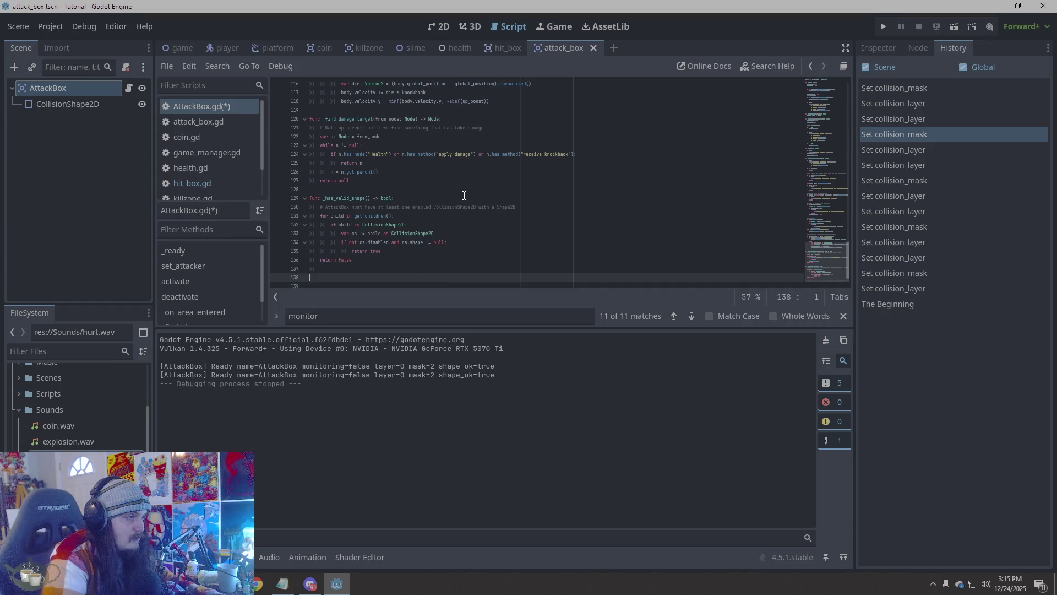
{"action": "key", "text": "ctrl+z"}
{"action": "key", "text": "ctrl+z"}
{"action": "key", "text": "ctrl+z"}
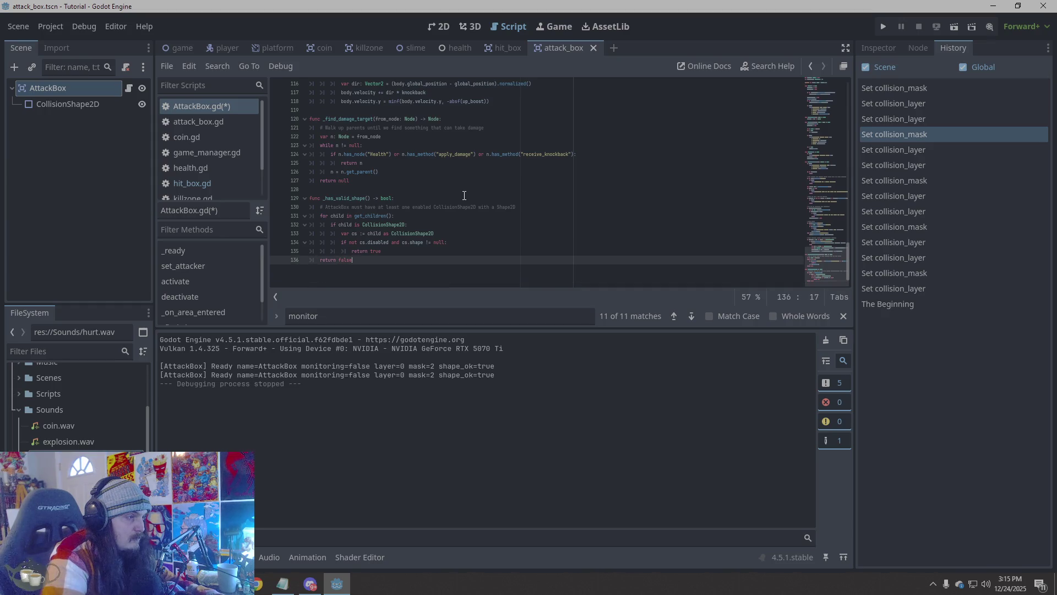
{"action": "scroll", "coordinate": [464, 196], "scroll_direction": "up", "scroll_amount": 5}
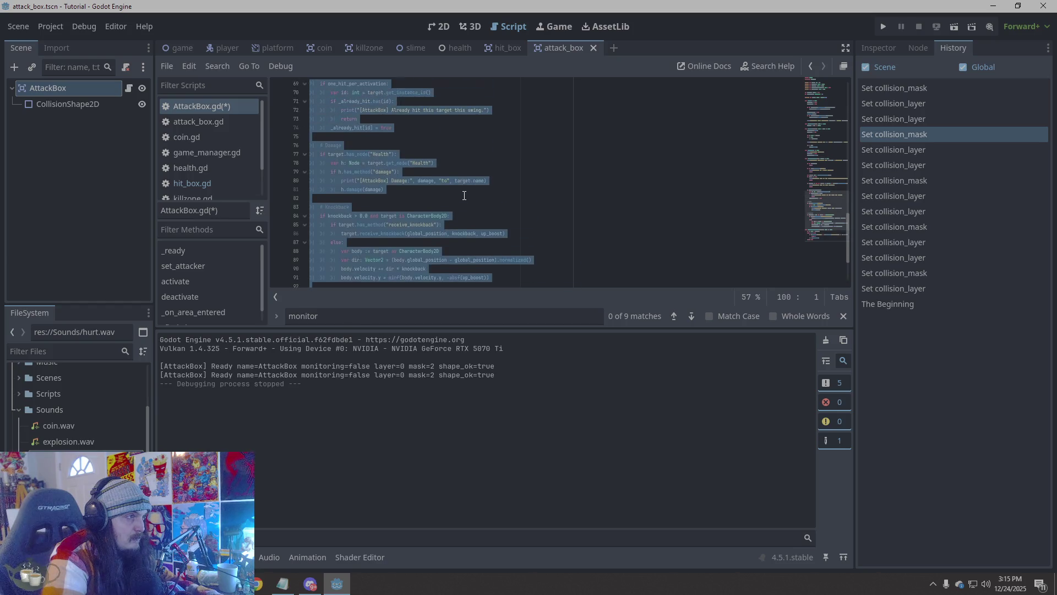
{"action": "left_click", "coordinate": [464, 195]}
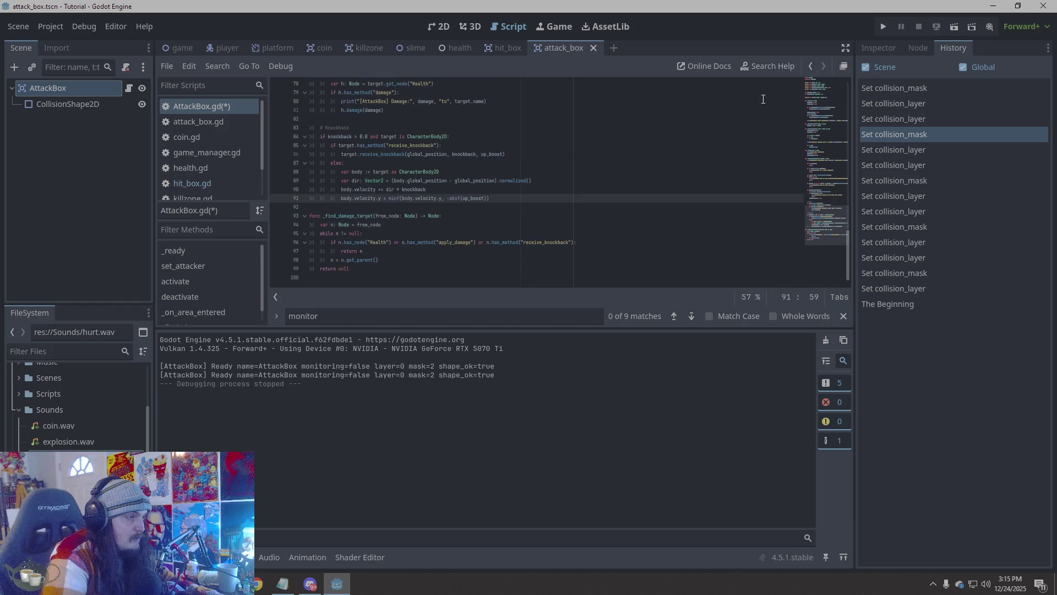
{"action": "left_click", "coordinate": [874, 26]}
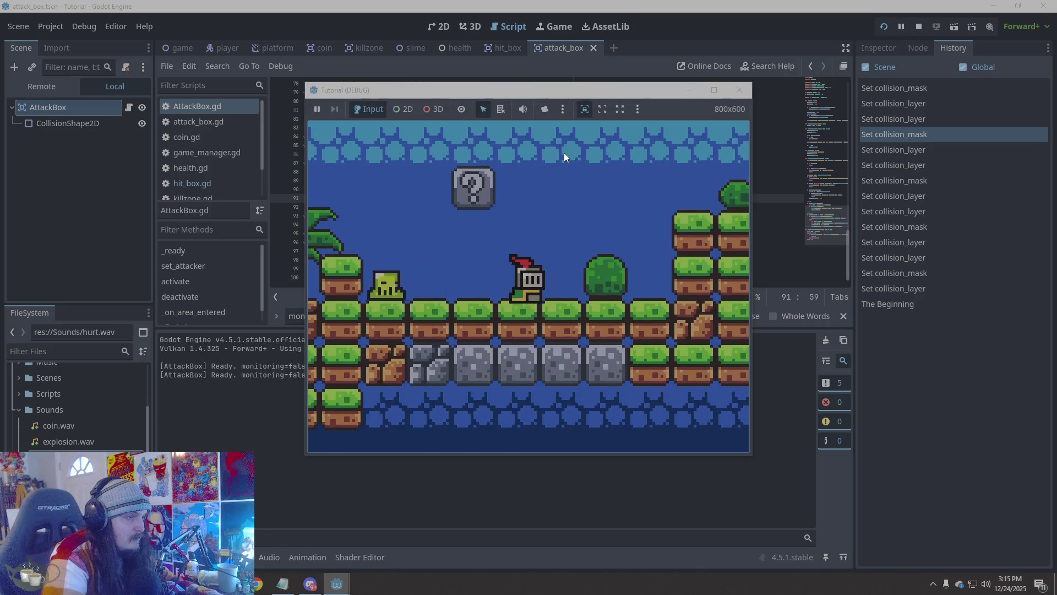
{"action": "left_click", "coordinate": [740, 89]}
Revert to an older script version, run it with F5, and stop with F8
{"action": "left_click", "coordinate": [538, 218]}
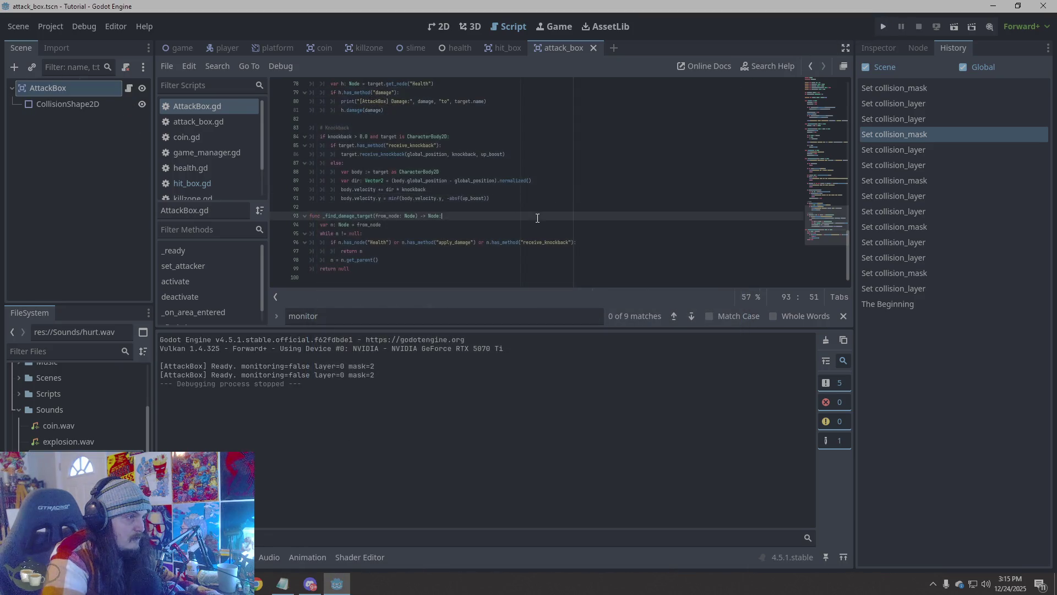
{"action": "key", "text": "ctrl+z"}
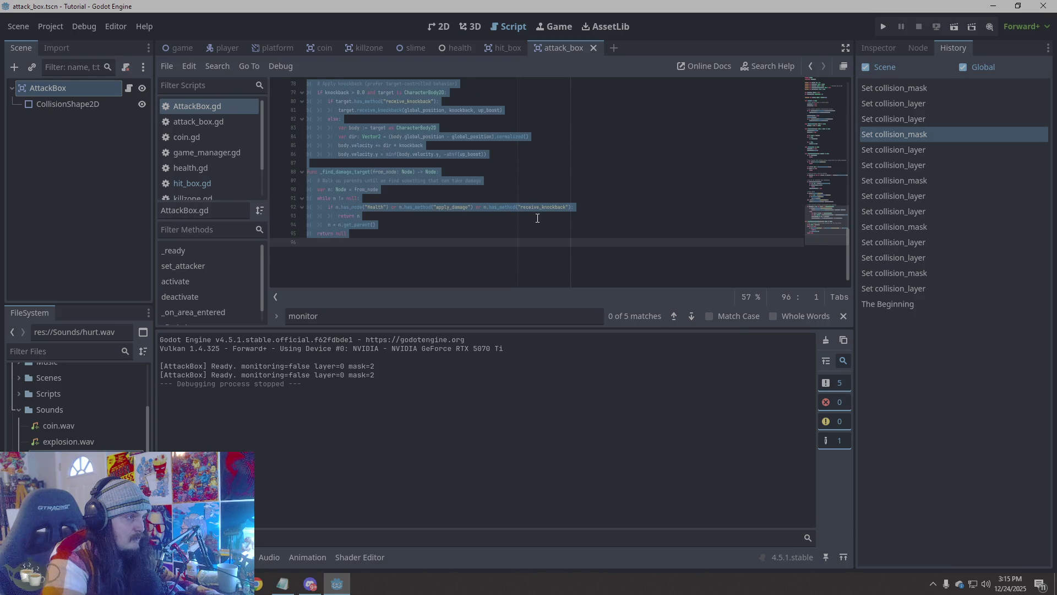
{"action": "key", "text": "F5"}
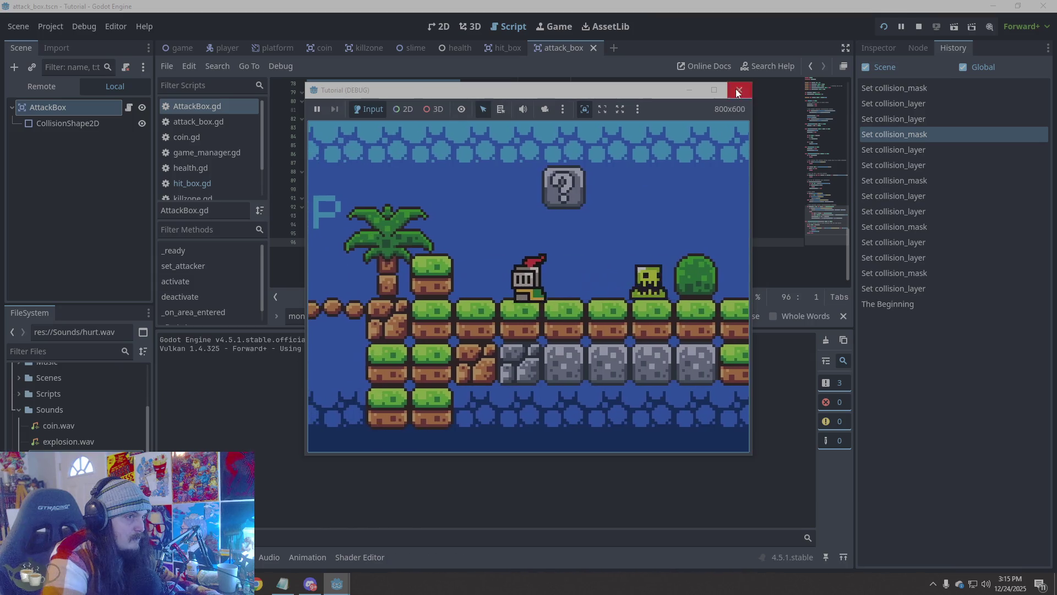
{"action": "key", "text": "F8"}
Roll back to the version containing _find_damage_target, test-run it, and undo once more
{"action": "key", "text": "ctrl+z"}
{"action": "key", "text": "ctrl+z"}
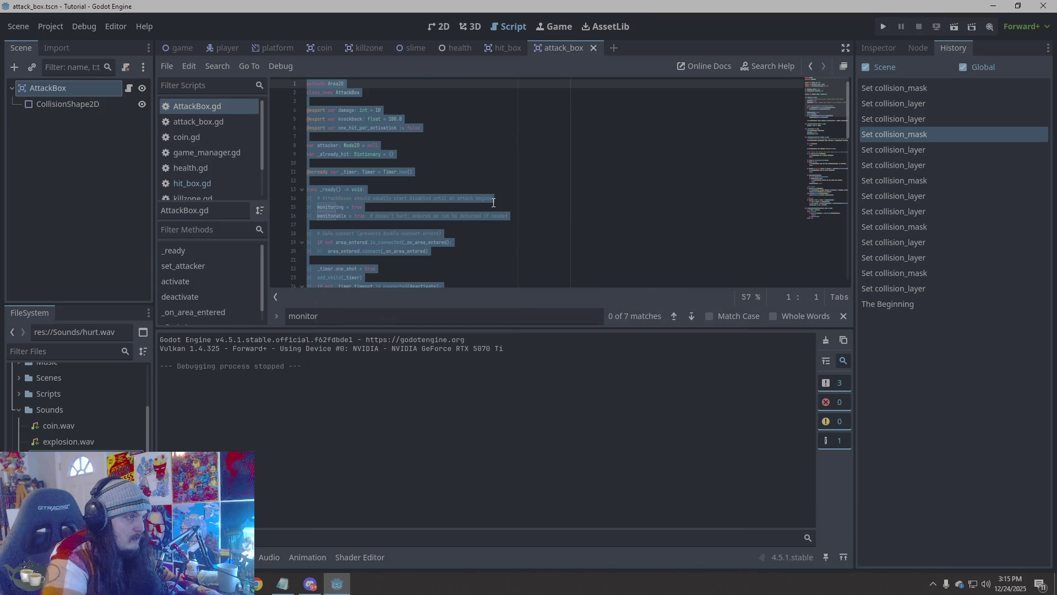
{"action": "key", "text": "ctrl+z"}
{"action": "key", "text": "ctrl+z"}
{"action": "key", "text": "ctrl+z"}
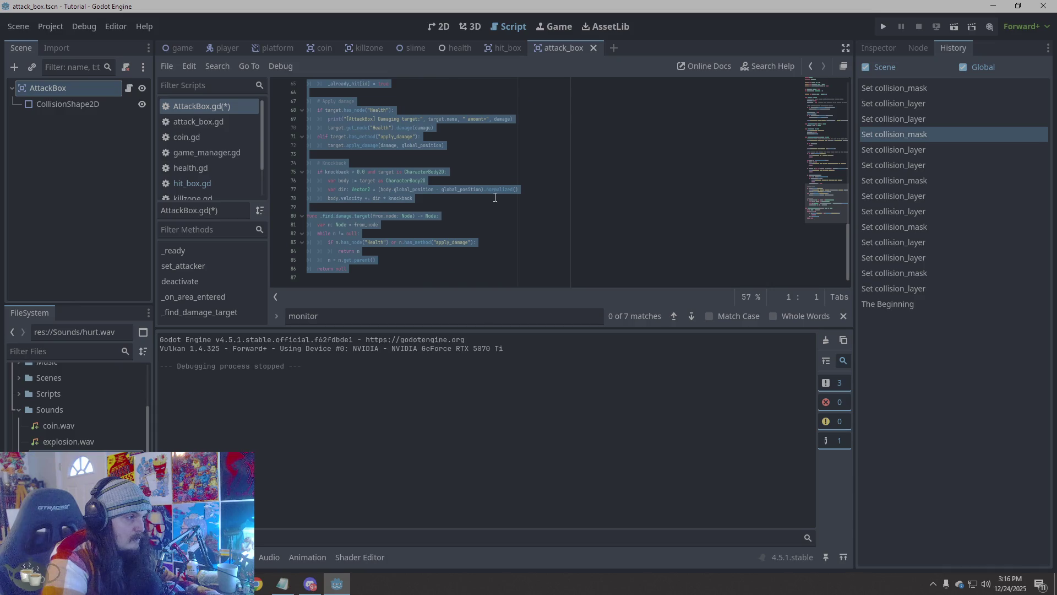
{"action": "left_click", "coordinate": [494, 204]}
{"action": "left_click", "coordinate": [879, 24]}
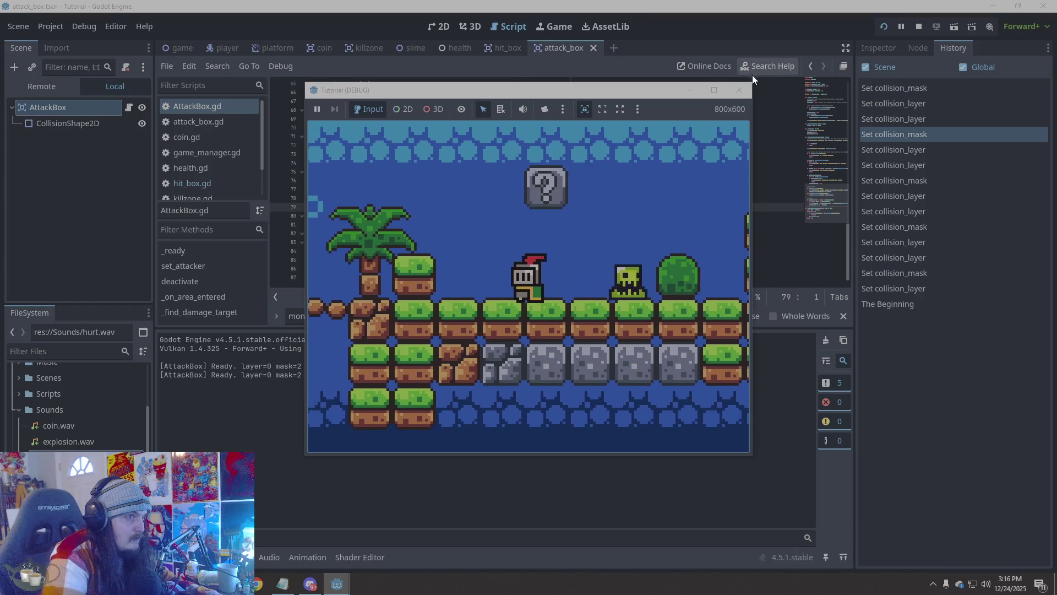
{"action": "left_click", "coordinate": [739, 90]}
{"action": "key", "text": "ctrl+z"}
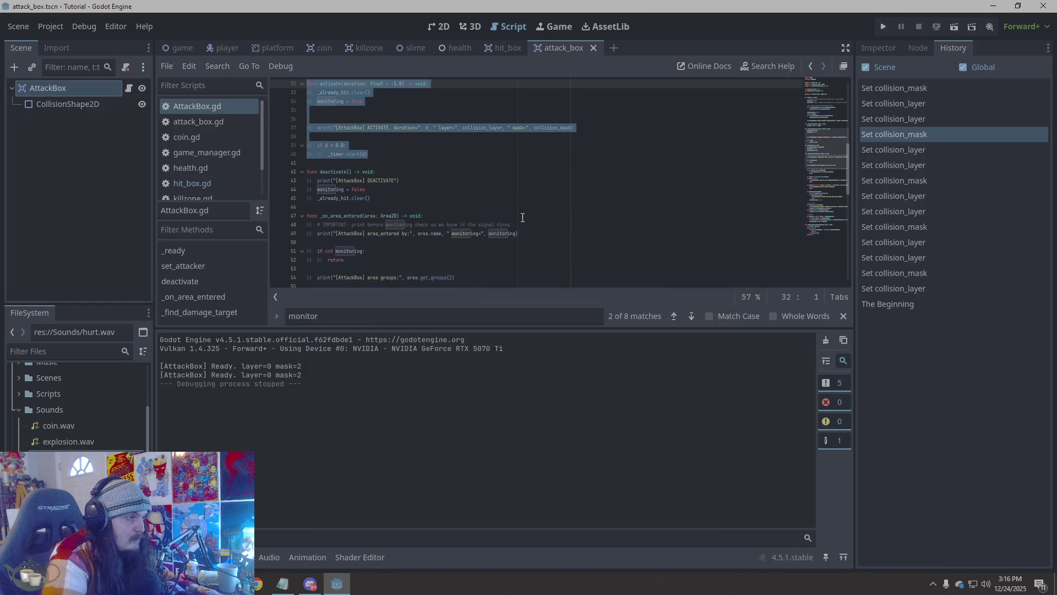
Jump to the undeclared 'd' error on line 37 and edit the 'if d > 0.0' check
{"action": "key", "text": "ctrl+z"}
{"action": "scroll", "coordinate": [551, 218], "scroll_direction": "down", "scroll_amount": 10}
{"action": "left_click", "coordinate": [475, 253]}
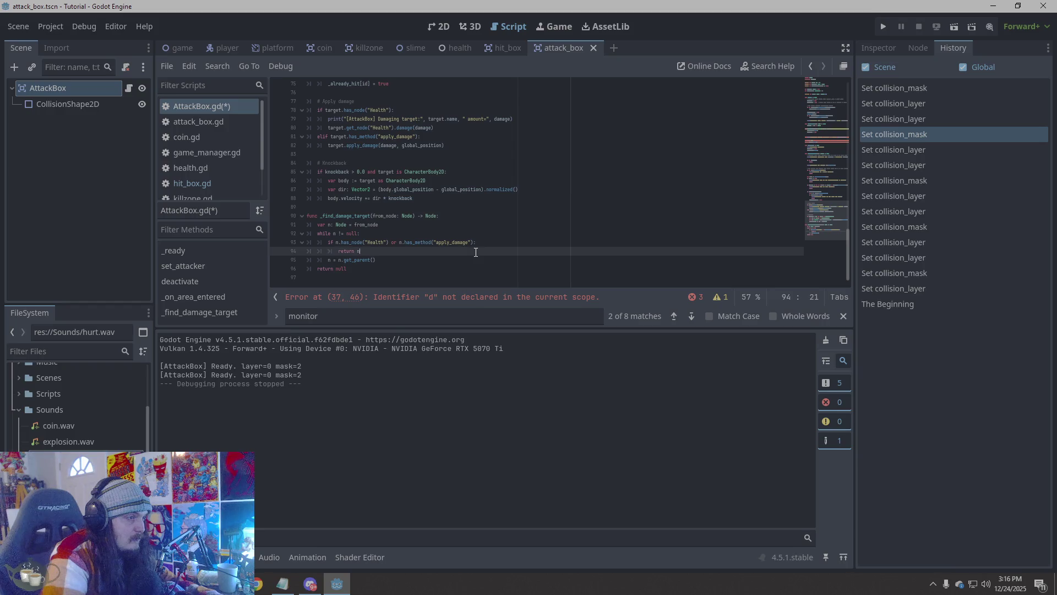
{"action": "scroll", "coordinate": [476, 242], "scroll_direction": "up", "scroll_amount": 15}
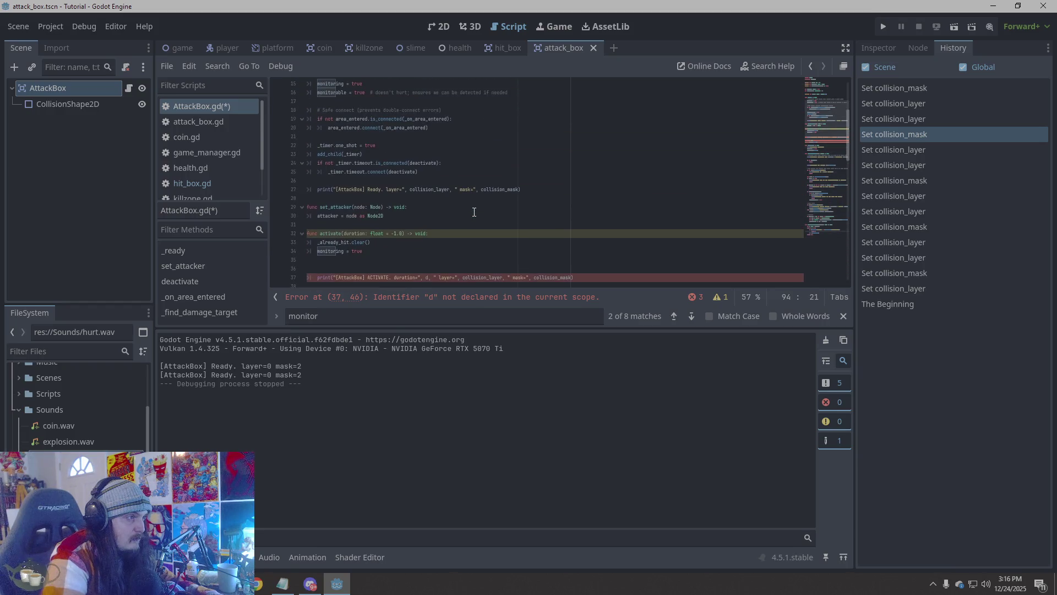
{"action": "scroll", "coordinate": [474, 212], "scroll_direction": "up", "scroll_amount": 2}
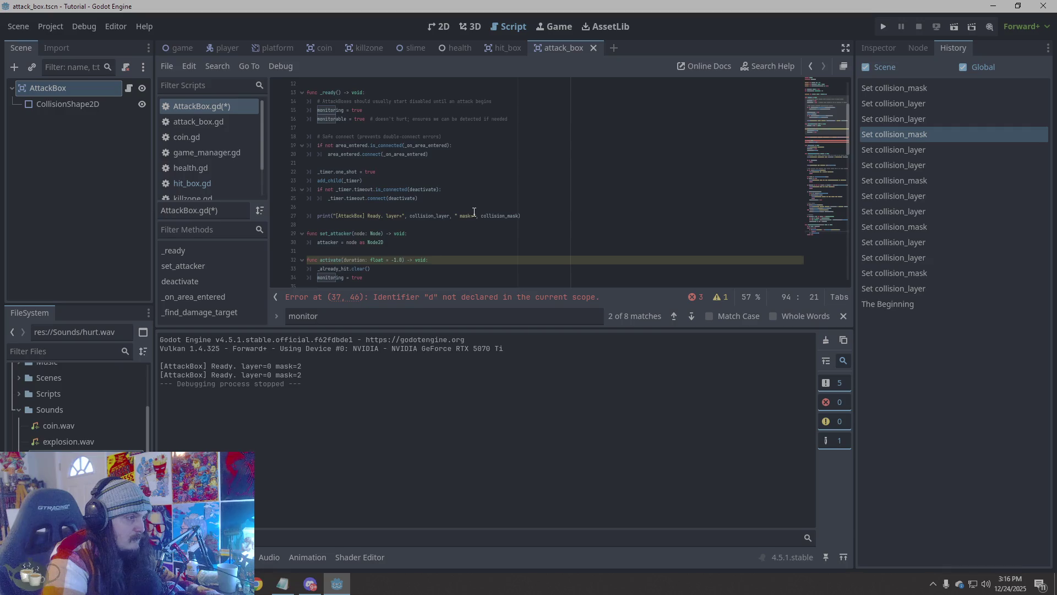
{"action": "scroll", "coordinate": [474, 212], "scroll_direction": "down", "scroll_amount": 3}
{"action": "left_click", "coordinate": [496, 298]}
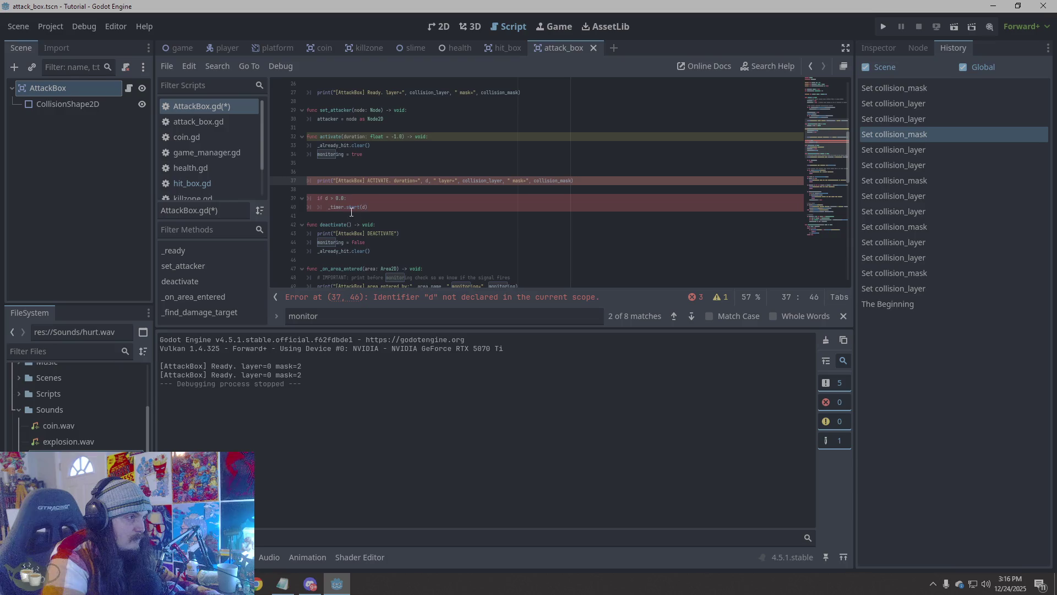
{"action": "left_click", "coordinate": [328, 198]}
{"action": "key", "text": "BackSpace"}
{"action": "key", "text": "BackSpace"}
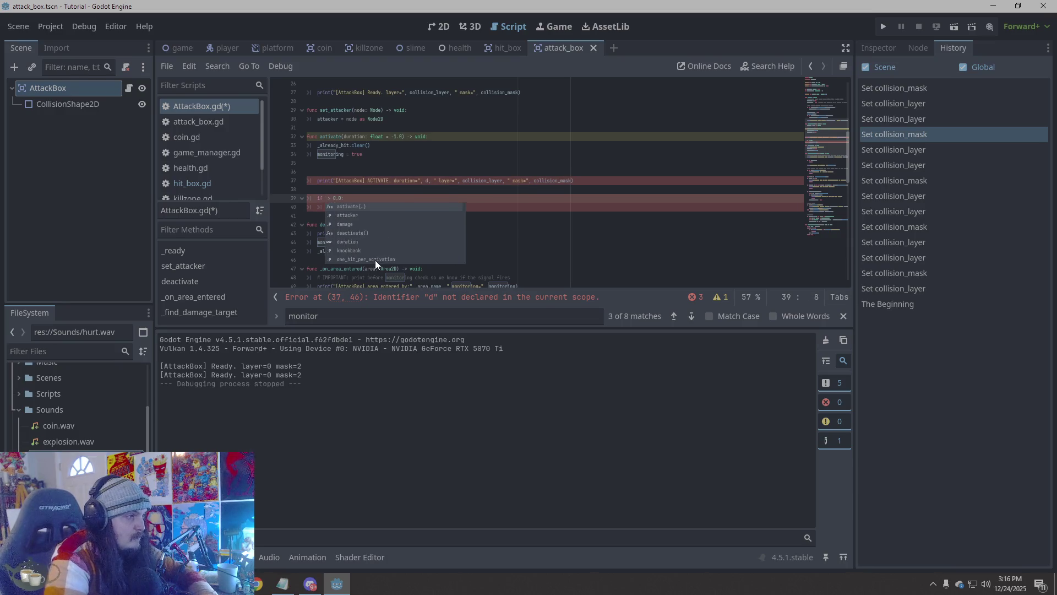
{"action": "left_click", "coordinate": [517, 200]}
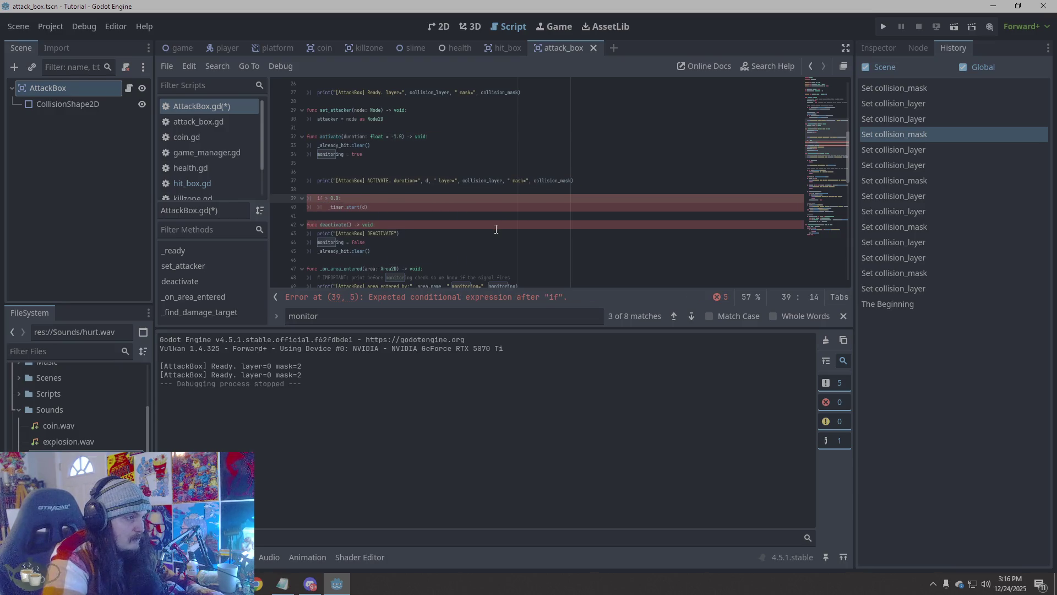
{"action": "key", "text": "Left"}
{"action": "key", "text": "Left"}
{"action": "key", "text": "Left"}
{"action": "key", "text": "ctrl+z"}
{"action": "key", "text": "ctrl+z"}
{"action": "key", "text": "ctrl+z"}
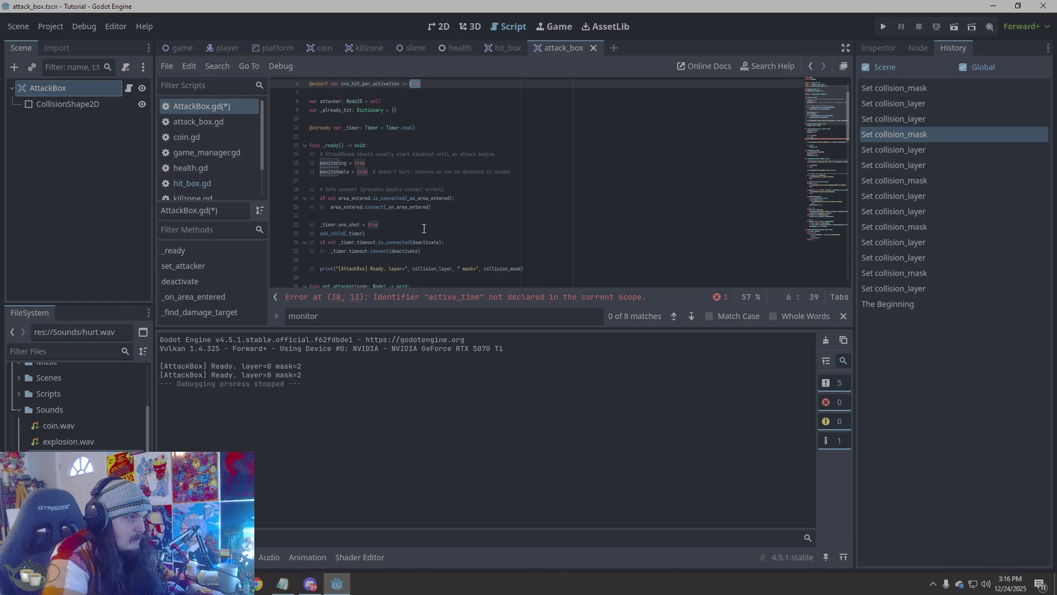
{"action": "left_click", "coordinate": [881, 24]}
{"action": "type", "text": "a"}
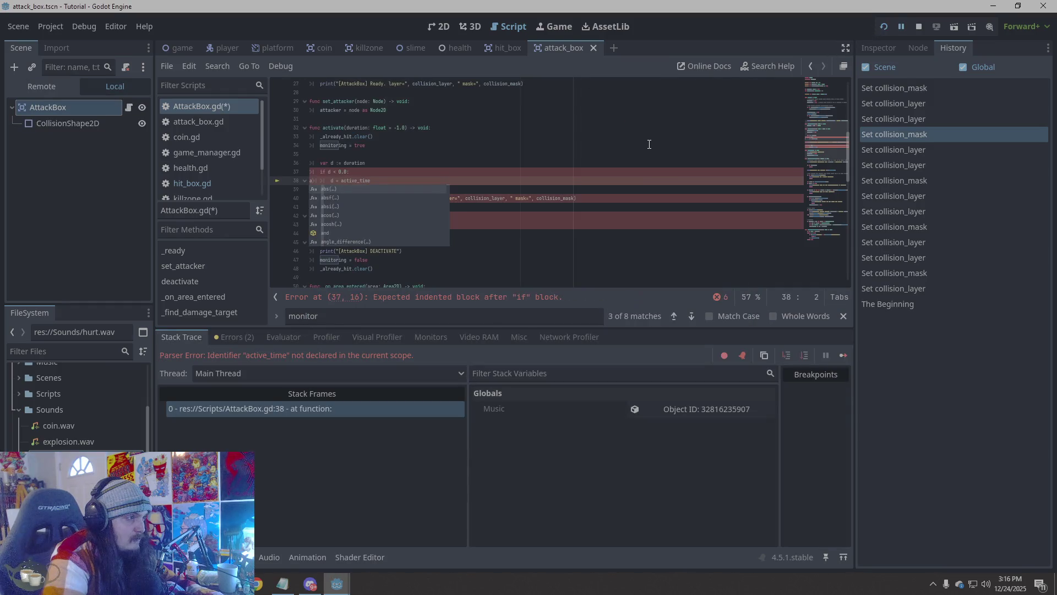
{"action": "key", "text": "ctrl+z"}
{"action": "key", "text": "ctrl+z"}
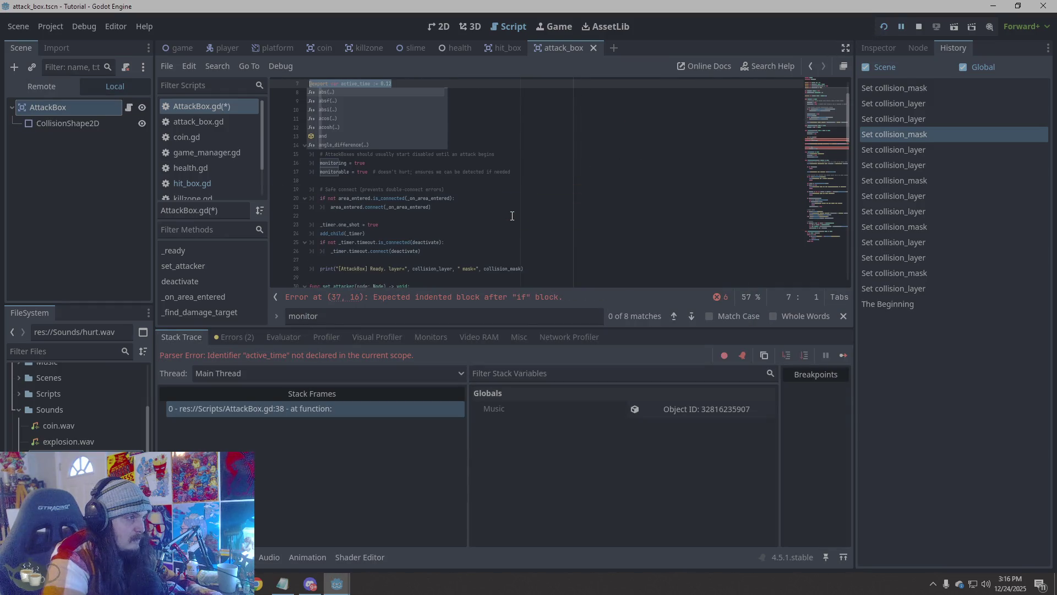
{"action": "left_click", "coordinate": [512, 215]}
{"action": "scroll", "coordinate": [512, 216], "scroll_direction": "down", "scroll_amount": 15}
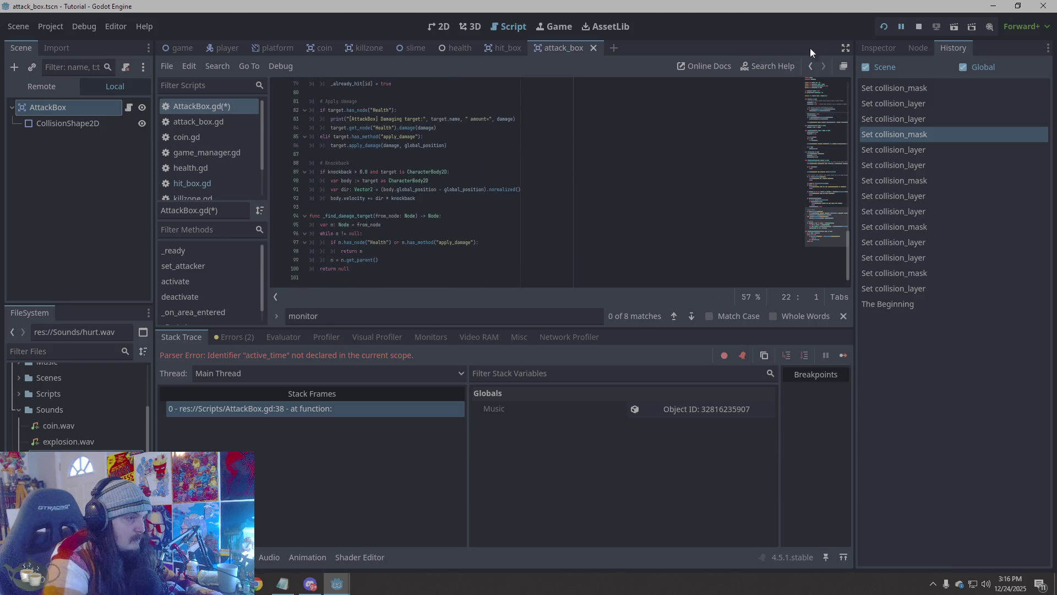
{"action": "left_click", "coordinate": [916, 24]}
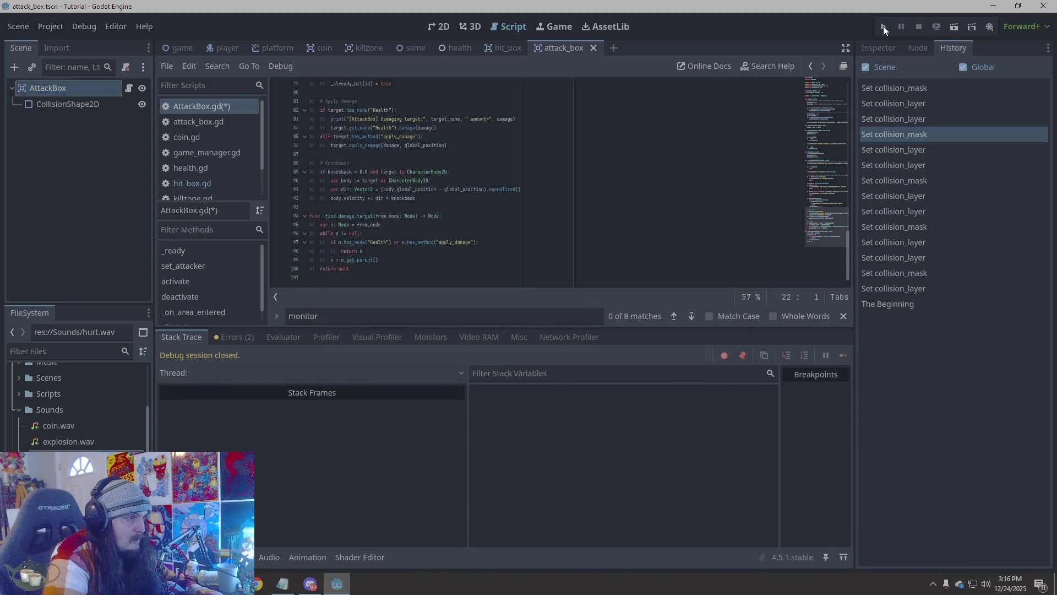
Playtest the slime attacking the knight twice, closing the game window after each run
{"action": "left_click", "coordinate": [883, 25]}
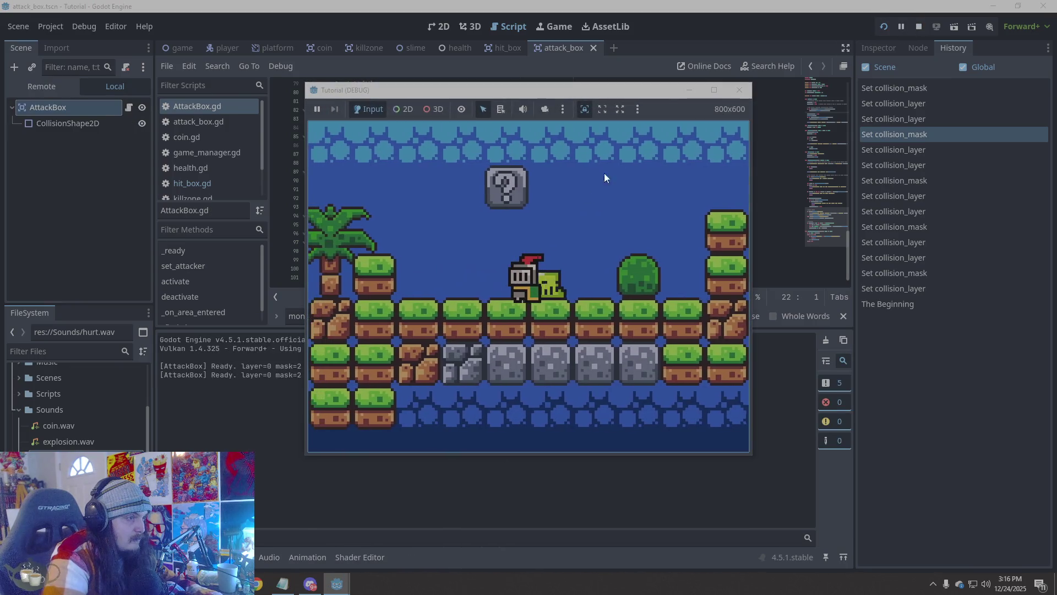
{"action": "left_click", "coordinate": [741, 89]}
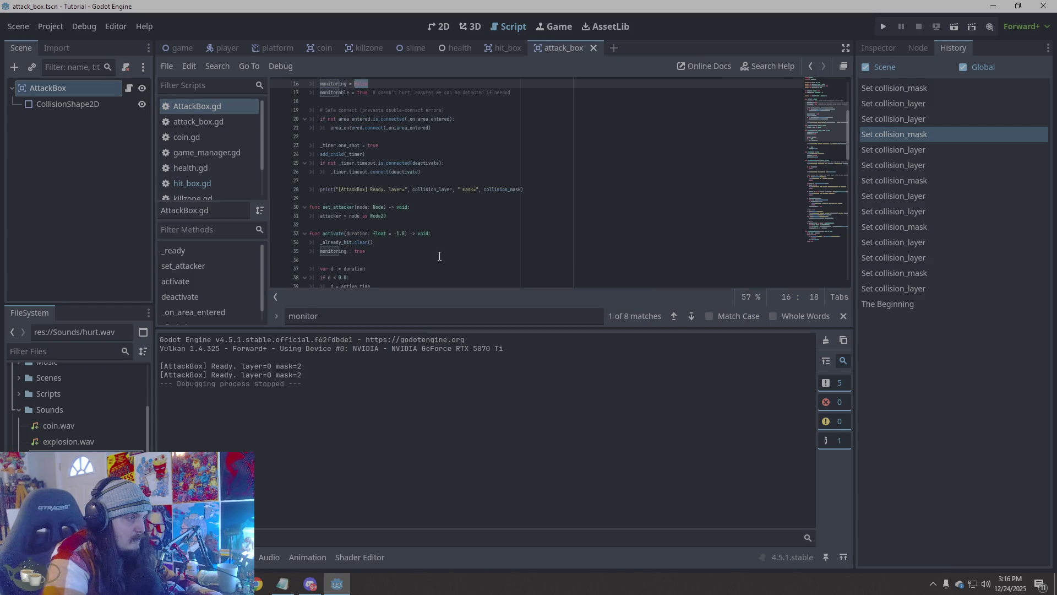
{"action": "key", "text": "ctrl+Home"}
{"action": "left_click", "coordinate": [440, 256]}
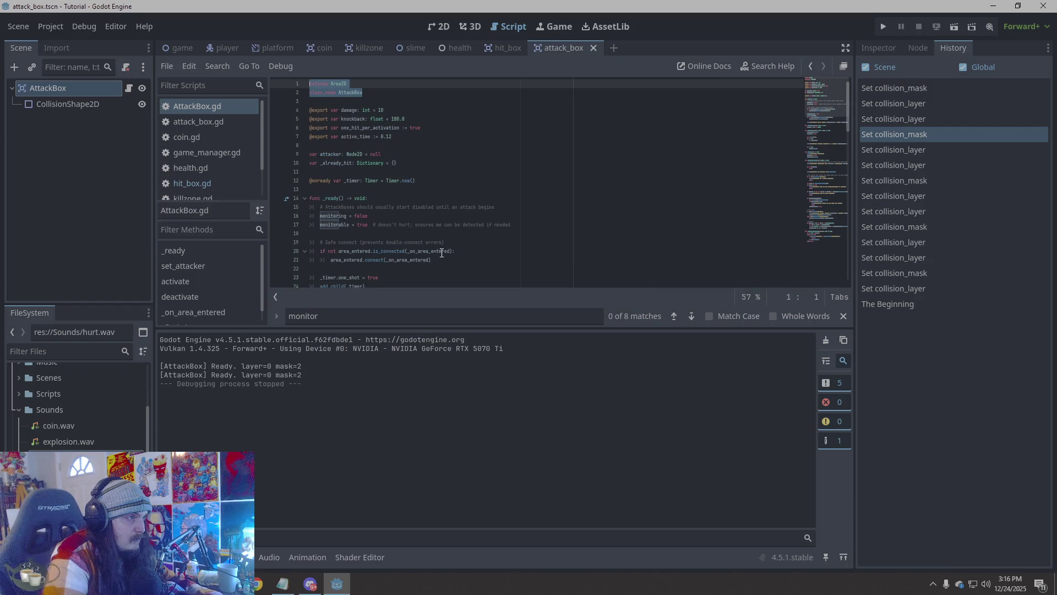
{"action": "scroll", "coordinate": [441, 241], "scroll_direction": "down", "scroll_amount": 5}
{"action": "scroll", "coordinate": [441, 241], "scroll_direction": "down", "scroll_amount": 12}
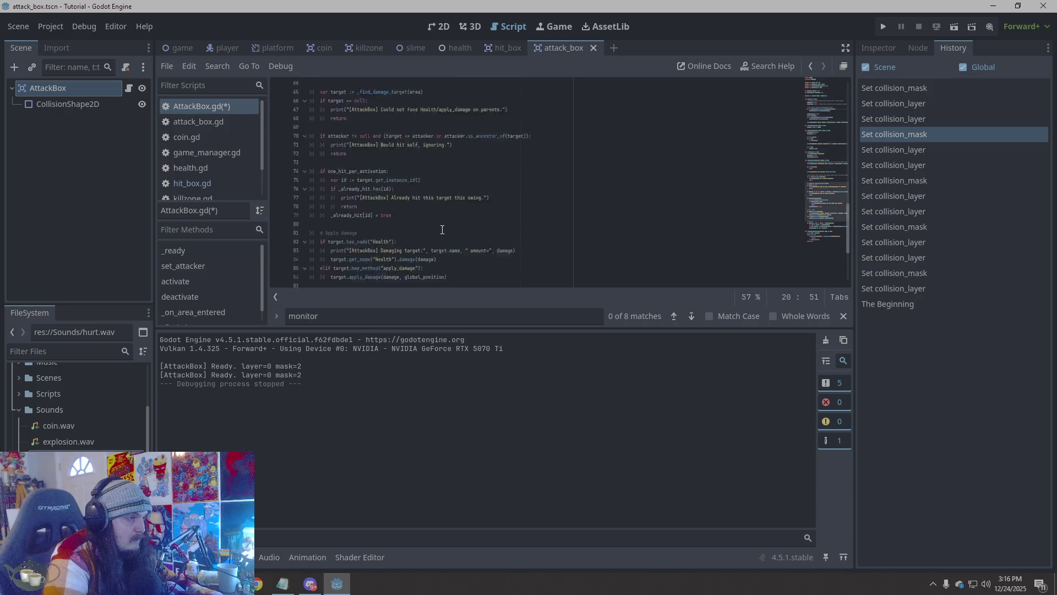
{"action": "left_click", "coordinate": [422, 278]}
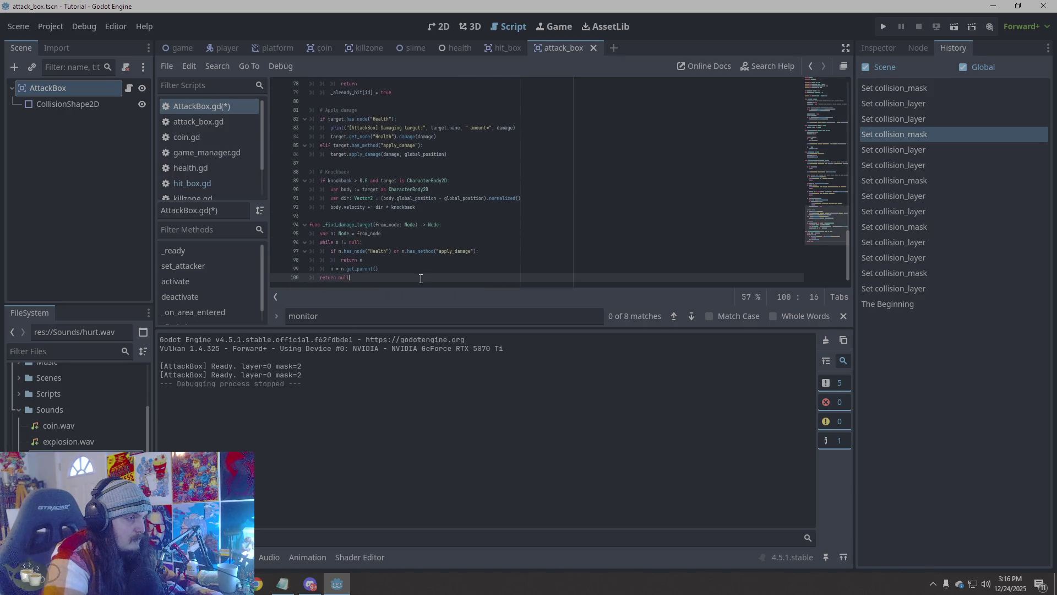
{"action": "left_click", "coordinate": [885, 26]}
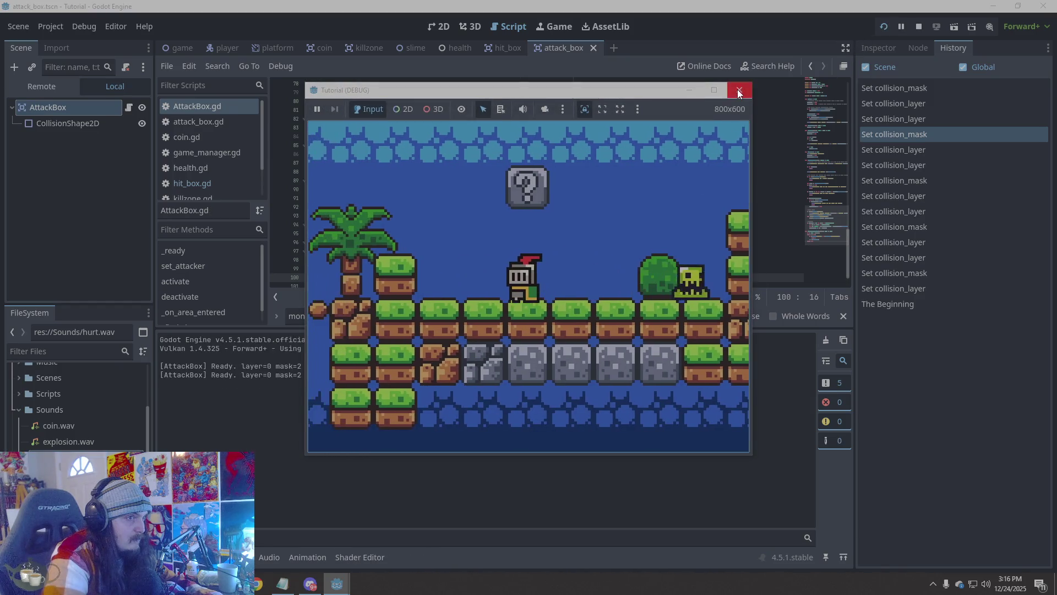
{"action": "left_click", "coordinate": [740, 90]}
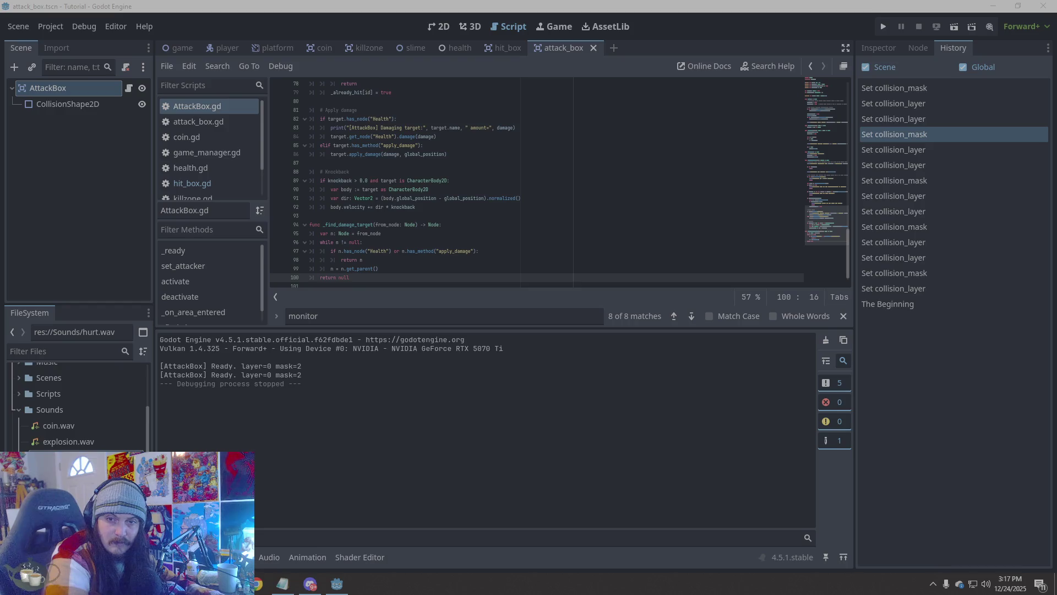
Select all the AttackBox code, undo the mistaken paste, and reselect the whole script
{"action": "right_click", "coordinate": [505, 233]}
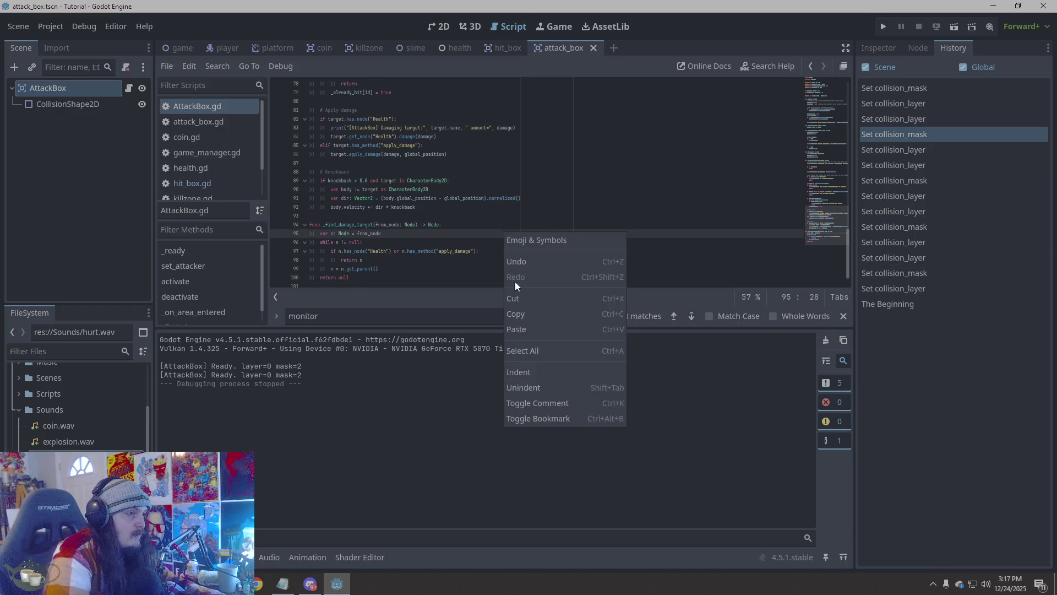
{"action": "left_click", "coordinate": [530, 348]}
{"action": "key", "text": "Right"}
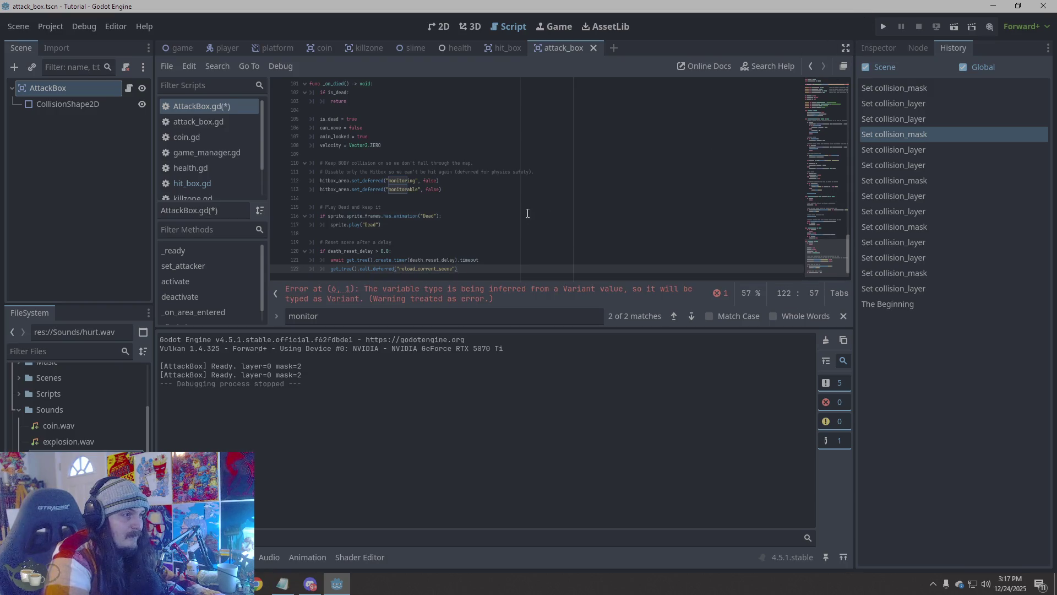
{"action": "scroll", "coordinate": [528, 220], "scroll_direction": "up", "scroll_amount": 20}
{"action": "scroll", "coordinate": [529, 223], "scroll_direction": "up", "scroll_amount": 7}
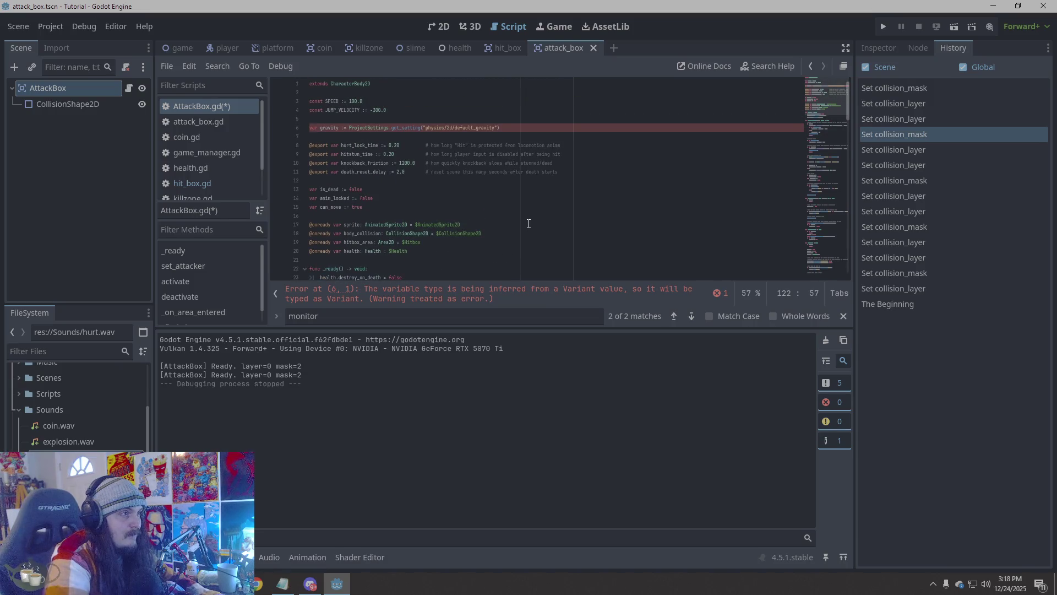
{"action": "key", "text": "ctrl+a"}
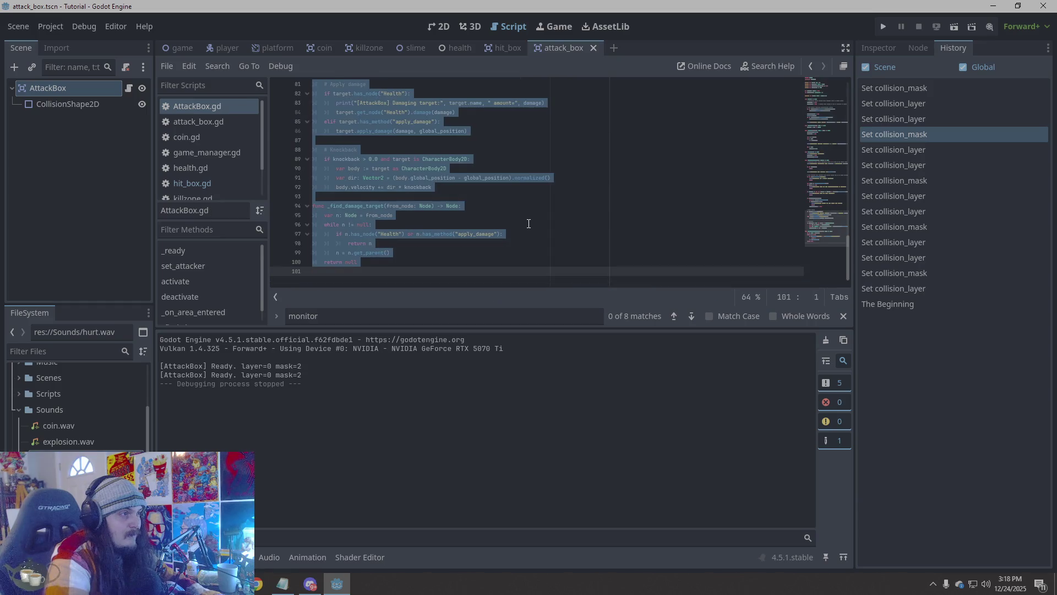
{"action": "left_click", "coordinate": [433, 272]}
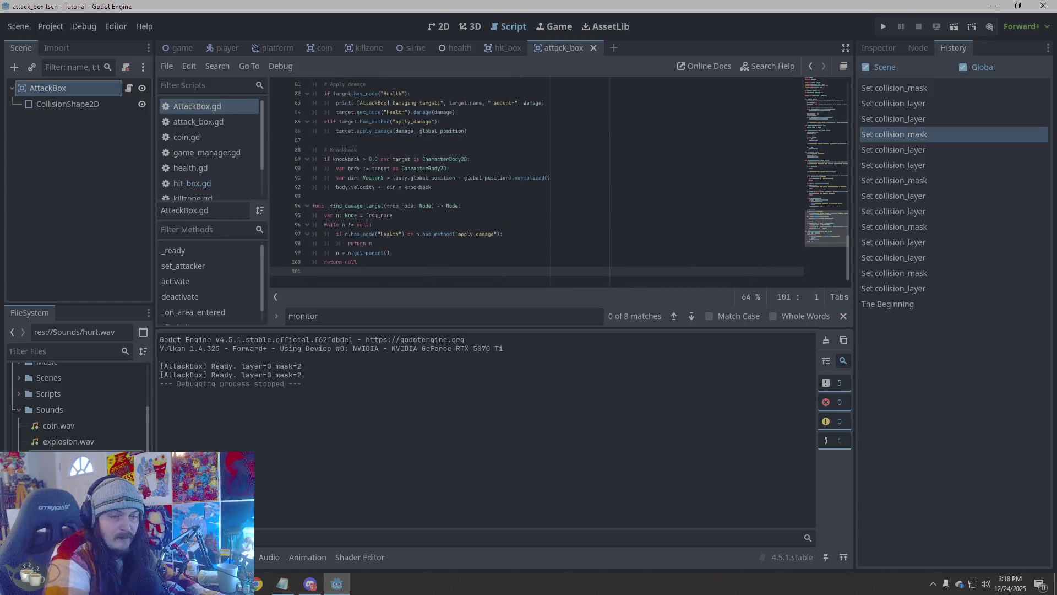
{"action": "key", "text": "alt+Tab"}
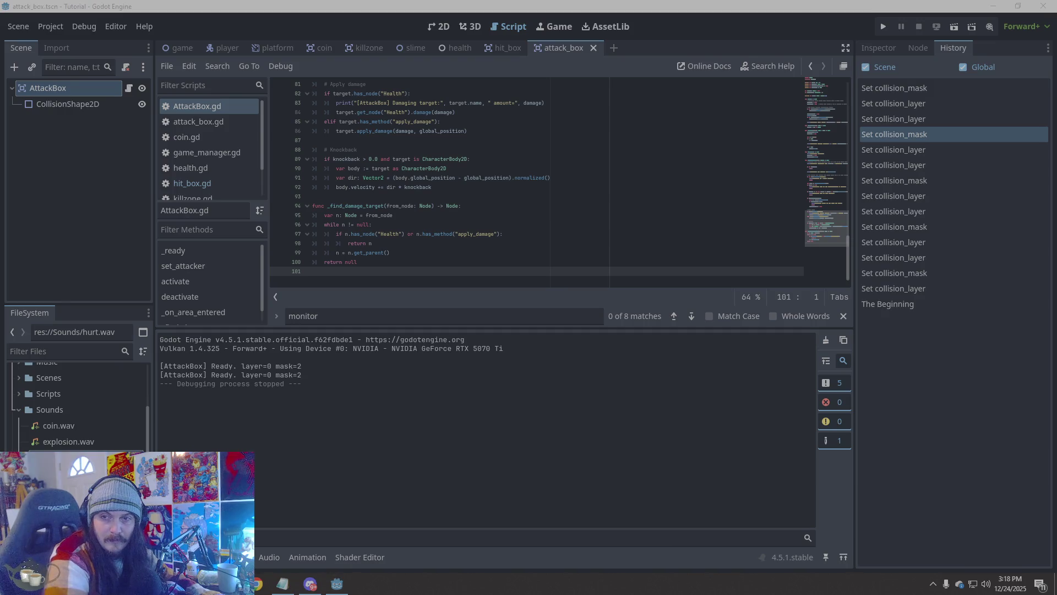